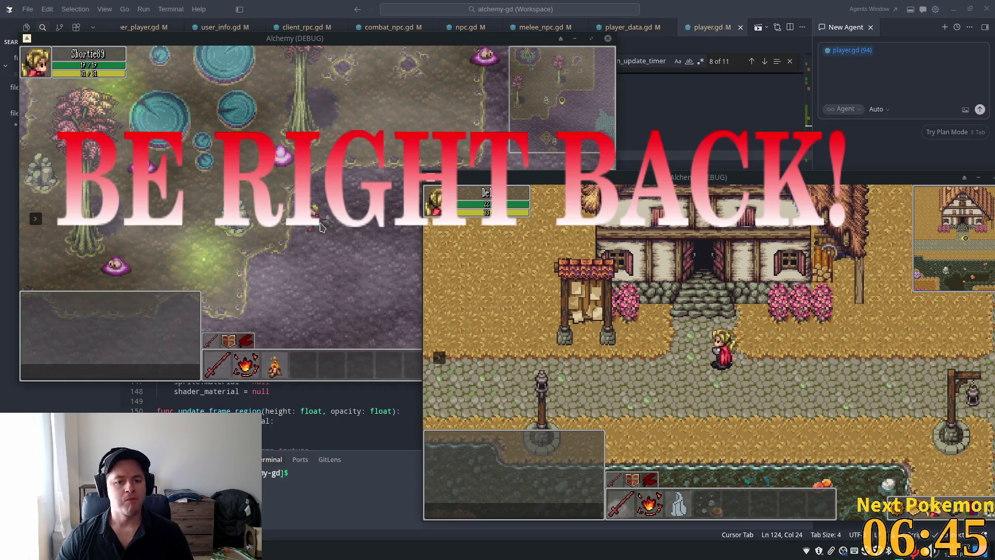
Review the _on_player_respawn handler's collider resets and auto_attack usage in player.gd.
click(722, 5)
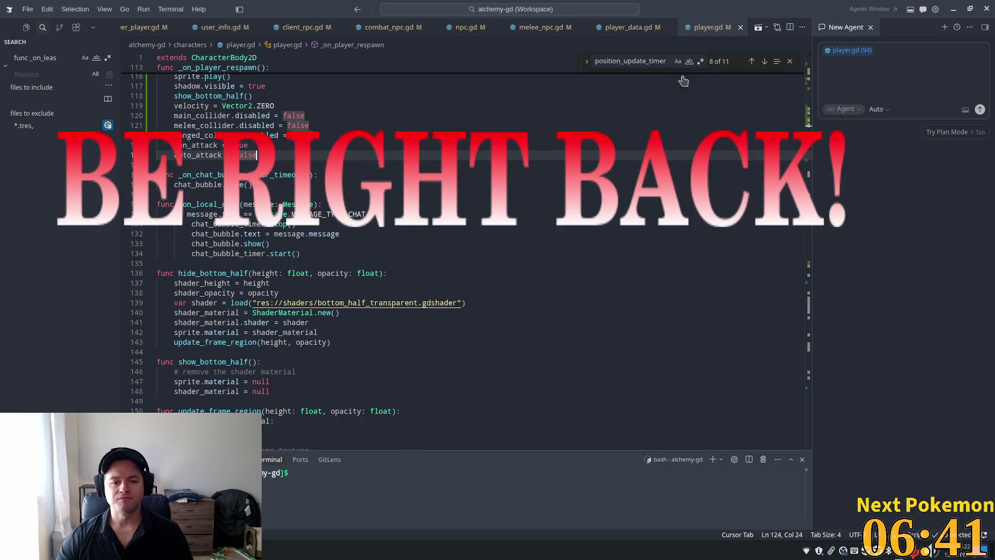
scroll(329, 205, up, 2)
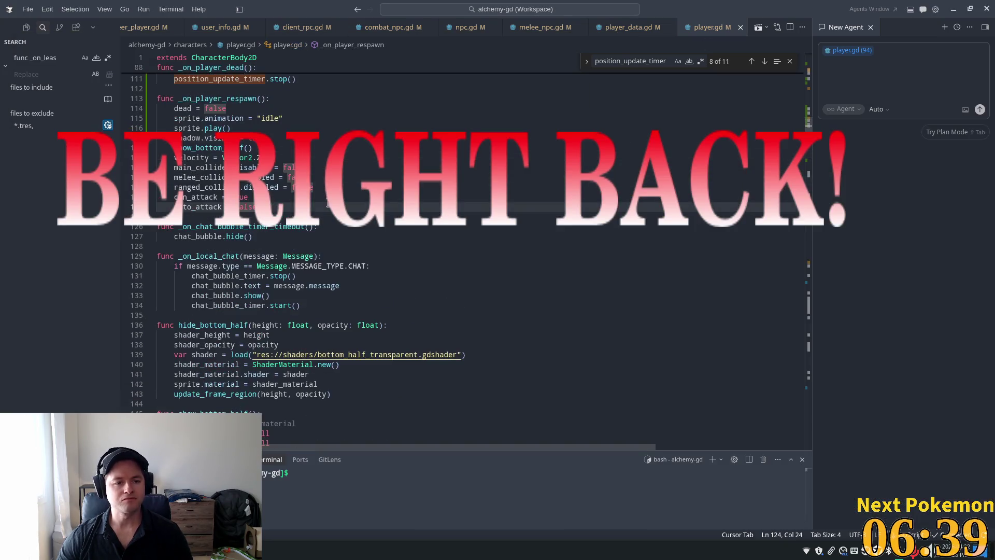
click(258, 168)
scroll(262, 180, up, 4)
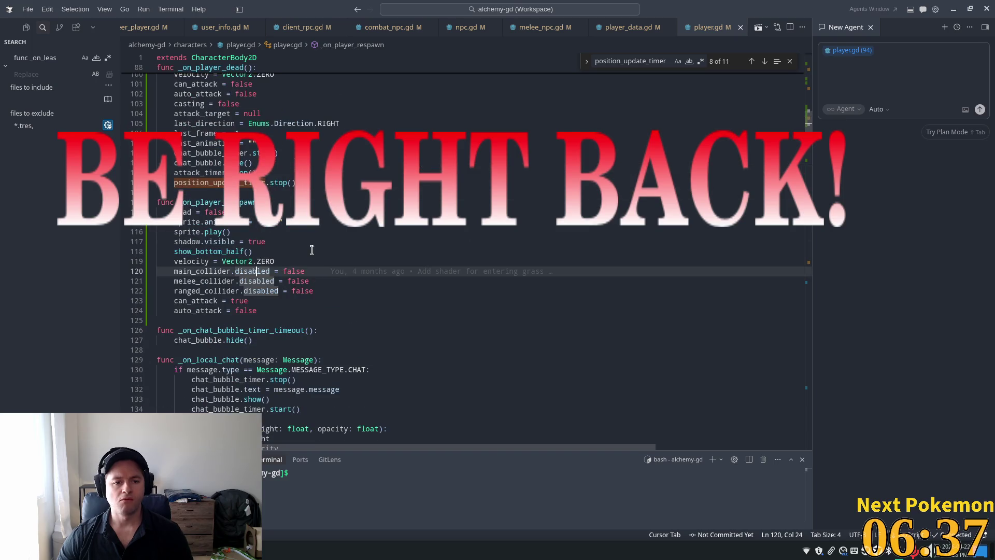
click(200, 309)
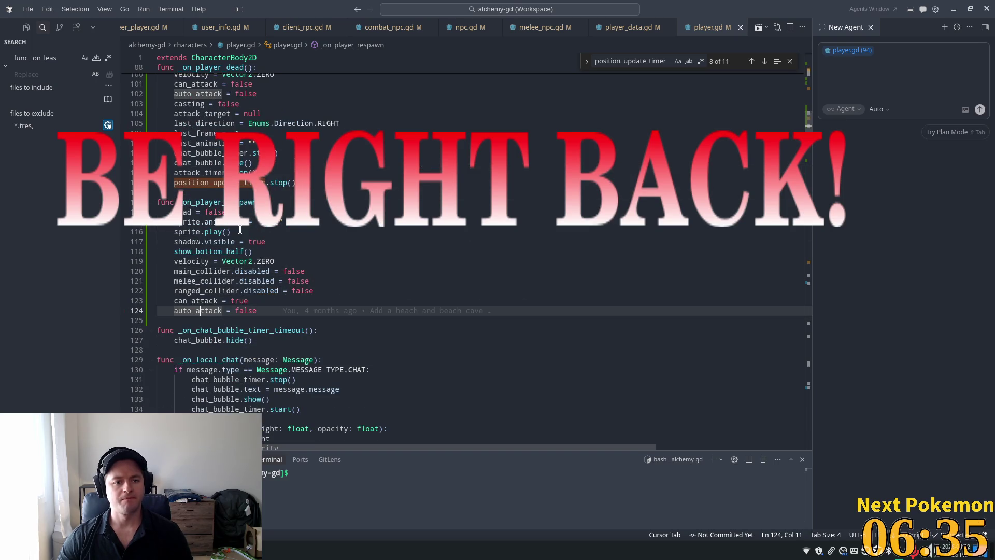
double_click(222, 204)
scroll(482, 210, up, 10)
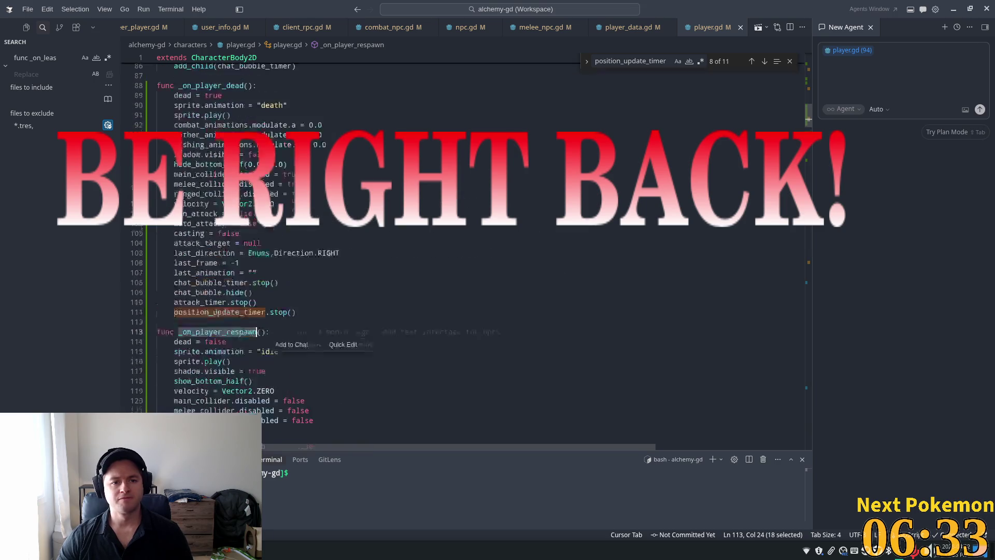
scroll(337, 223, up, 4)
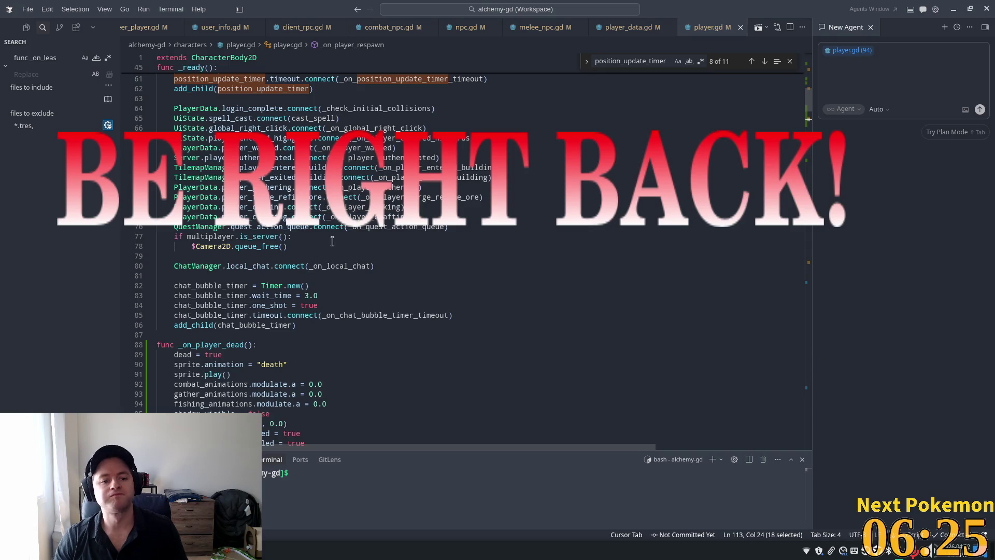
Add PlayerData.respawn.connect(_on_player_respawn) after the last signal connection in _ready.
click(426, 214)
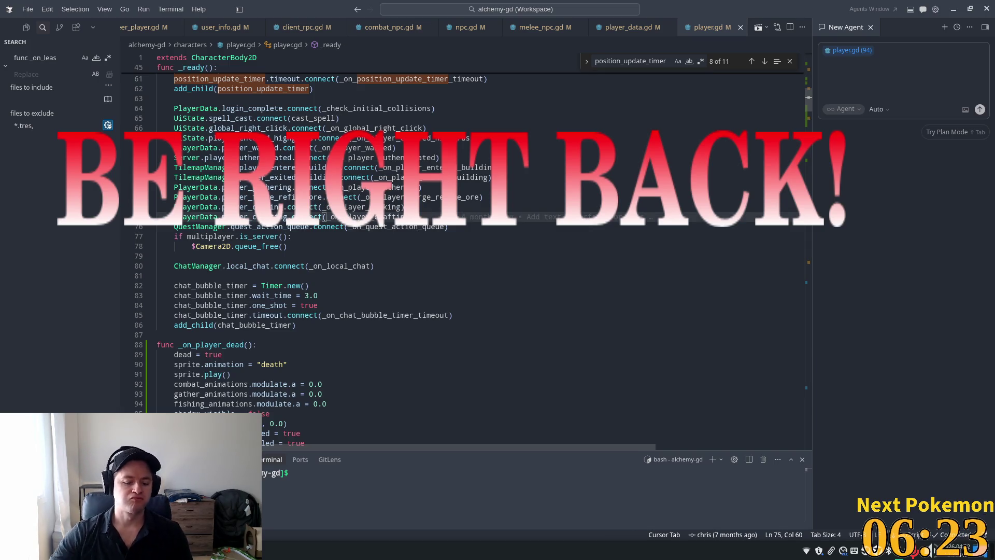
key(Return)
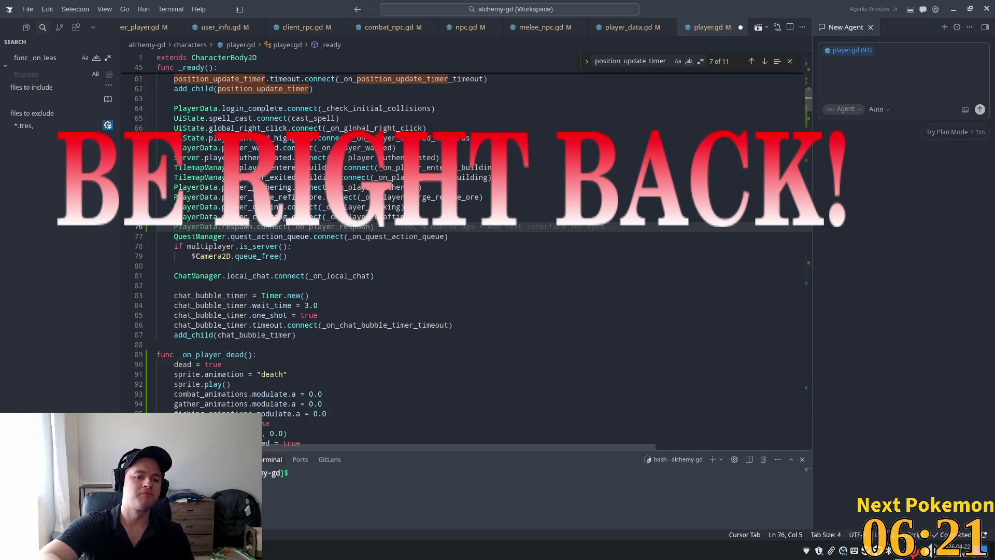
key(Tab)
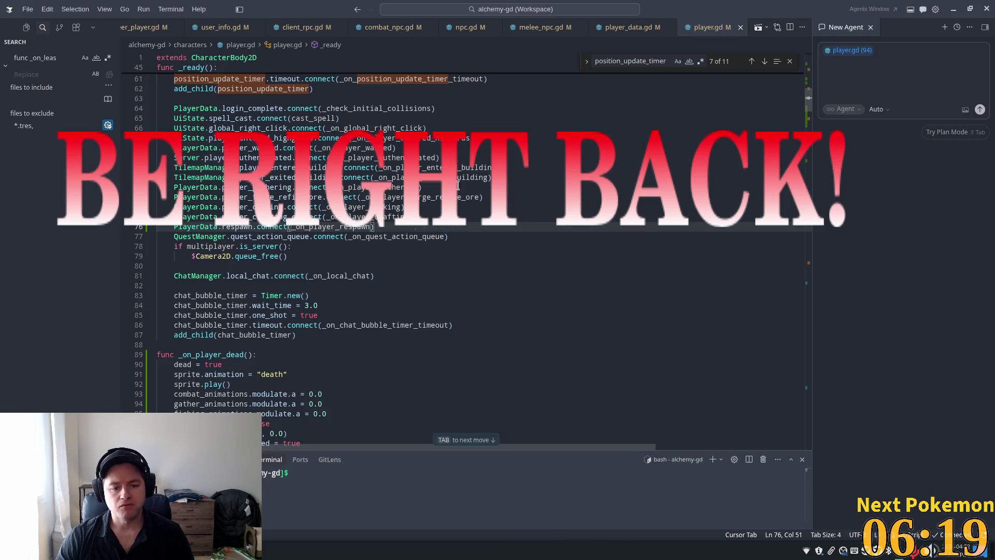
key(Tab)
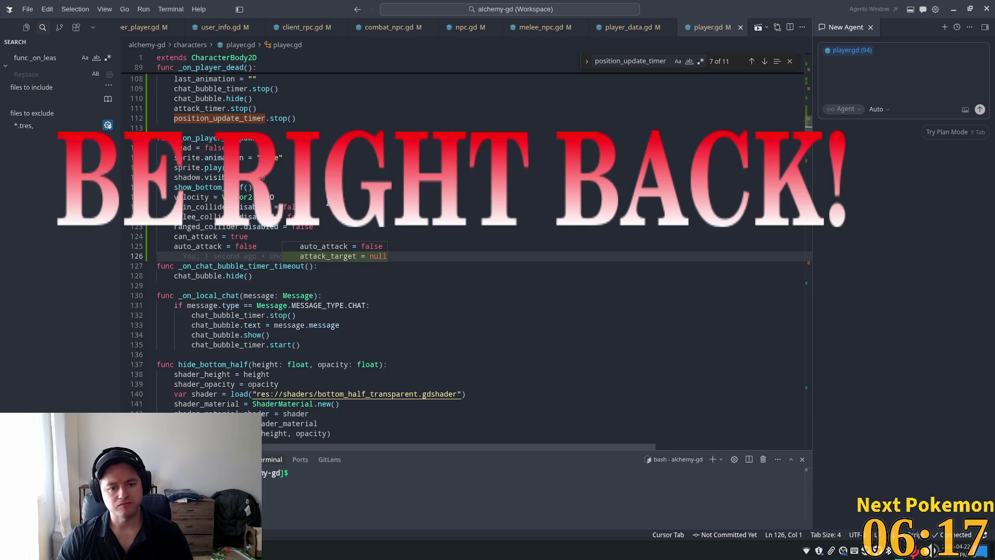
click(314, 184)
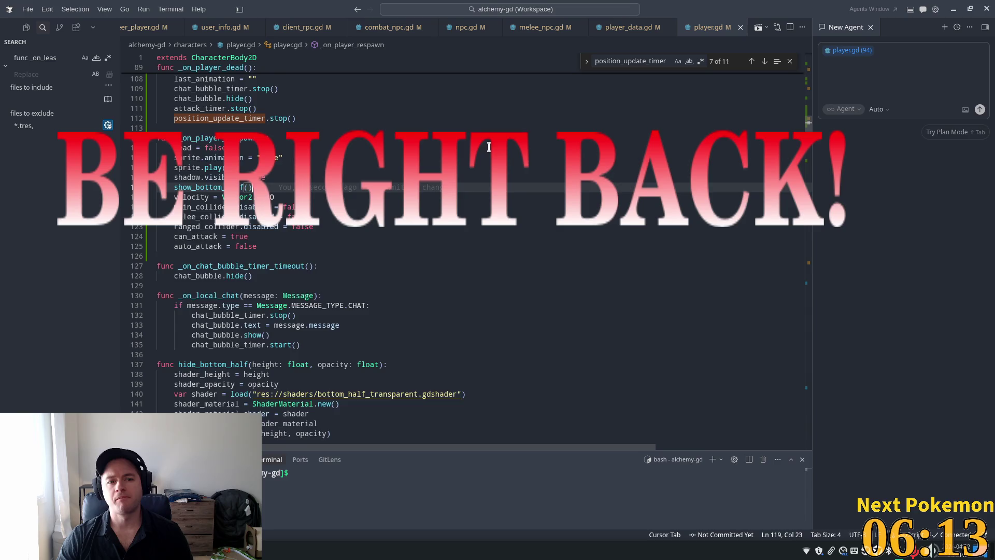
scroll(466, 259, up, 5)
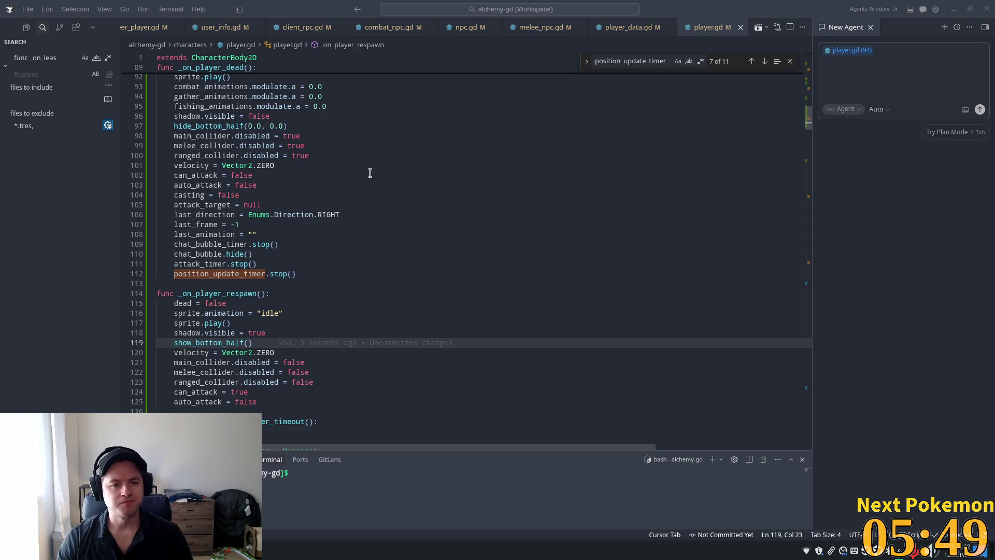
scroll(443, 210, up, 3)
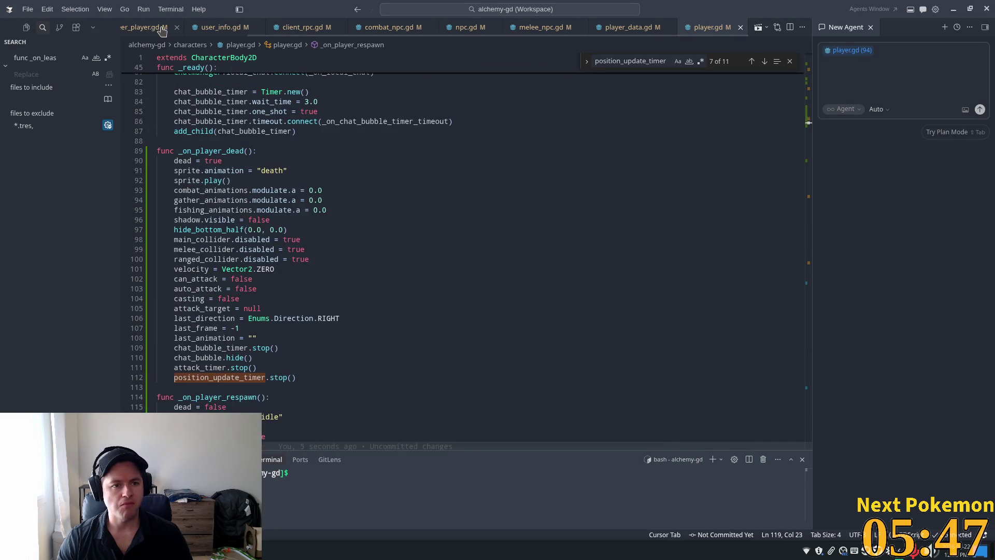
Inspect the respawn and attack_target_changed signals in player_data.gd, declining the rename suggestion.
click(632, 28)
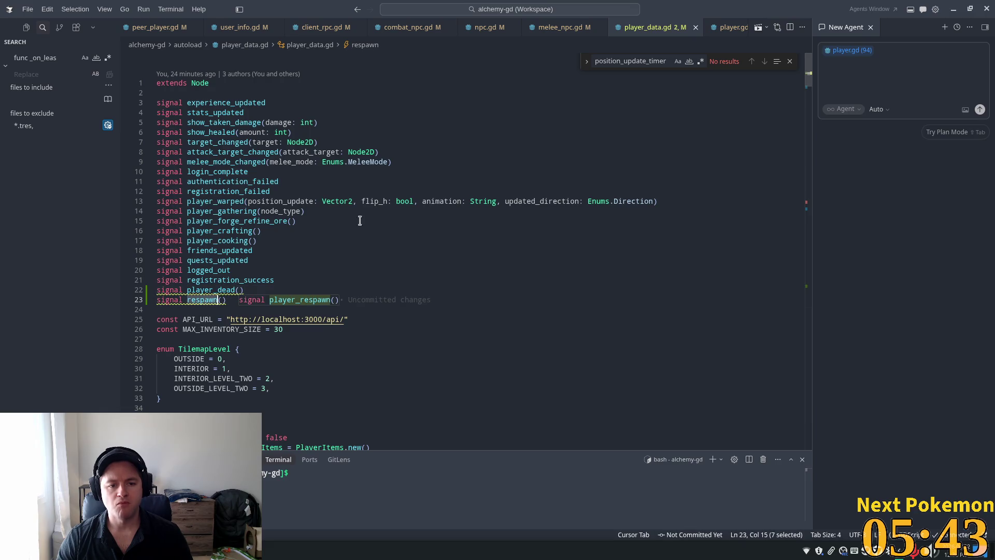
scroll(327, 253, down, 1)
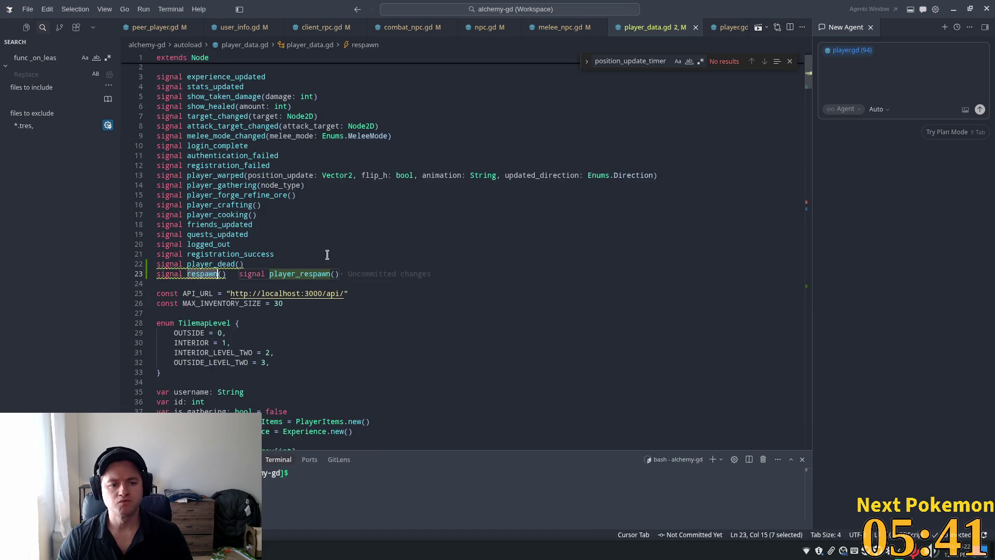
click(335, 205)
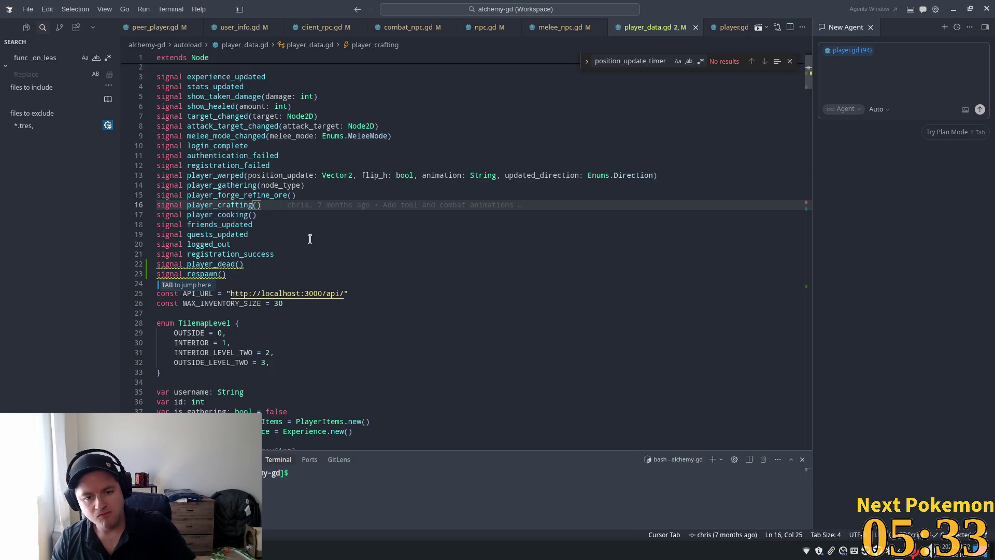
click(317, 127)
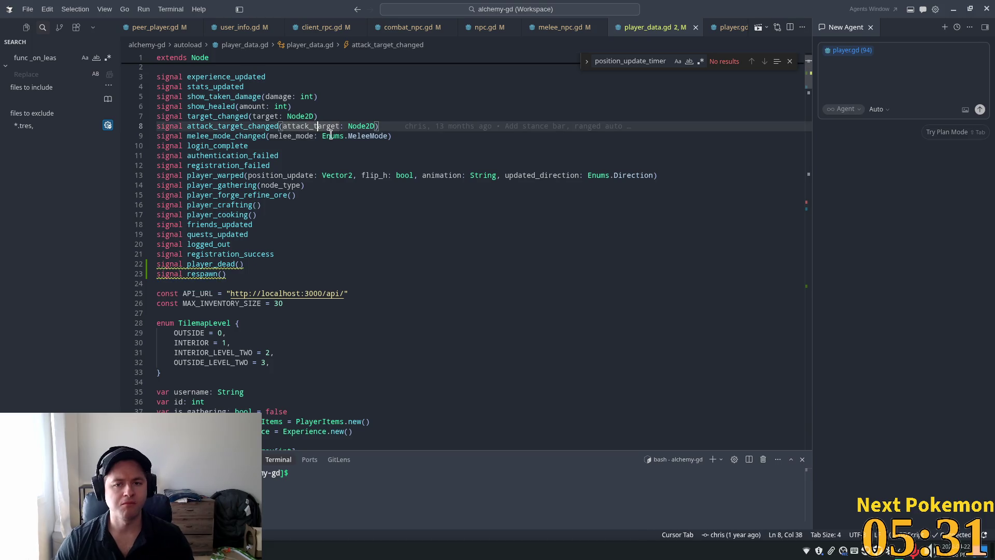
Glance over melee_npc.gd, then bring up client_rpc.gd.
click(555, 27)
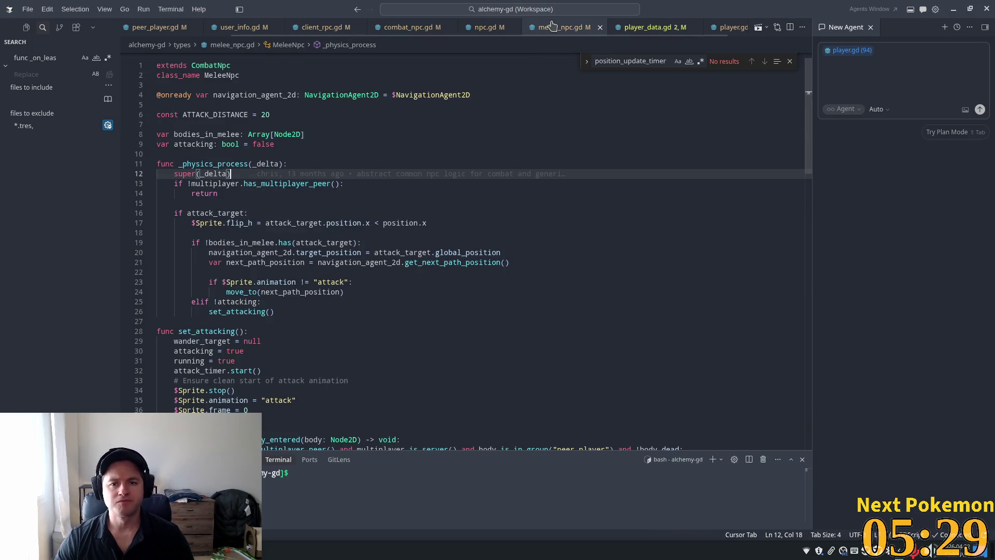
scroll(519, 27, up, 3)
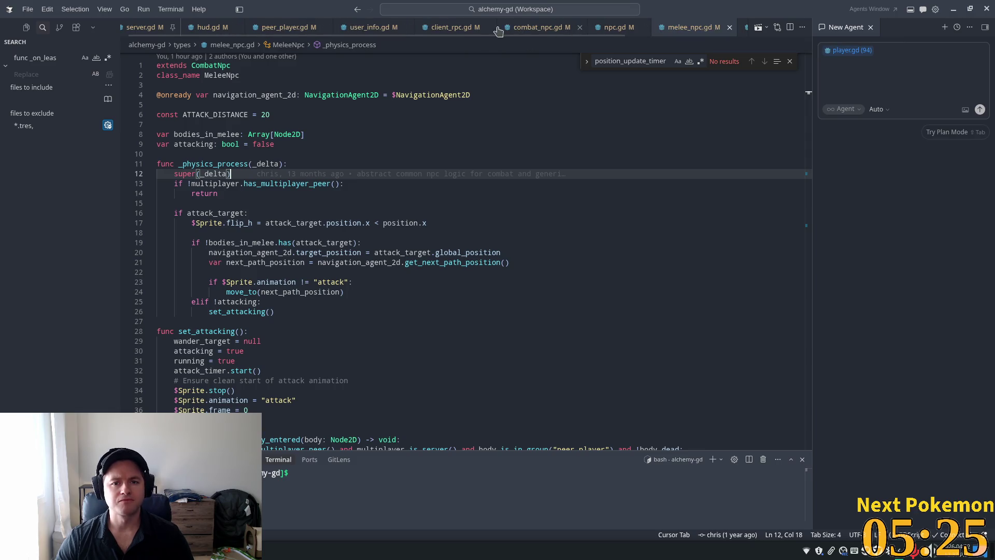
click(451, 27)
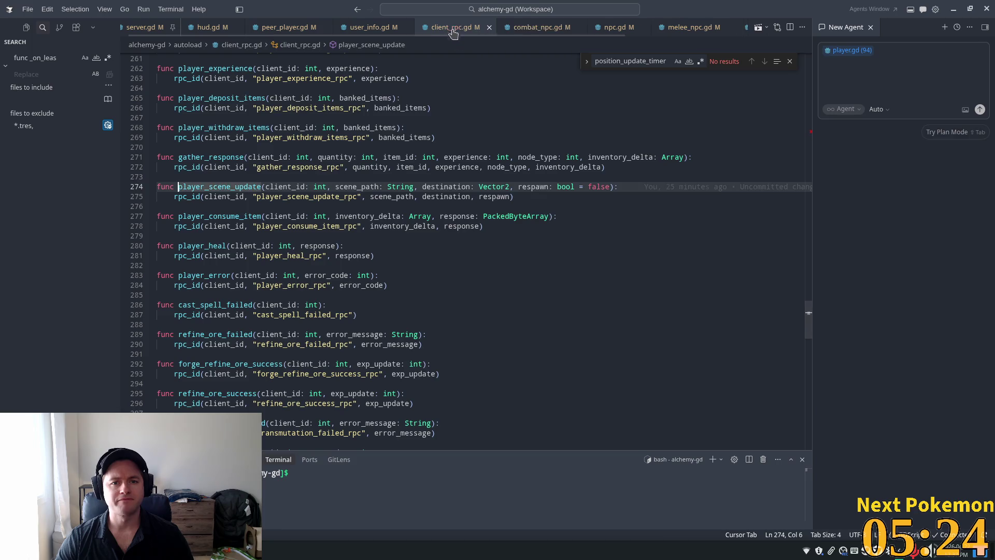
Follow player_scene_update to the player_scene_update_rpc definition and highlight every use of respawn.
click(280, 187)
click(276, 197)
ctrl+click(275, 196)
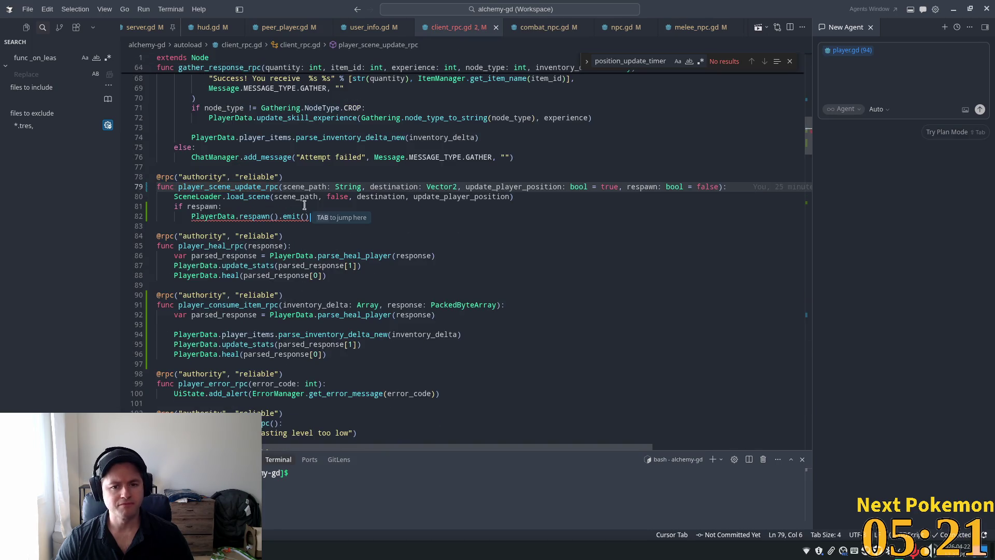
double_click(692, 187)
double_click(202, 206)
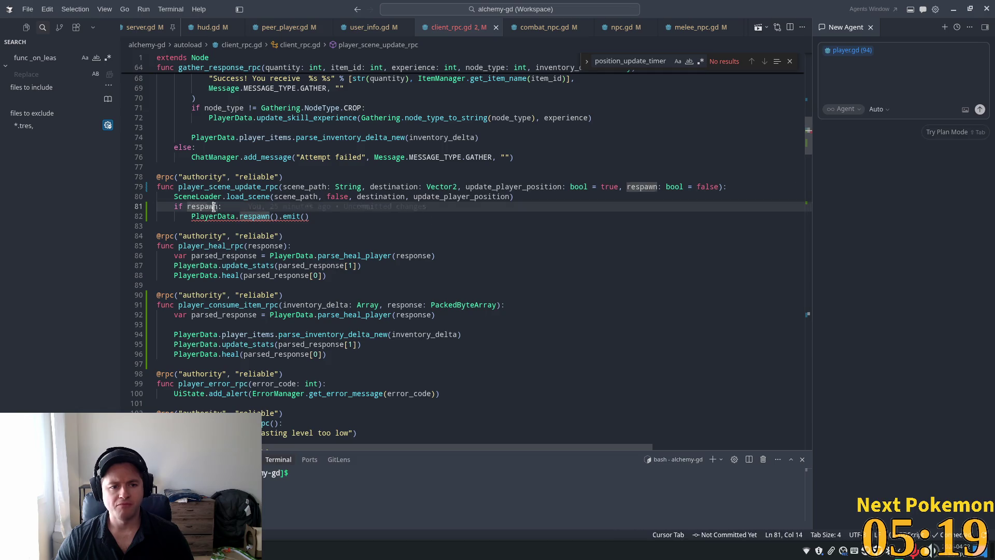
Change the respawn line to PlayerData.player_respawn.emit() and return to the load_scene call on line 80.
click(265, 217)
key(End)
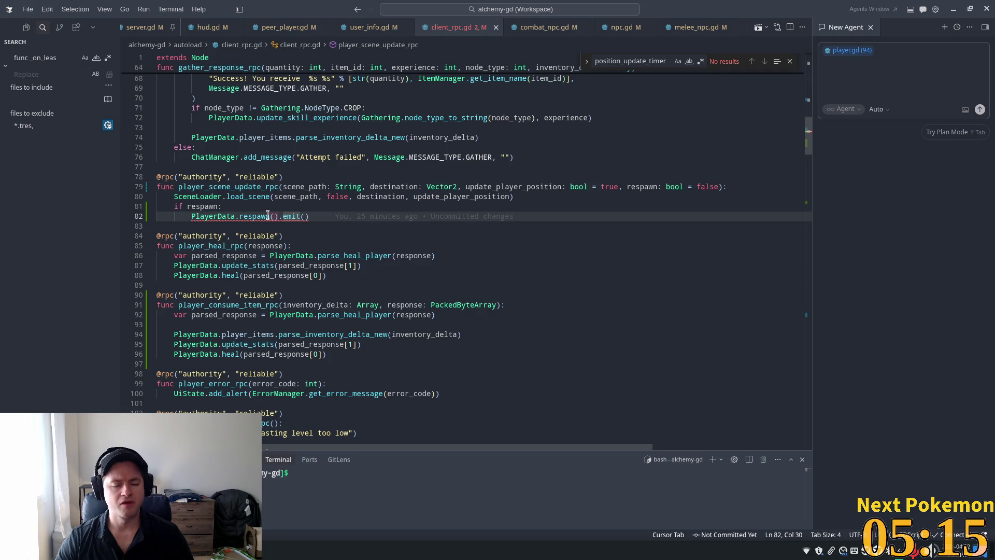
key(BackSpace)
key(BackSpace)
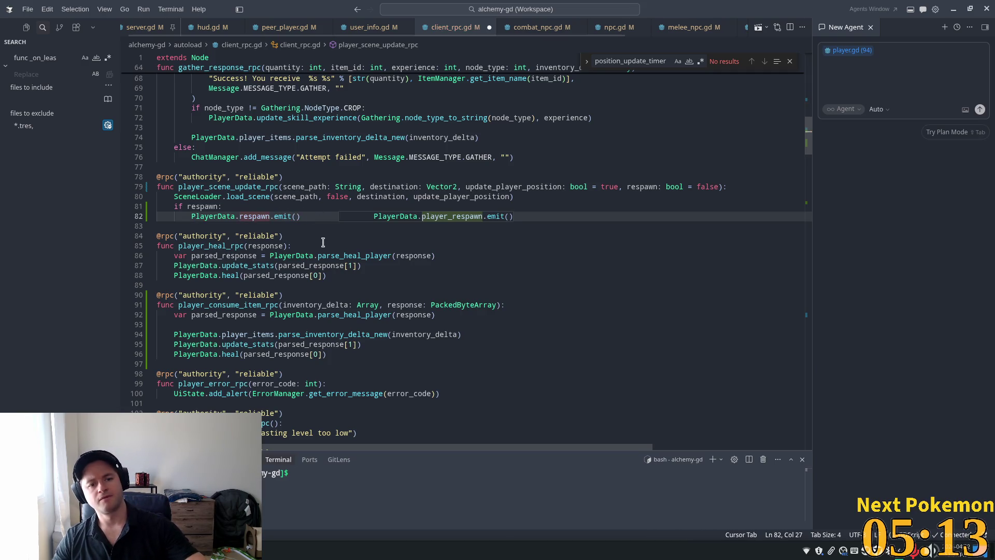
key(Tab)
key(Up)
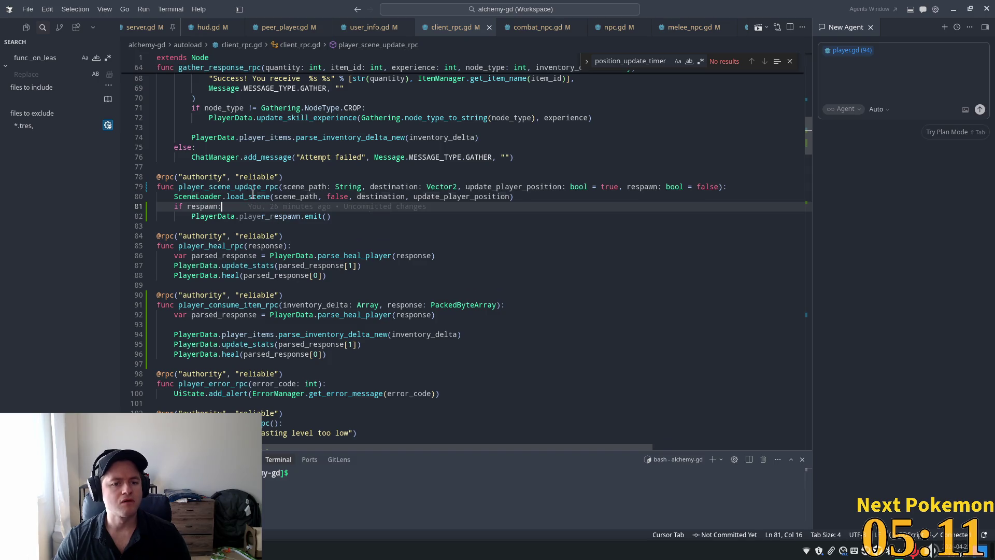
key(ctrl+z)
key(ctrl+z)
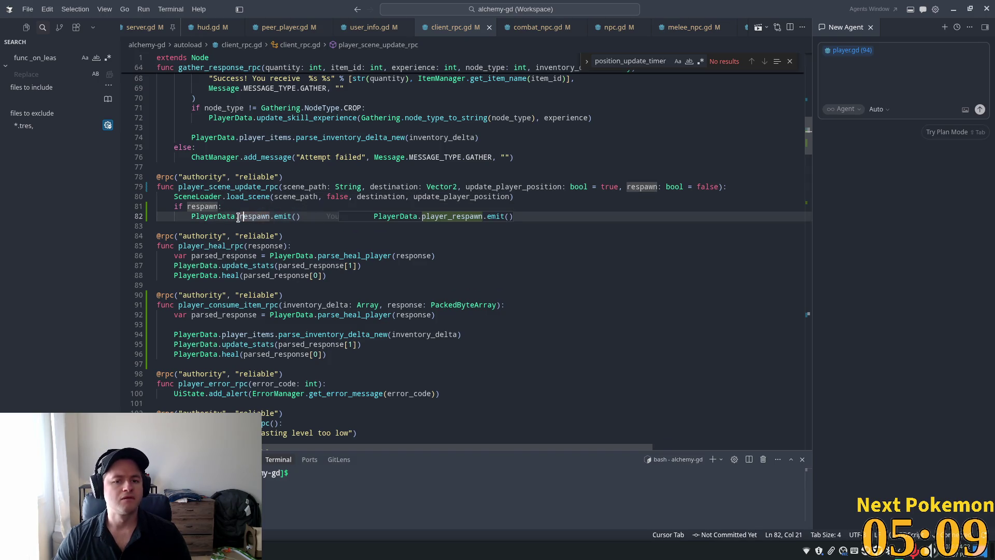
key(Tab)
key(Tab)
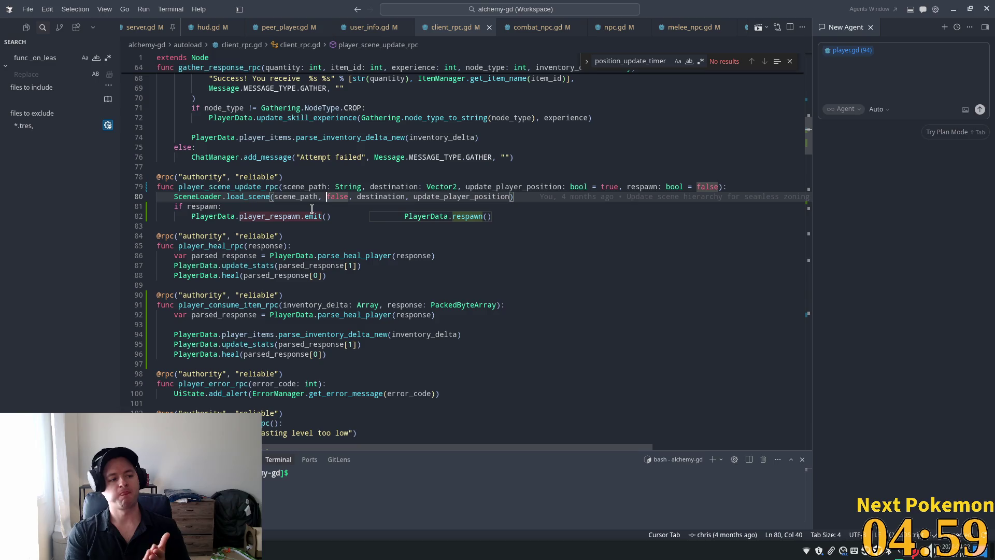
click(306, 188)
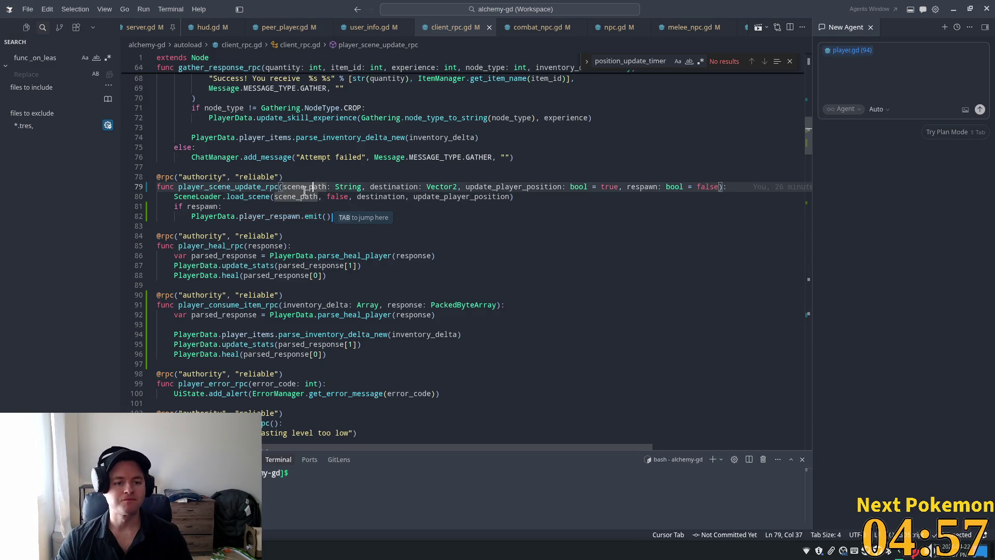
click(253, 197)
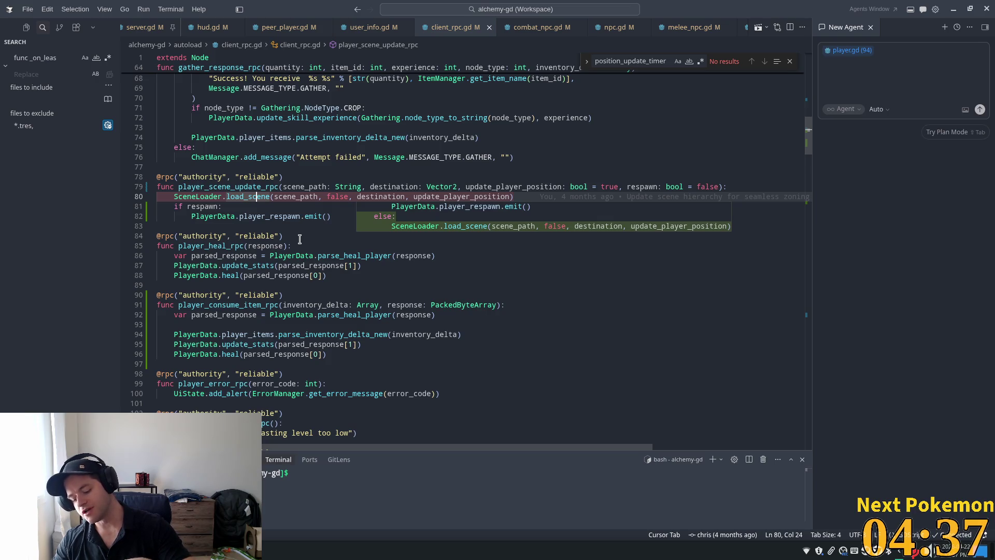
Check that SceneLoader.load_scene runs before the respawn emit, then switch to player.gd in Godot.
mouse_move(295, 251)
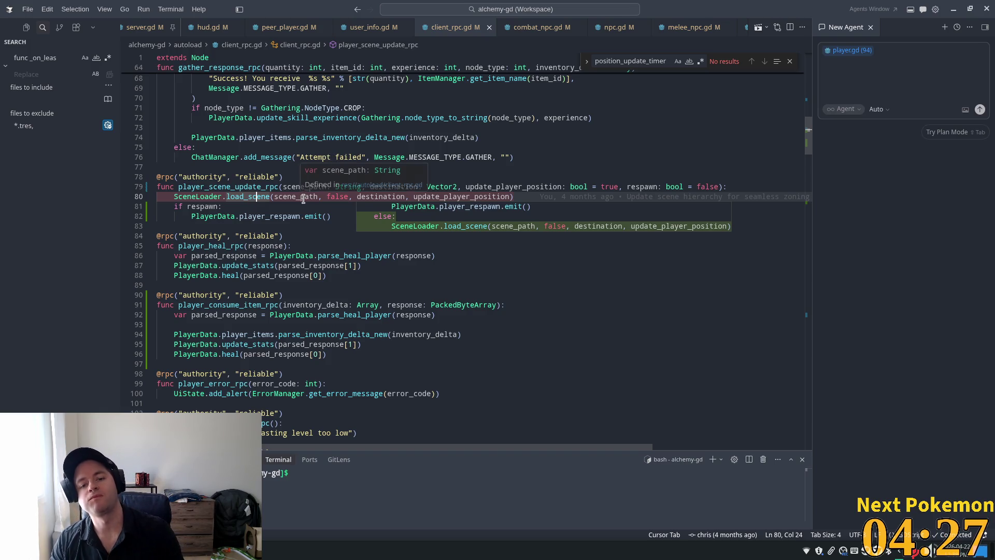
mouse_move(294, 214)
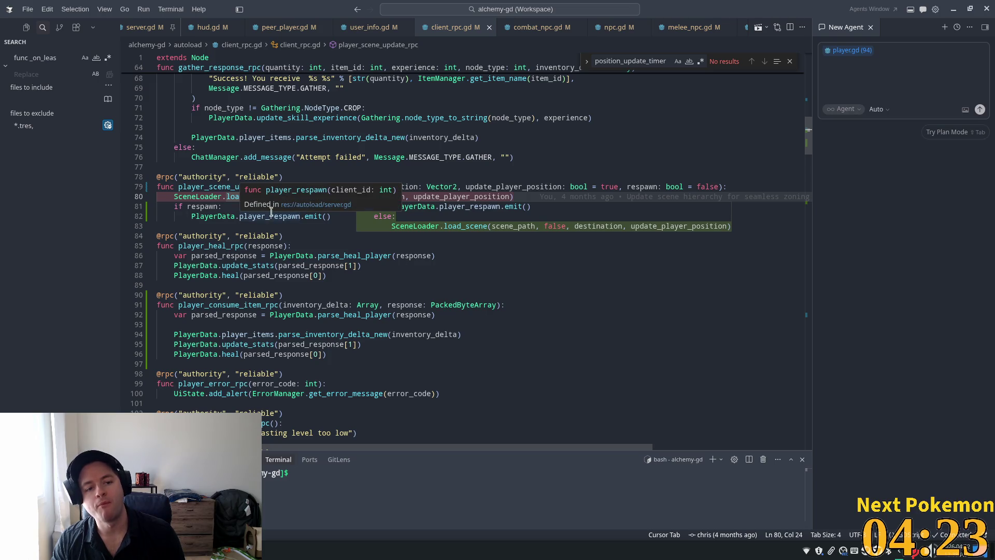
click(200, 196)
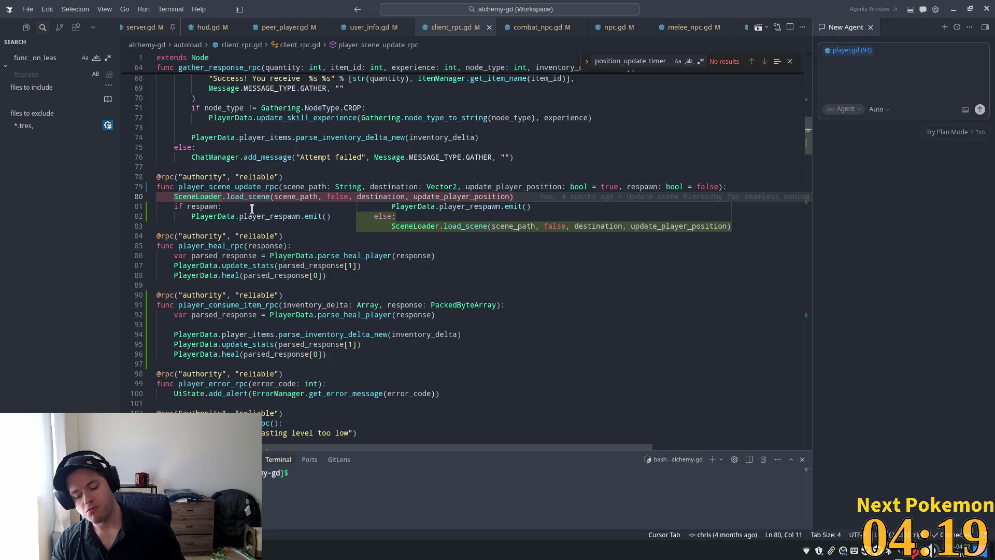
key(alt+Tab)
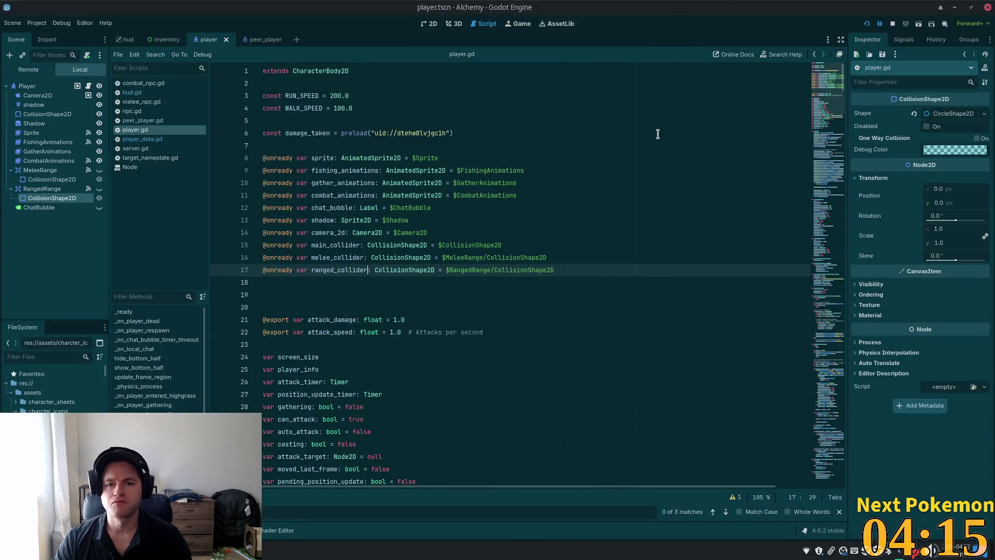
Return to Cursor and navigate back to move_peer_player_to_scene in server.gd.
key(alt+Tab)
key(Up)
key(Up)
key(Up)
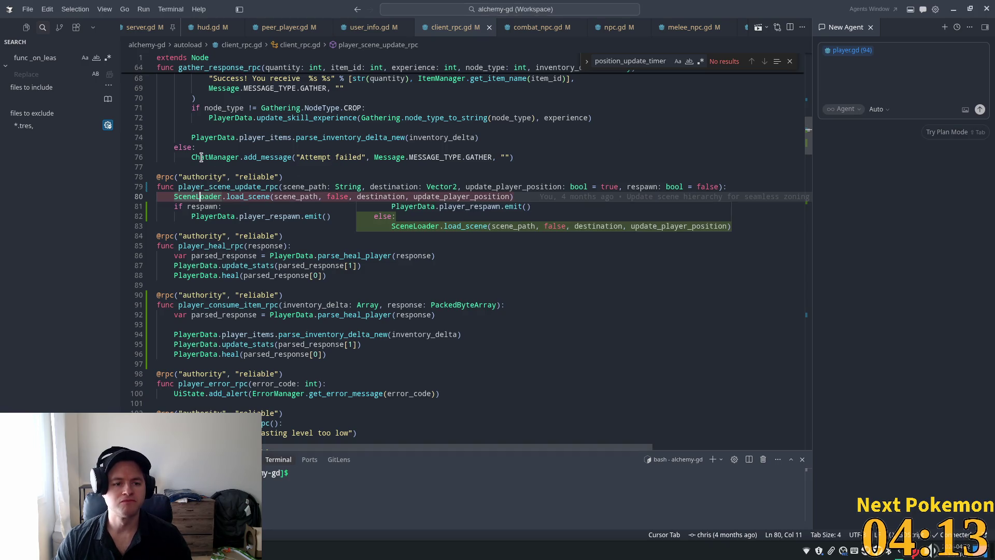
key(ctrl+alt+minus)
click(266, 142)
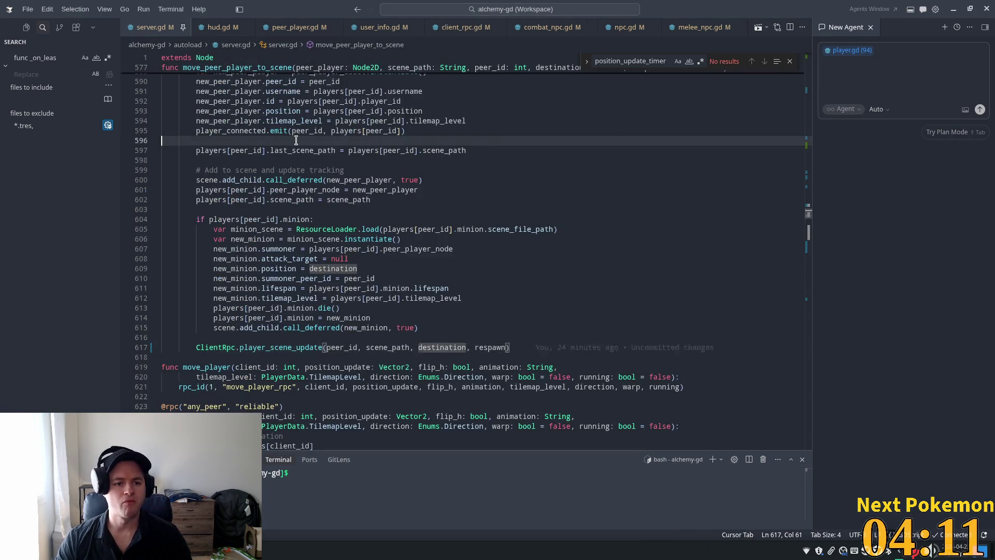
Search server.gd for 'respawn', select player_respawn at line 347, then switch to hud.gd.
key(ctrl+f)
text(respawn)
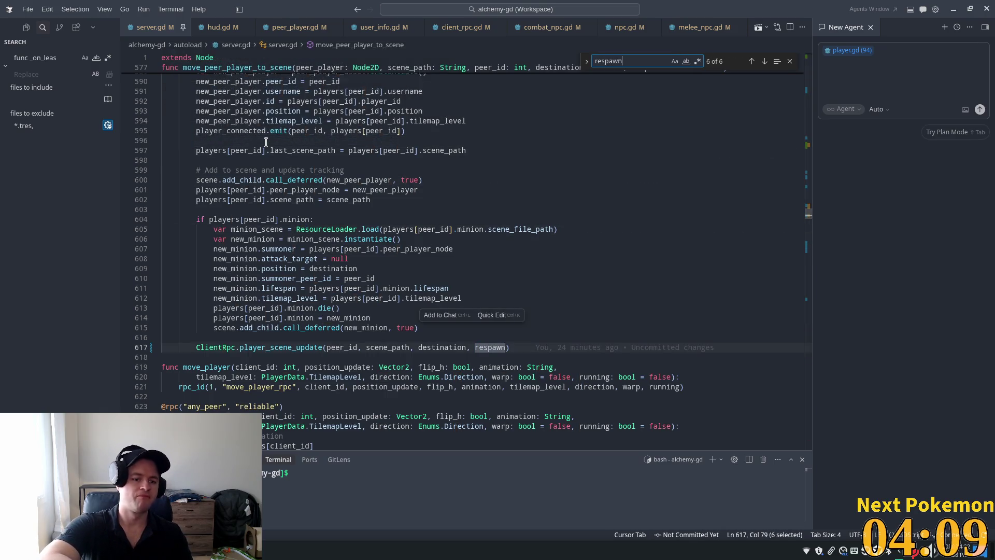
key(Return)
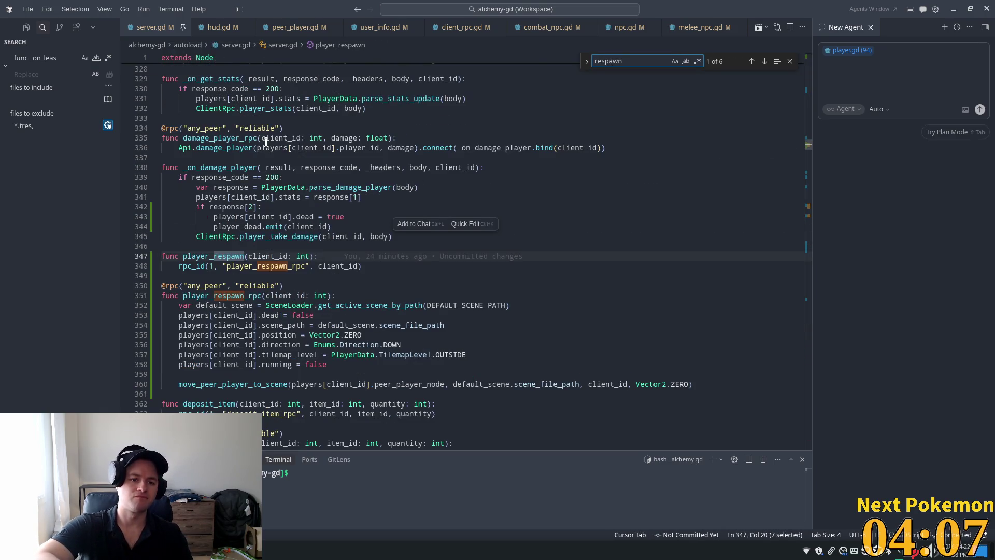
double_click(199, 258)
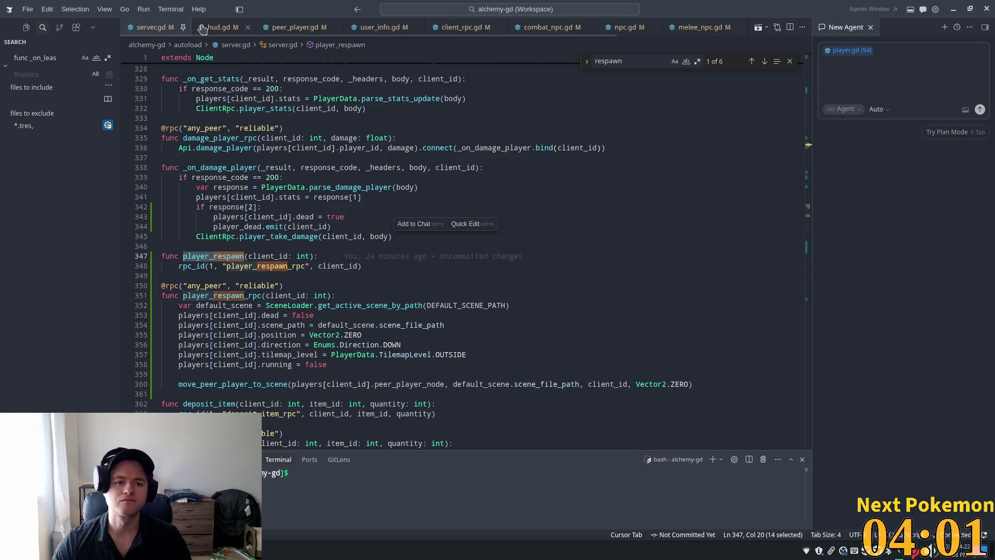
key(ctrl+Page_Down)
click(244, 408)
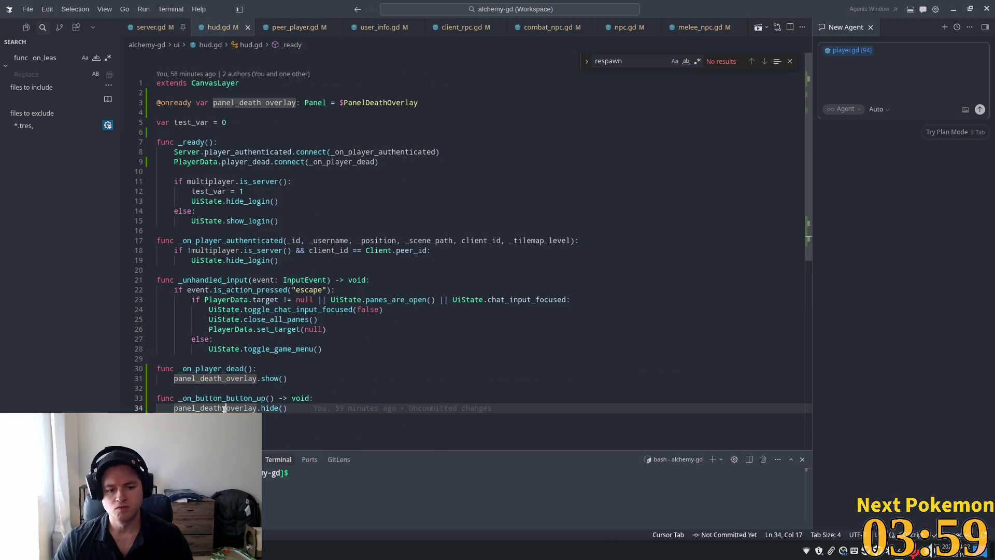
Add Server.player_respawn(Client.peer_id) inside _on_button_button_up and save hud.gd.
click(267, 391)
click(312, 399)
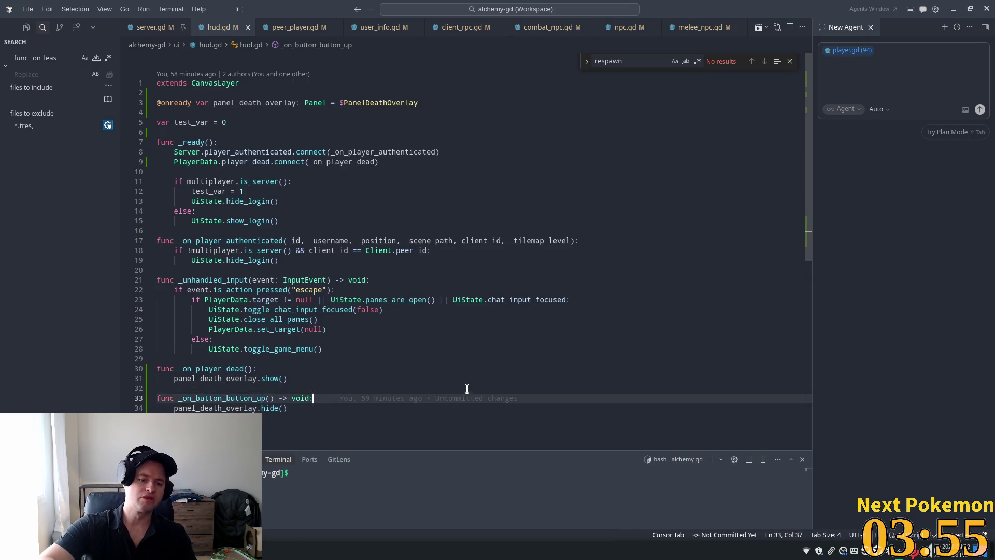
key(Return)
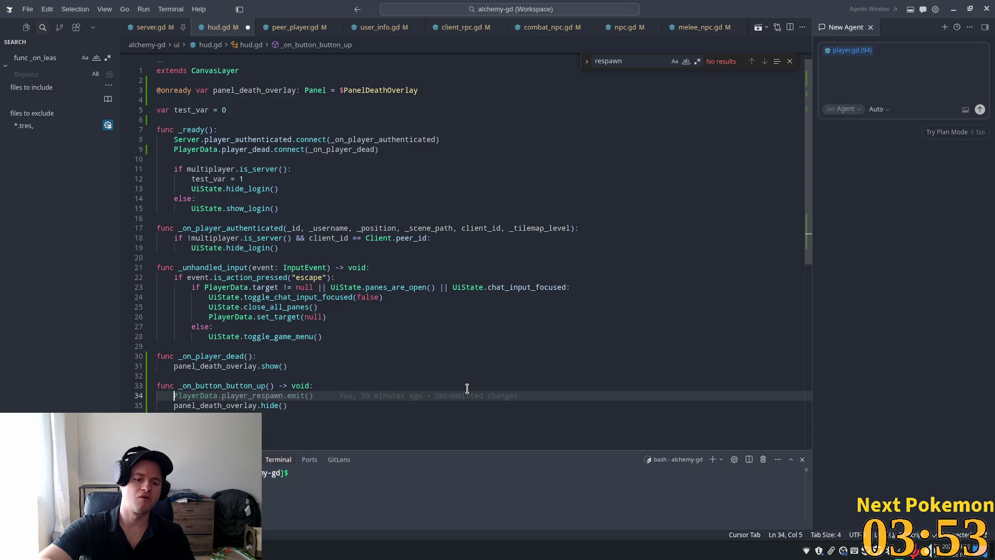
text(Serv)
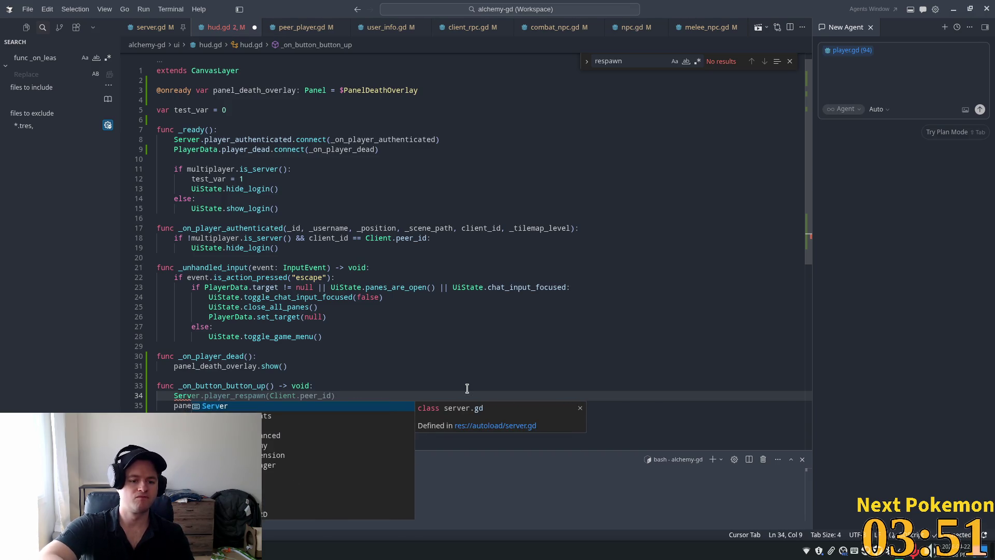
key(Tab)
key(ctrl+s)
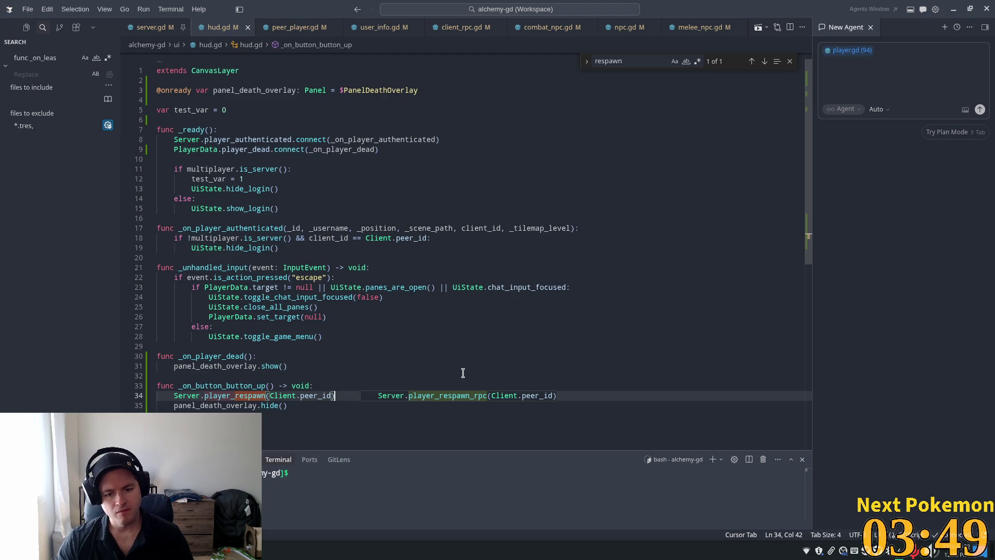
Jump from line 34 to the player_respawn definition in server.gd.
click(349, 356)
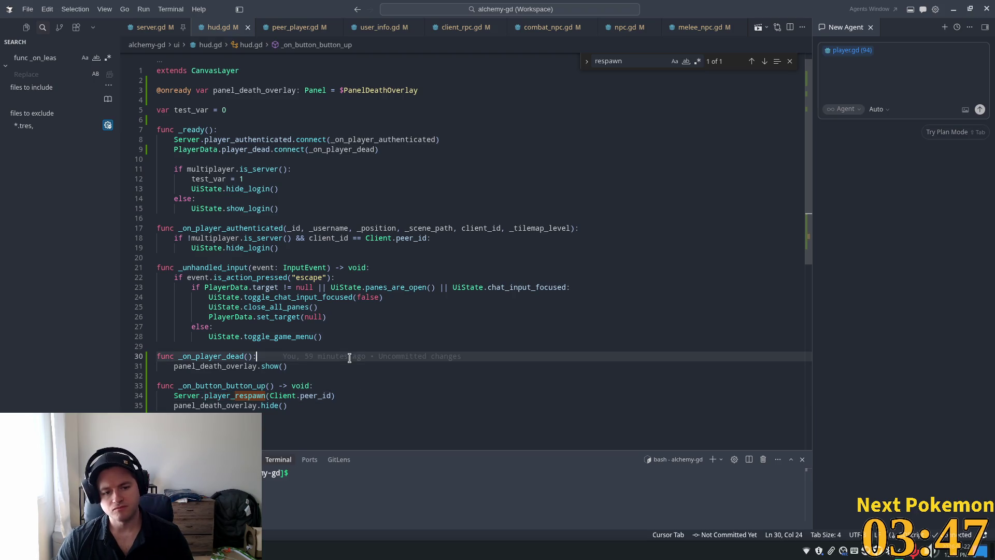
click(223, 397)
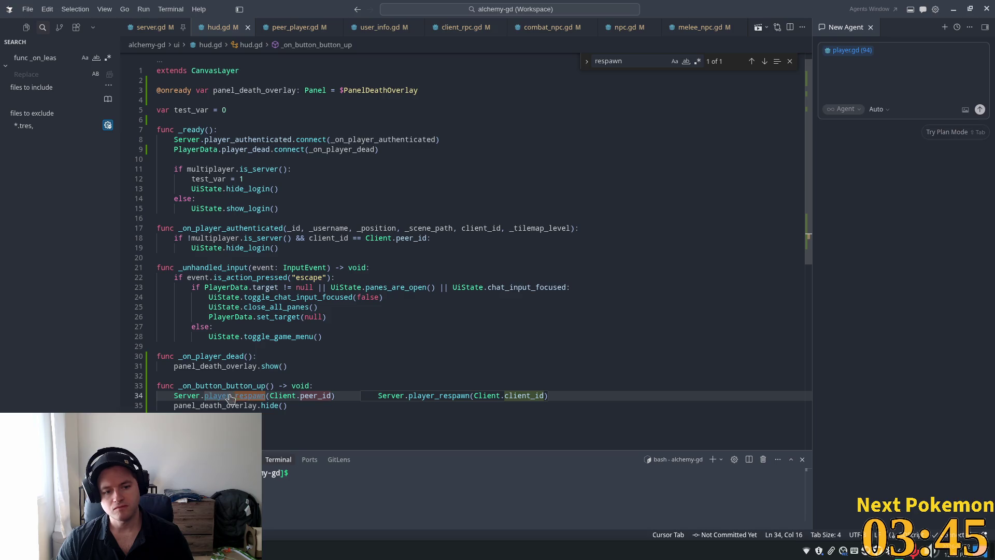
ctrl+click(231, 397)
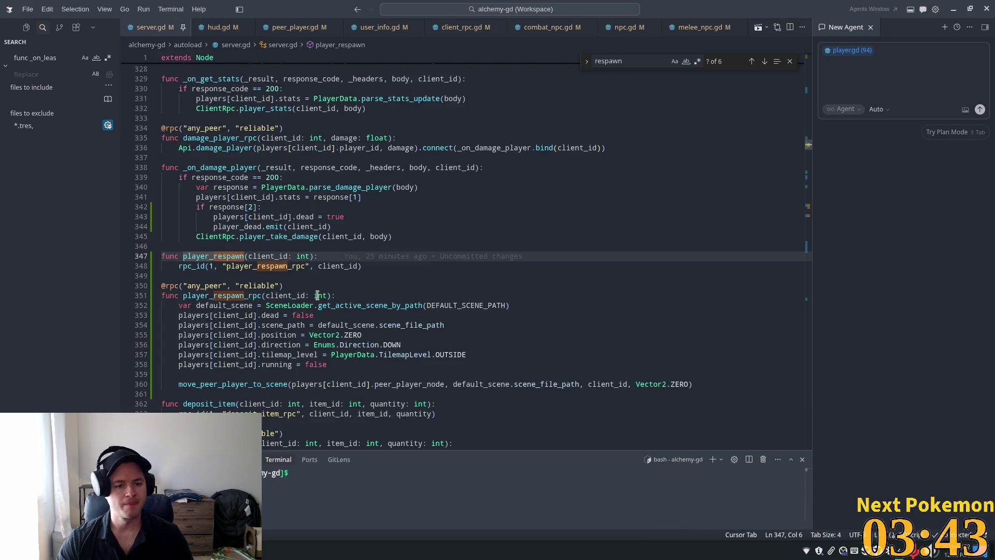
Run the Alchemy project from the Godot editor to test respawning.
key(alt+Tab)
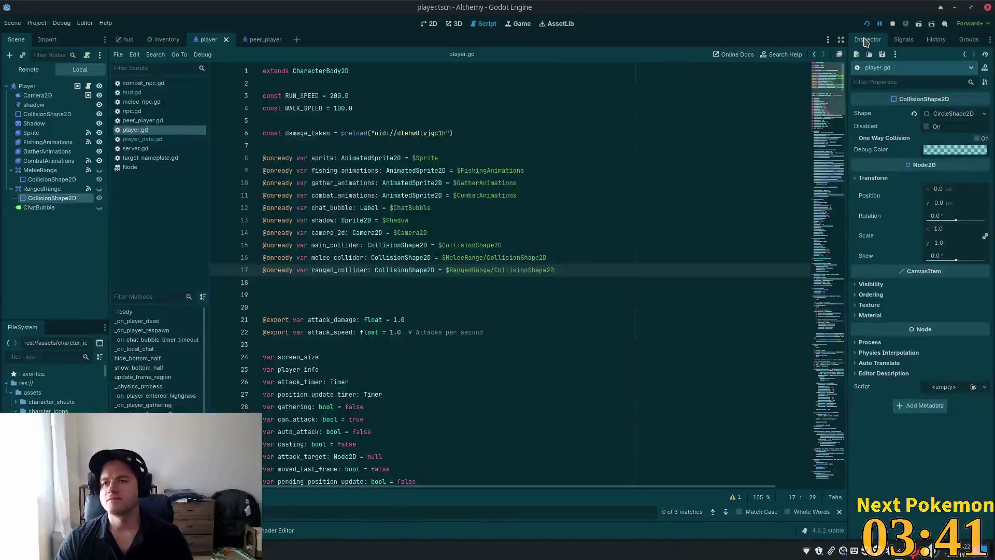
click(867, 24)
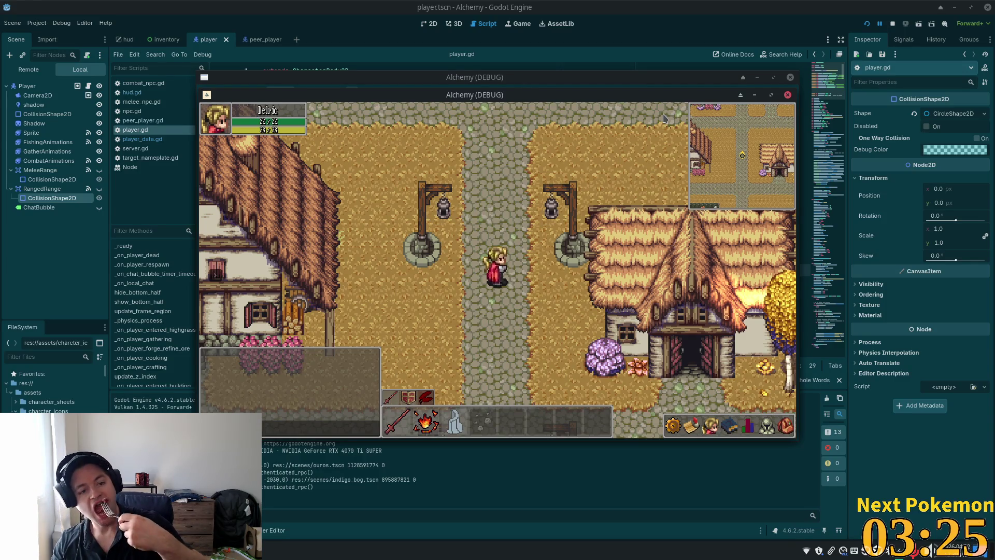
Separate the two debug game windows, walk the player, and travel to the Bog, where it dies.
mouse_move(599, 95)
mouse_down()
mouse_move(648, 99)
mouse_move(786, 183)
mouse_up()
drag(544, 99, 464, 108)
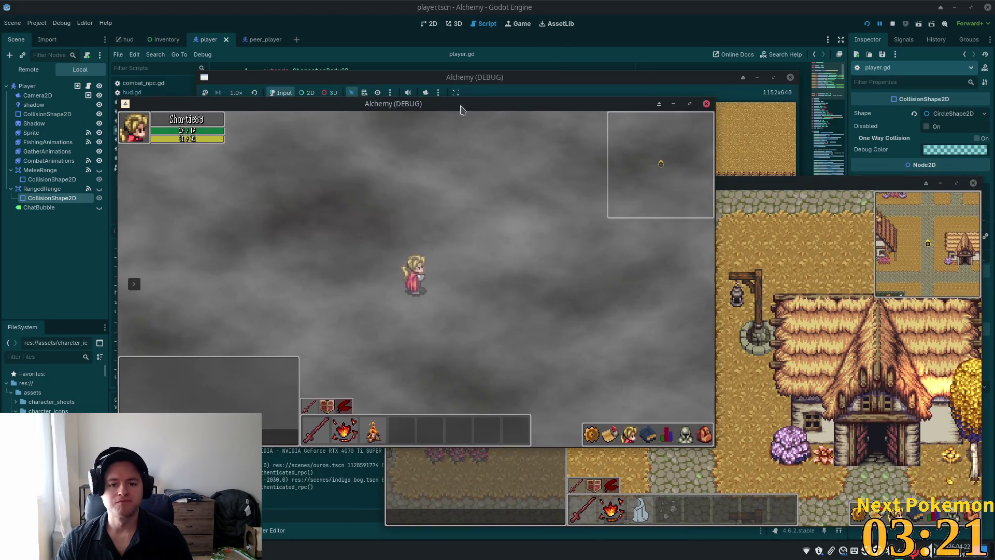
key(s)
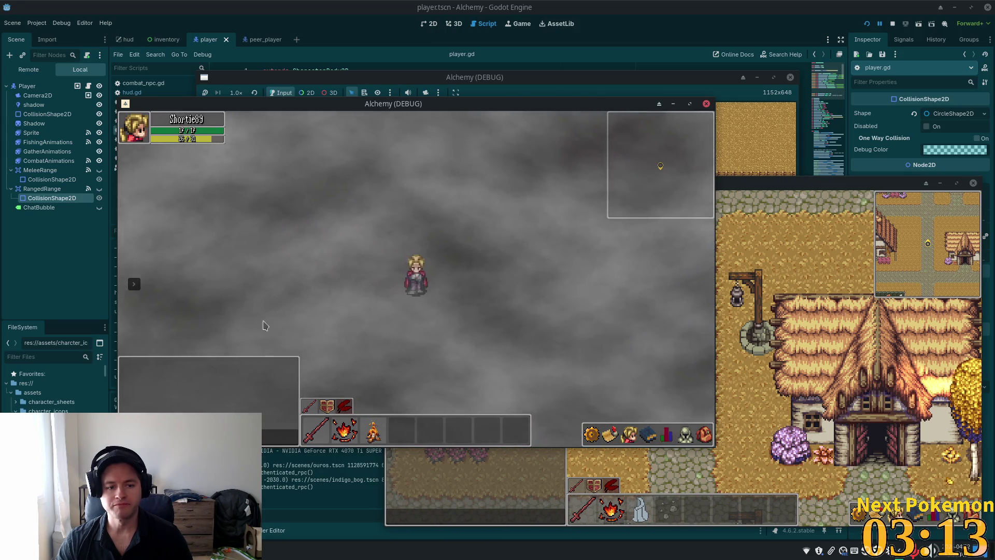
click(134, 283)
click(192, 297)
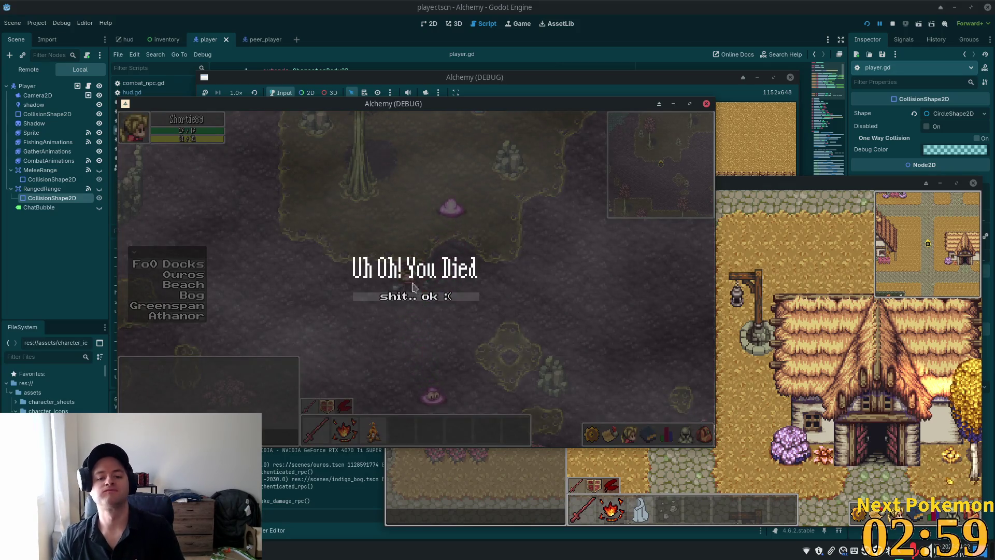
Respawn the dead player in Ouros twice from the death screen, then stop the game and return to Cursor.
click(392, 300)
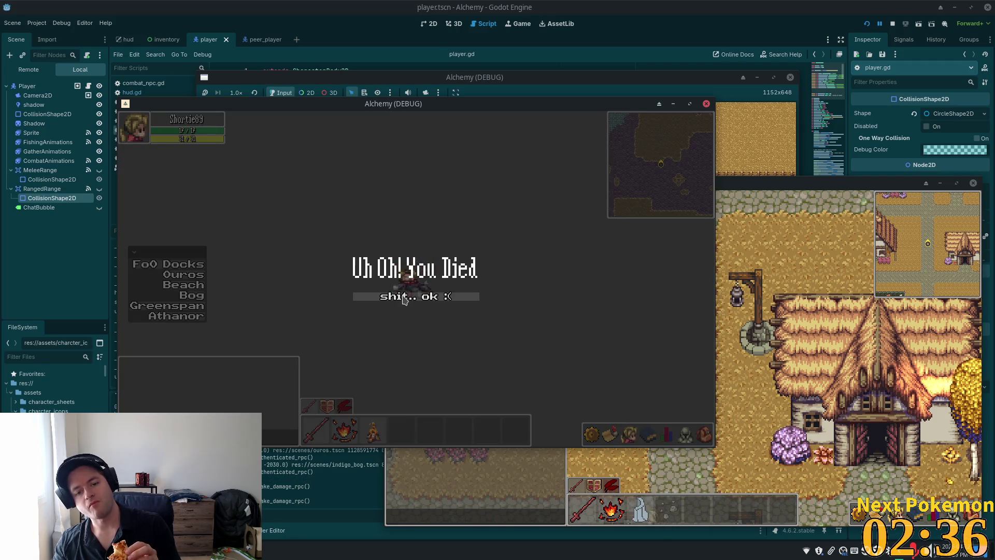
click(405, 299)
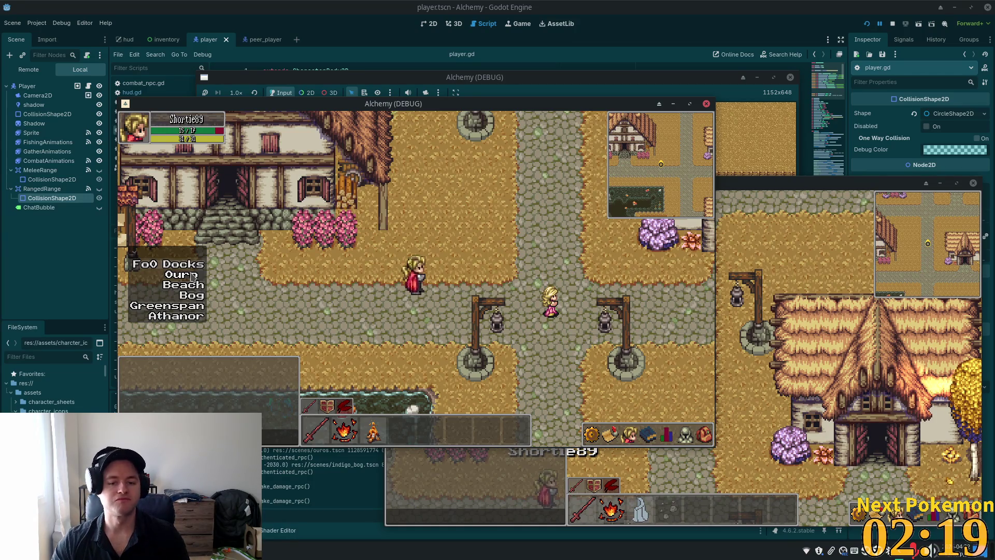
click(893, 24)
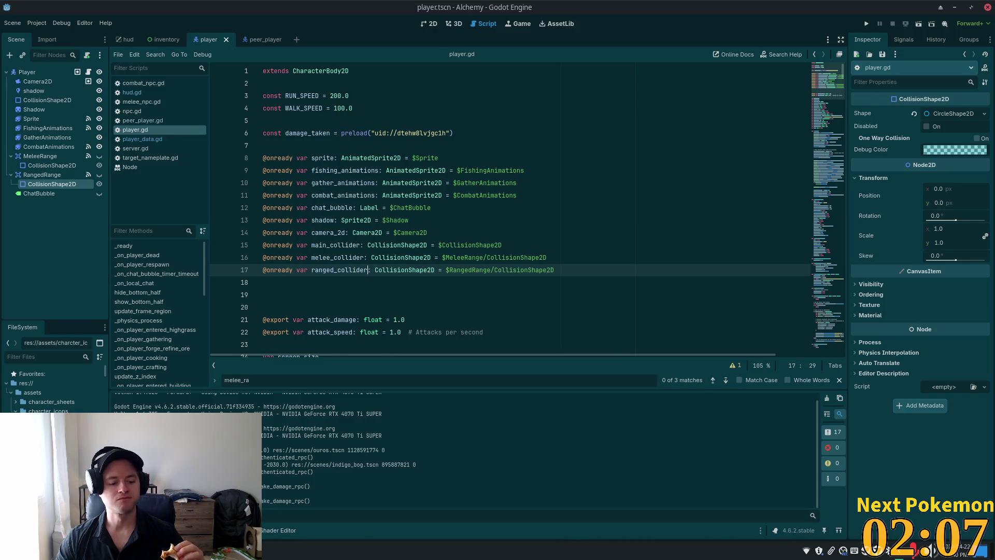
key(alt+Tab)
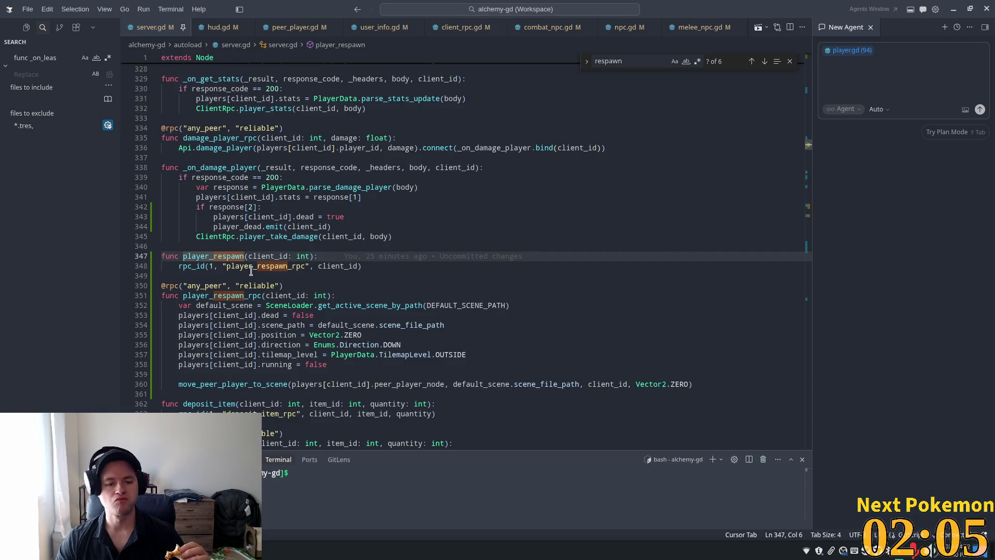
Inspect get_active_scene_by_path and peer_player_node in player_respawn_rpc, then open move_peer_player_to_scene at line 577.
click(256, 267)
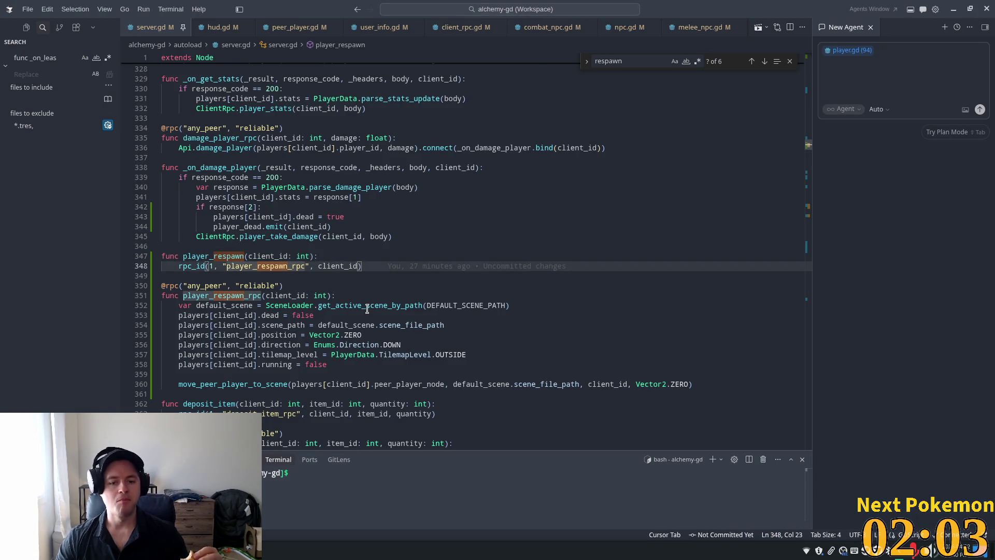
double_click(367, 305)
scroll(338, 316, down, 2)
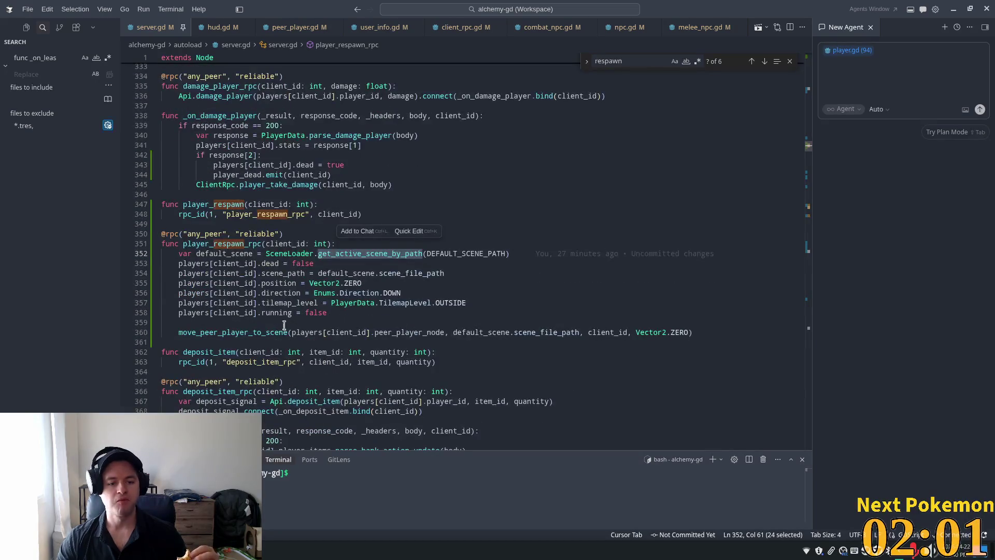
double_click(262, 332)
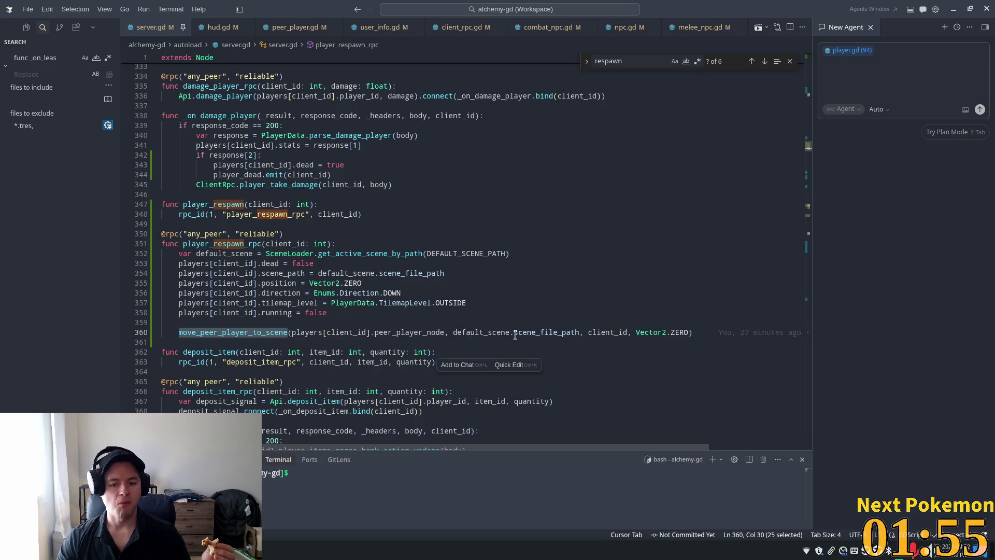
click(544, 333)
key(Down)
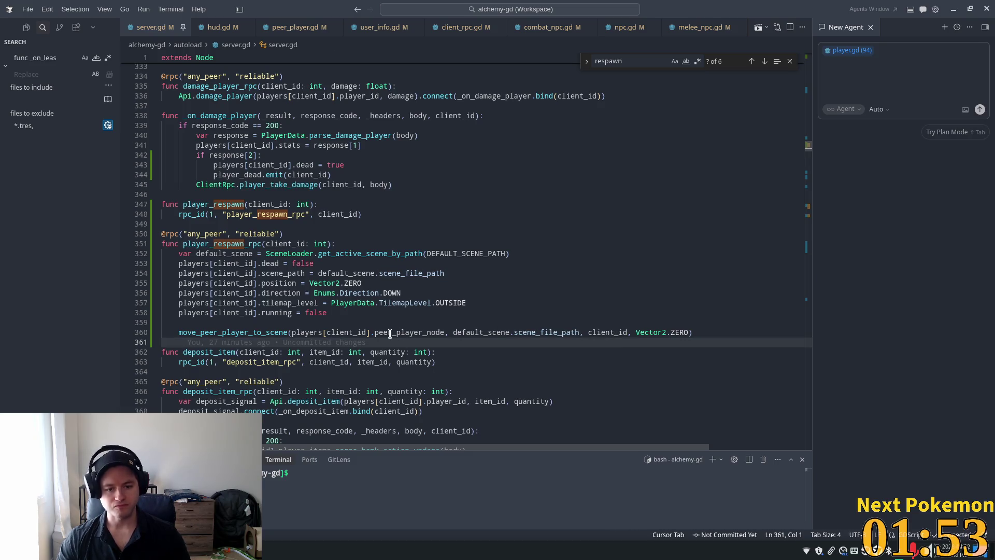
double_click(389, 332)
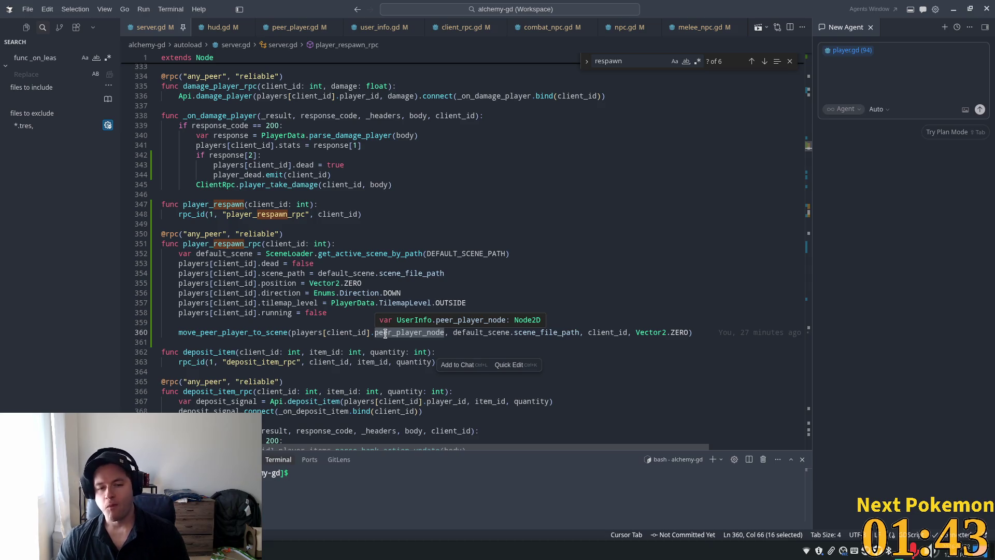
click(321, 263)
ctrl+click(255, 332)
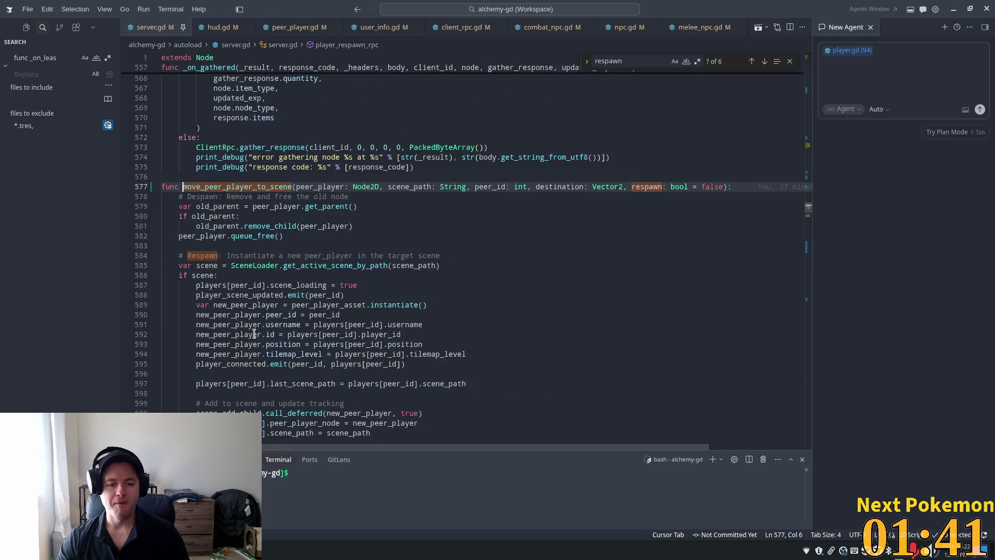
click(207, 256)
double_click(208, 255)
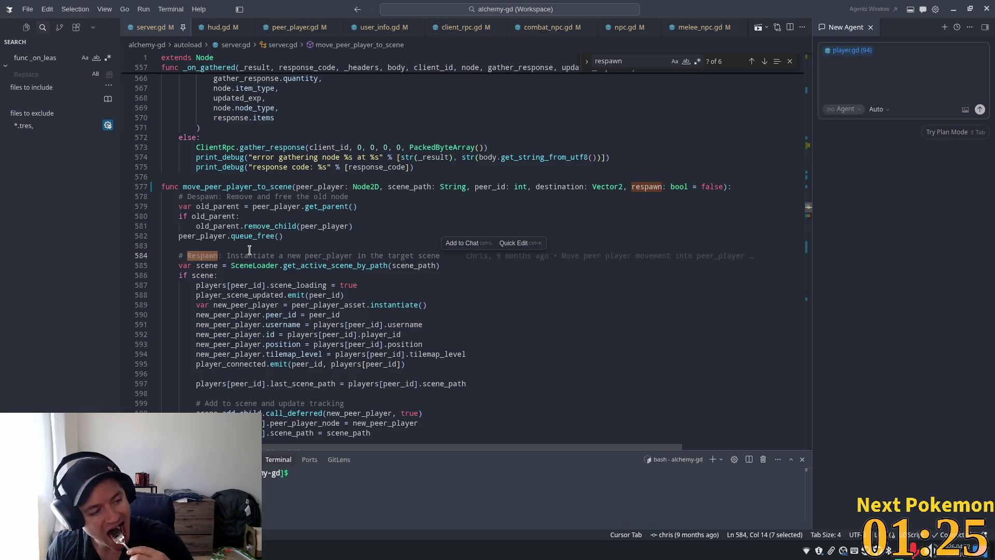
click(260, 206)
double_click(260, 206)
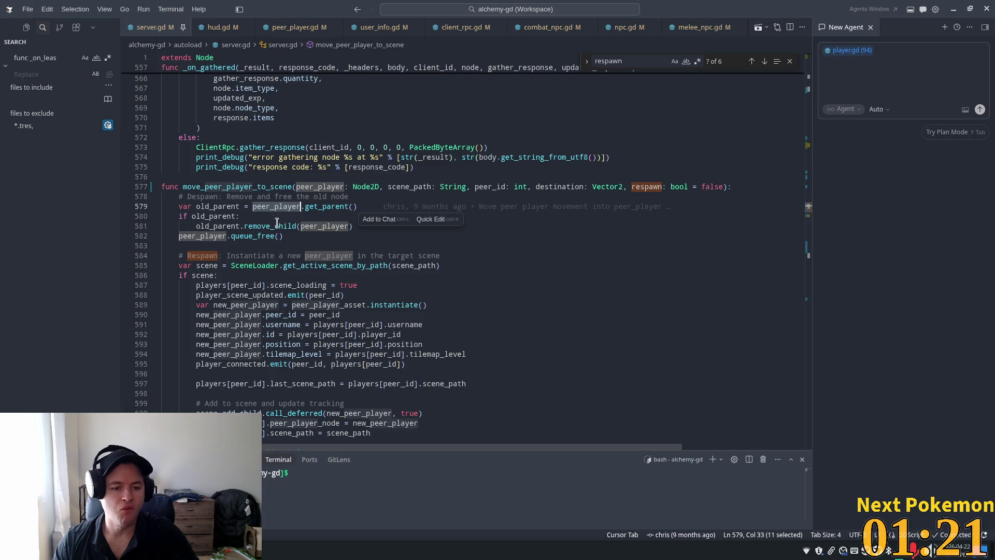
double_click(234, 237)
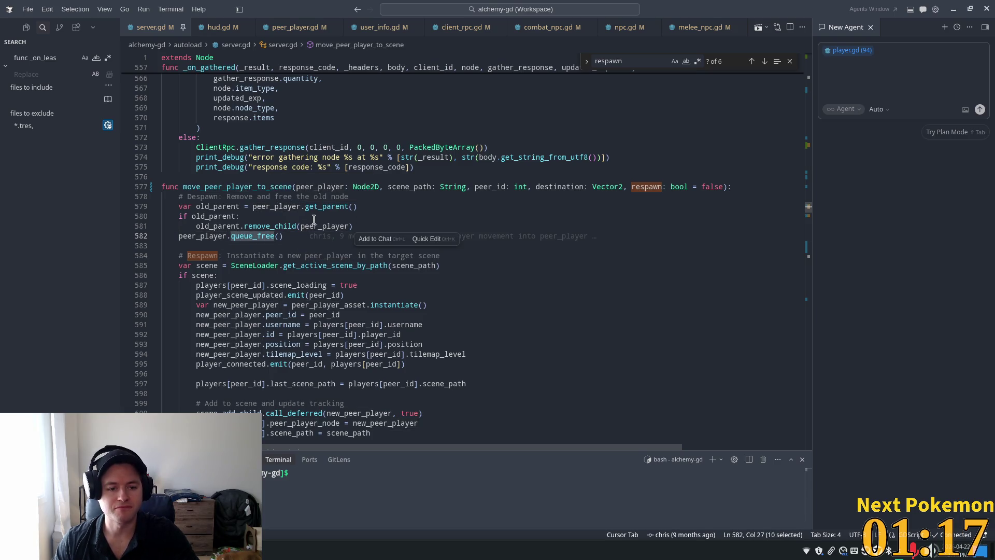
scroll(233, 239, down, 2)
double_click(221, 135)
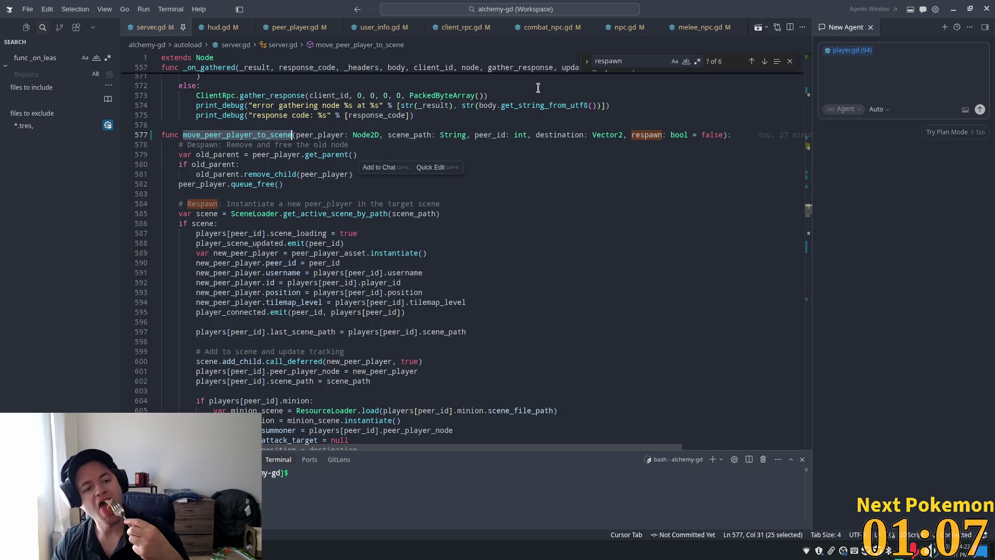
scroll(493, 186, down, 4)
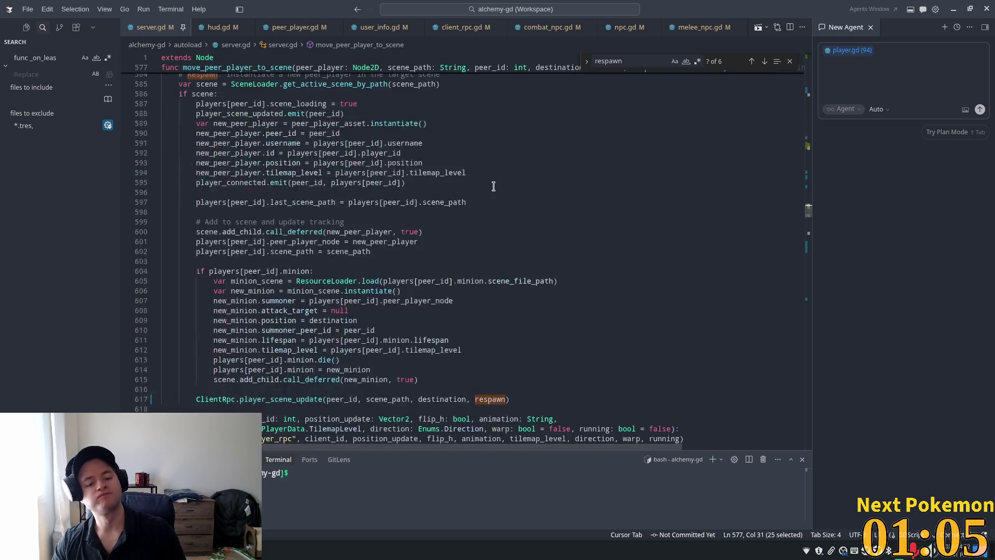
scroll(481, 178, up, 3)
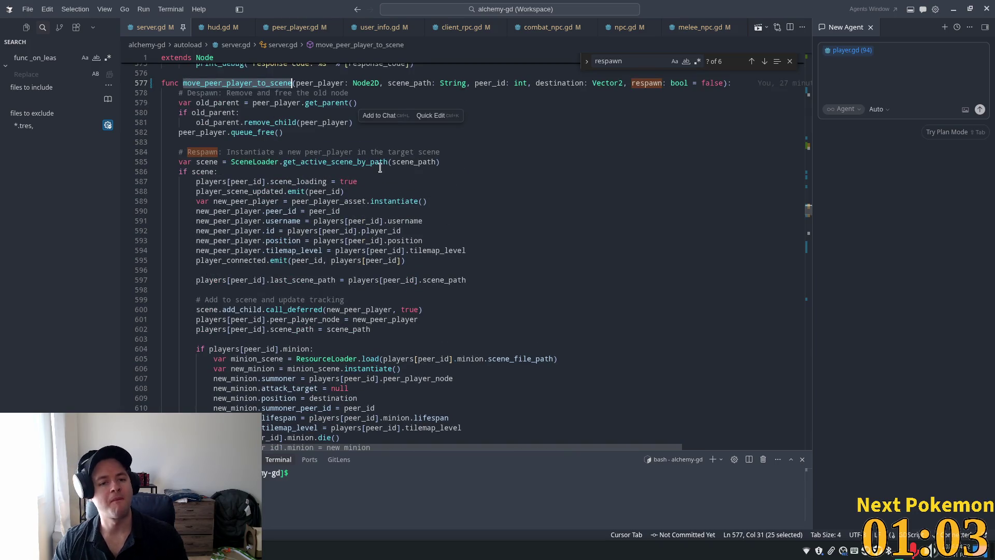
double_click(238, 122)
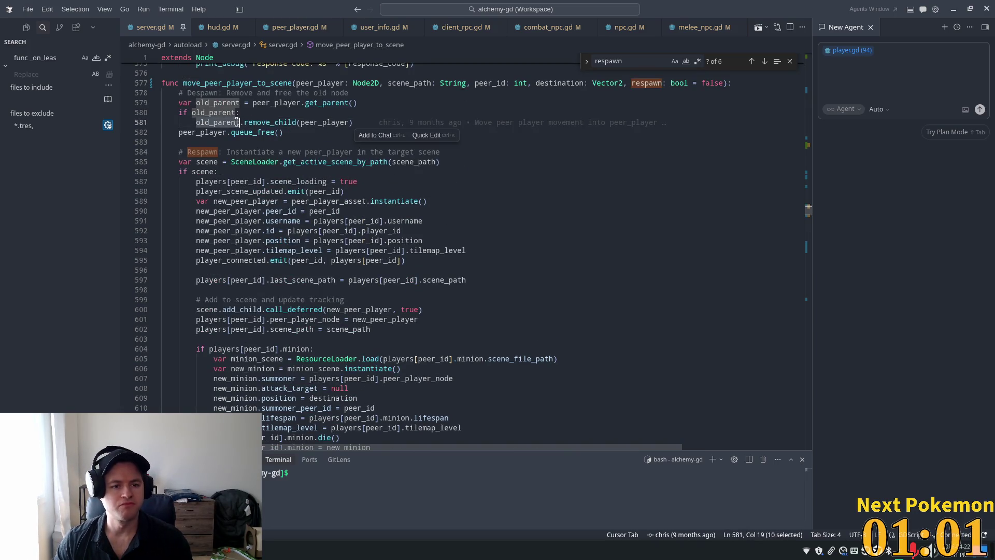
double_click(264, 102)
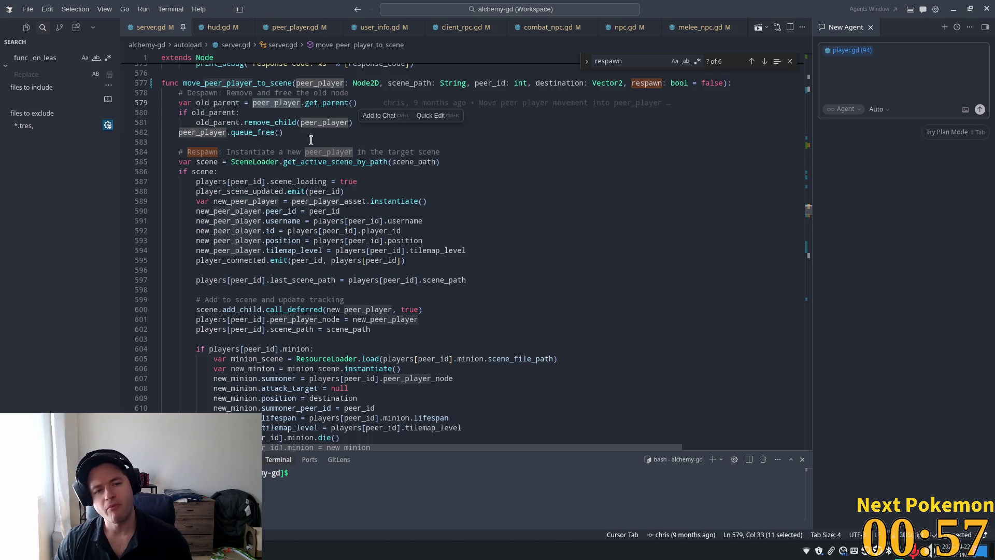
scroll(337, 139, up, 3)
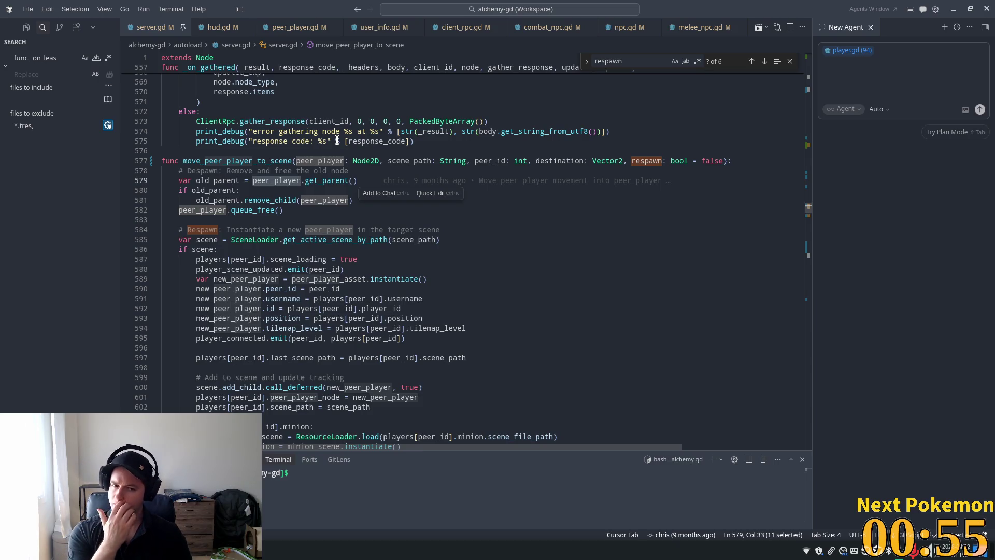
scroll(322, 213, down, 3)
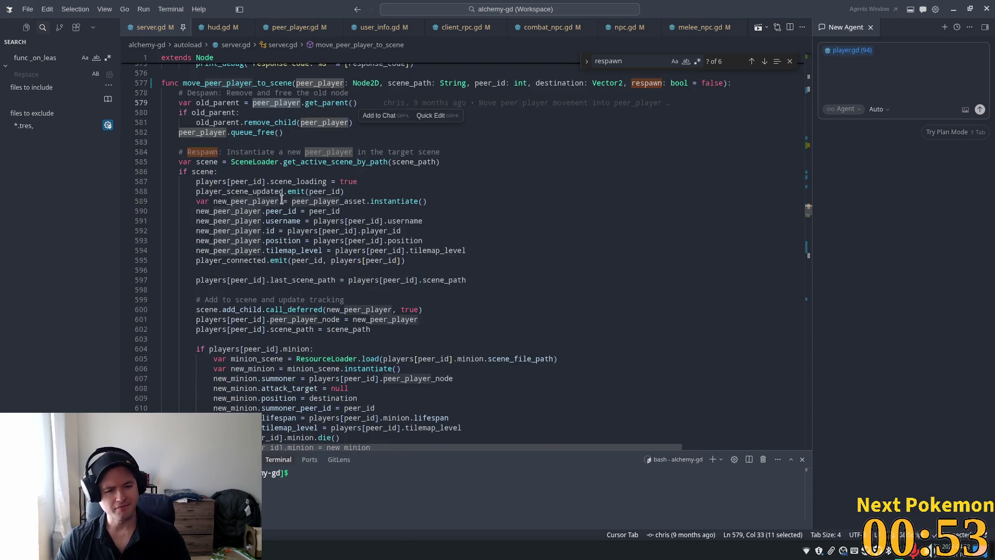
double_click(216, 161)
scroll(313, 166, down, 5)
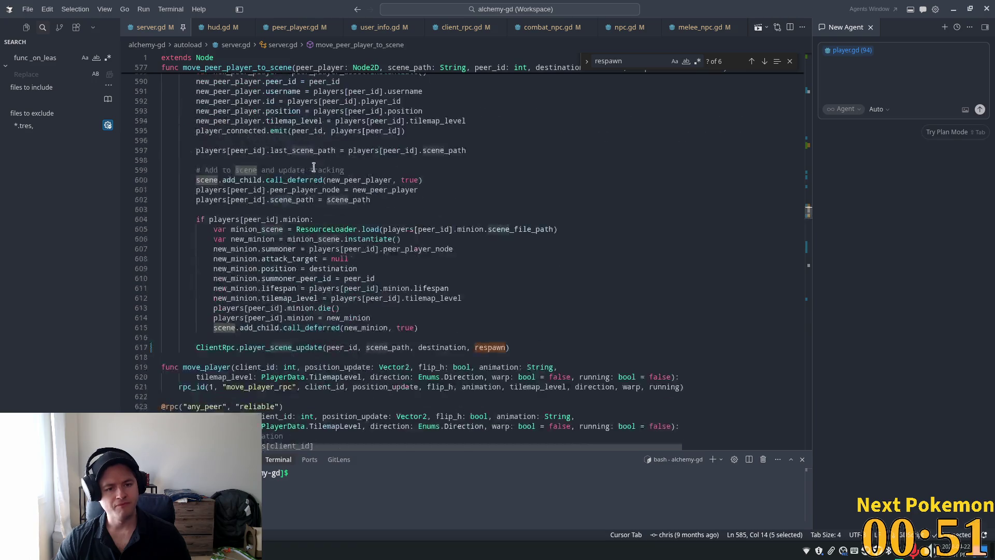
mouse_move(333, 192)
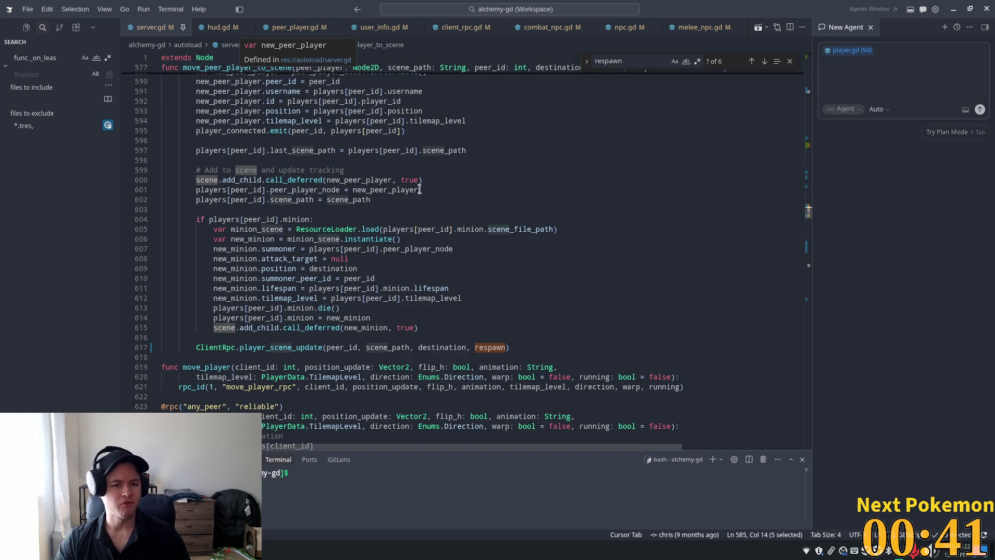
scroll(414, 175, up, 5)
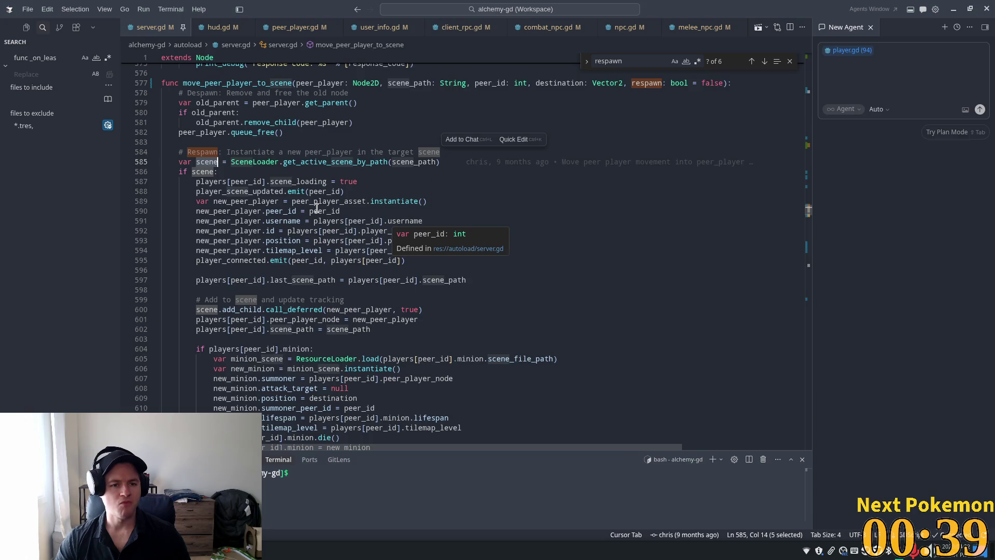
mouse_move(254, 133)
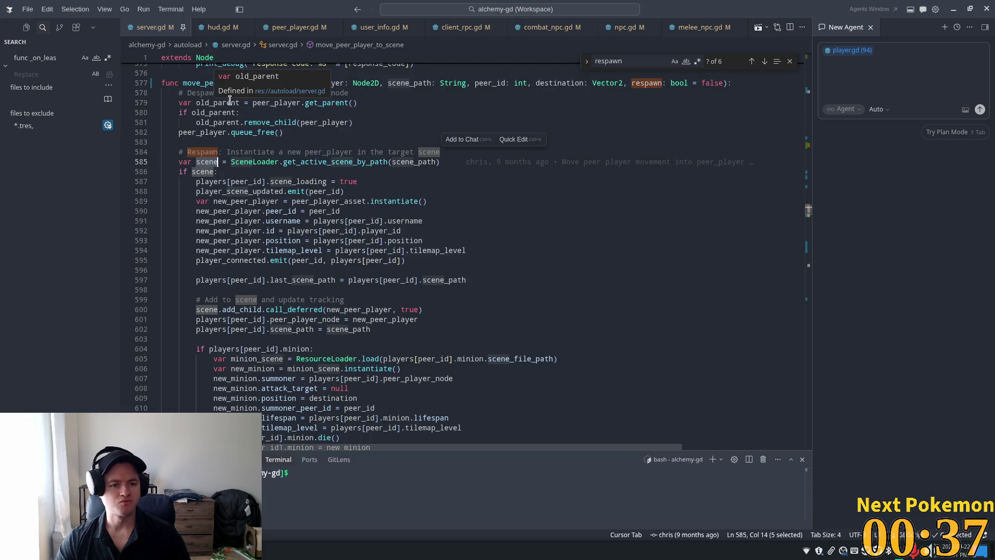
double_click(222, 106)
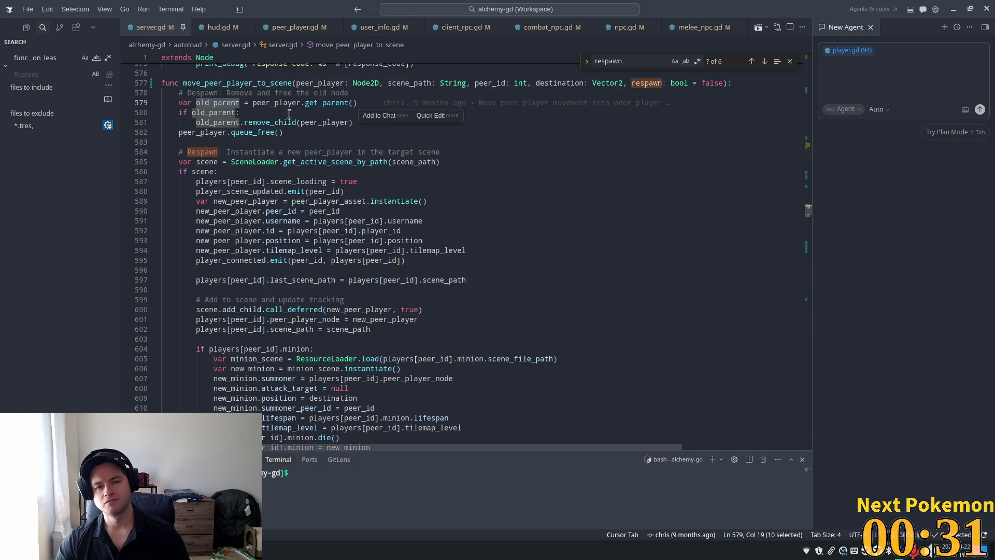
click(248, 101)
double_click(277, 104)
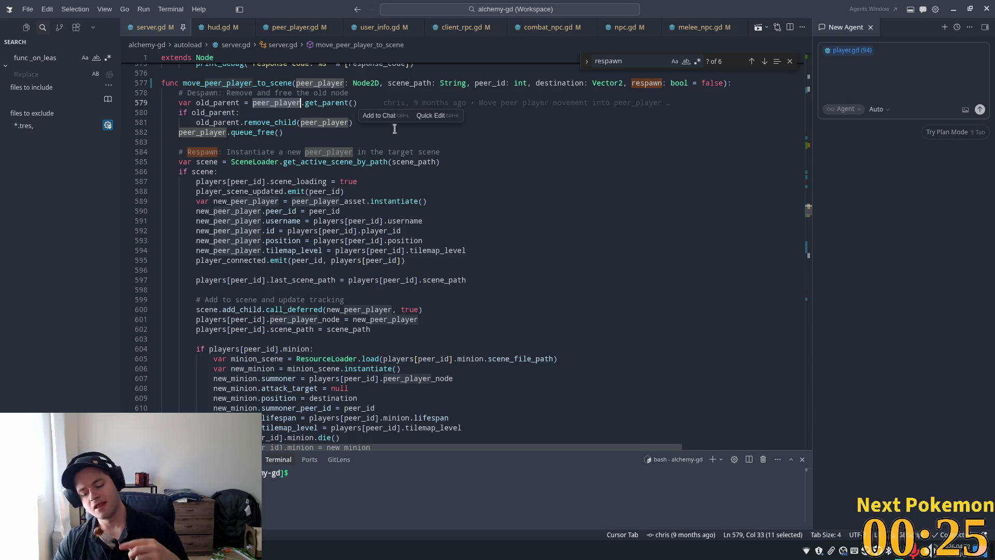
double_click(246, 82)
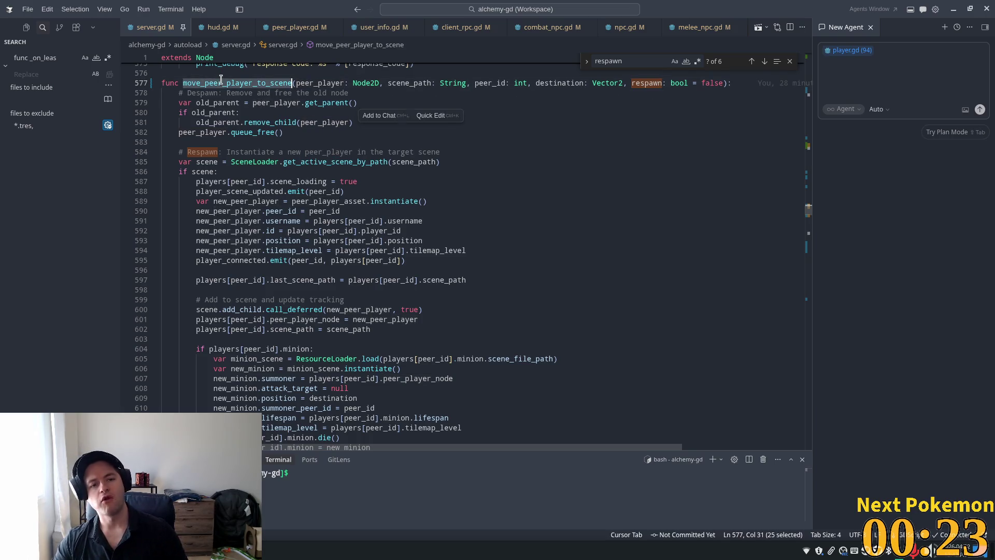
Search for move_peer_player_to_scene and visit all four results, ending on warp_player's call at line 683.
key(ctrl+shift+f)
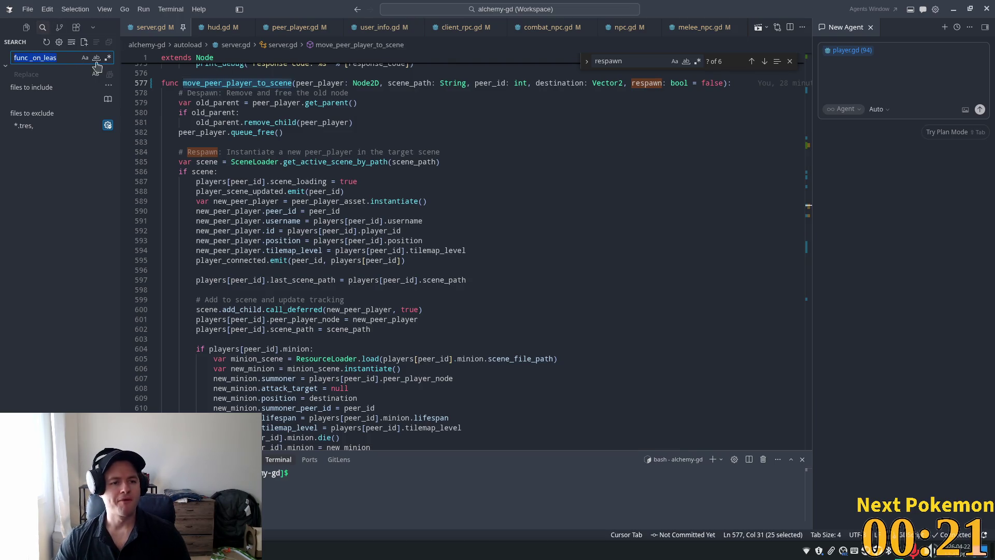
click(64, 187)
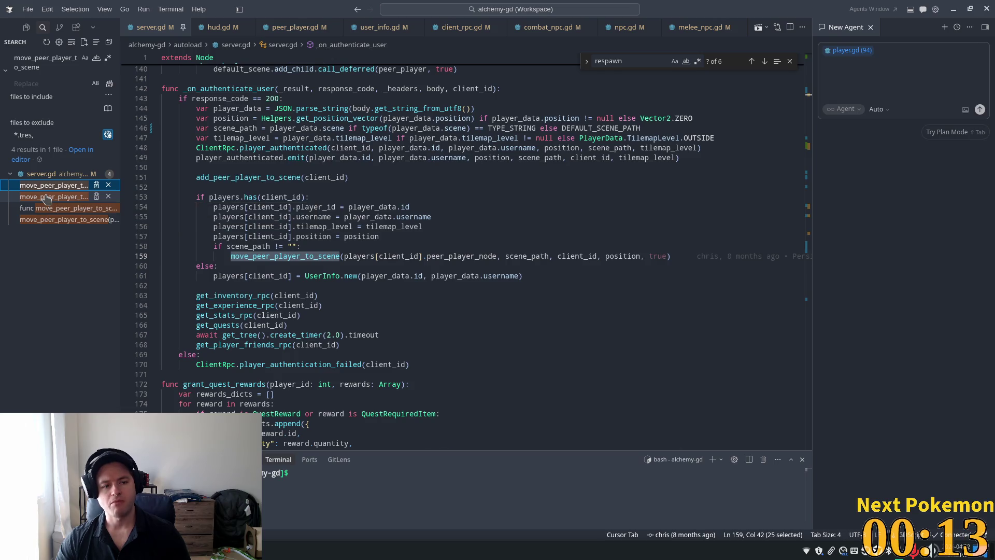
click(46, 198)
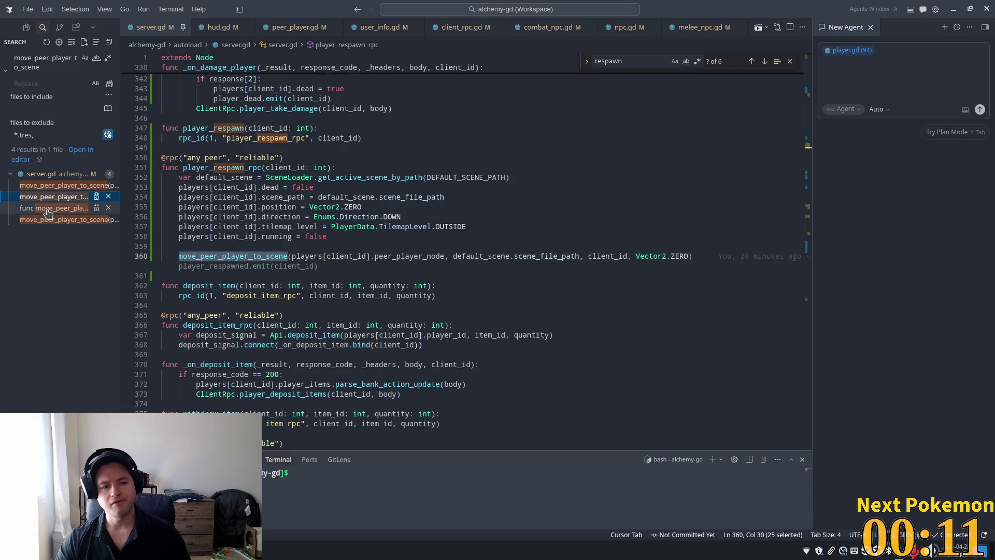
click(43, 209)
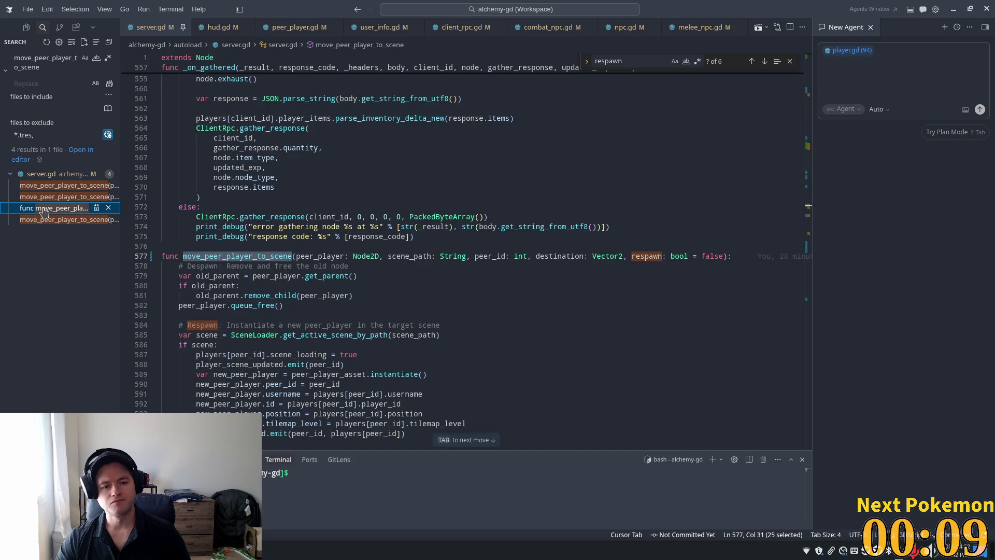
click(41, 220)
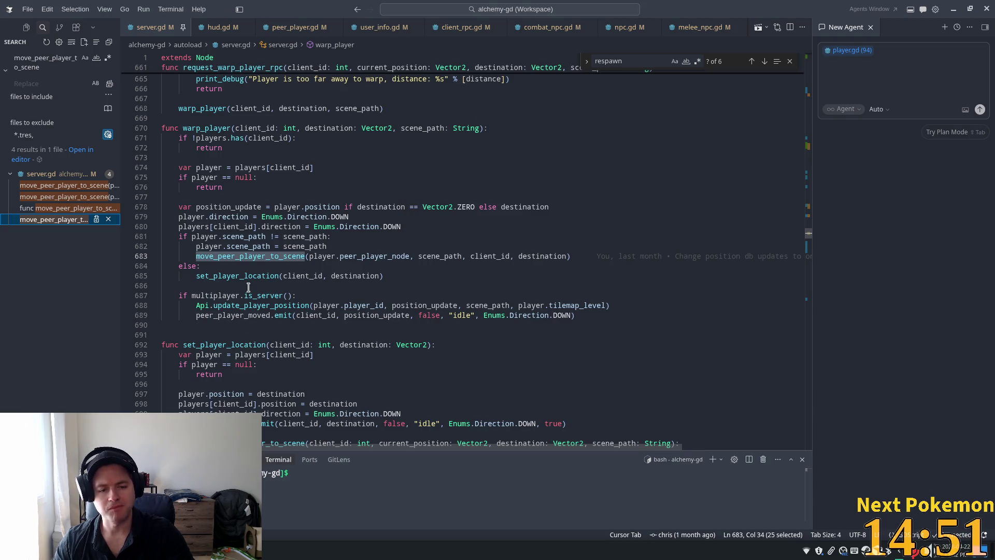
double_click(258, 275)
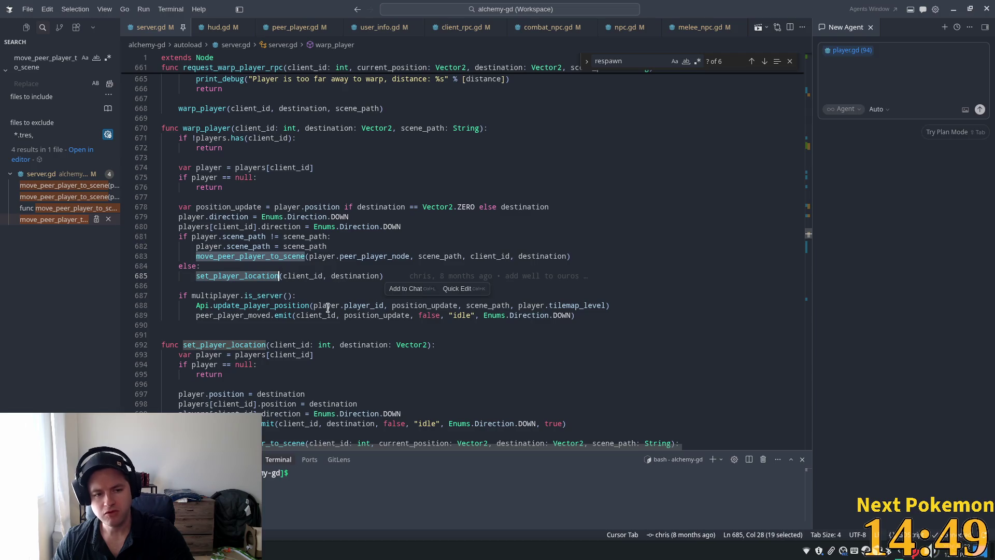
double_click(264, 237)
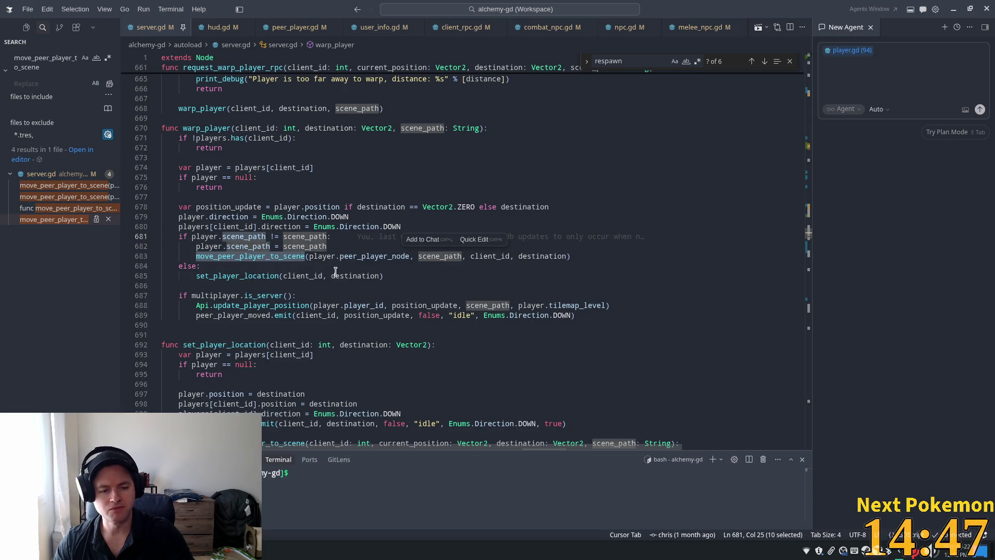
double_click(260, 256)
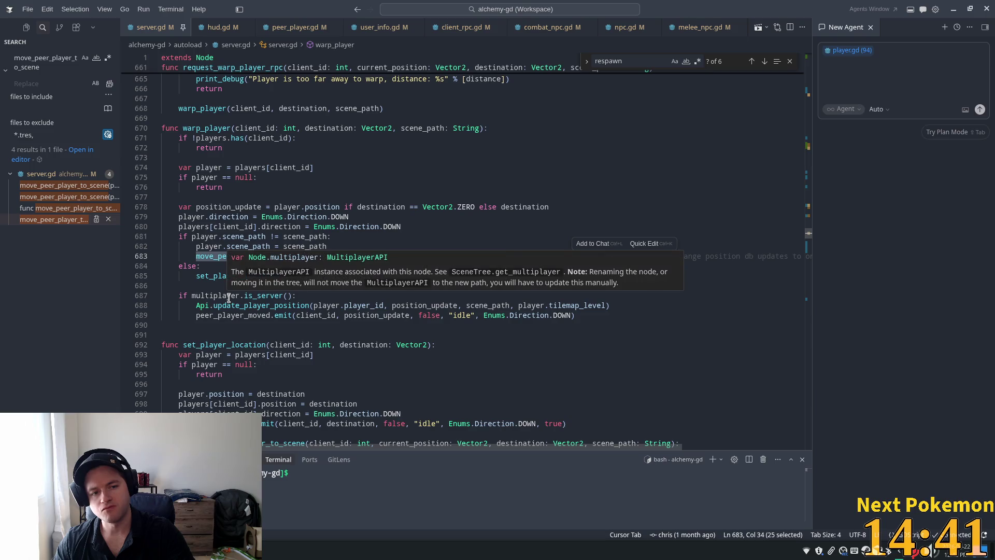
double_click(202, 128)
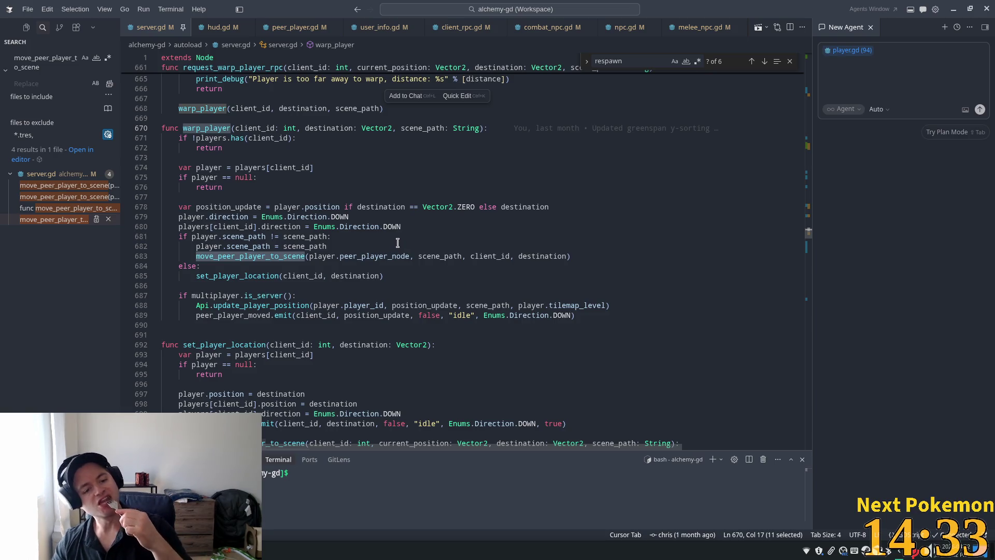
mouse_move(398, 228)
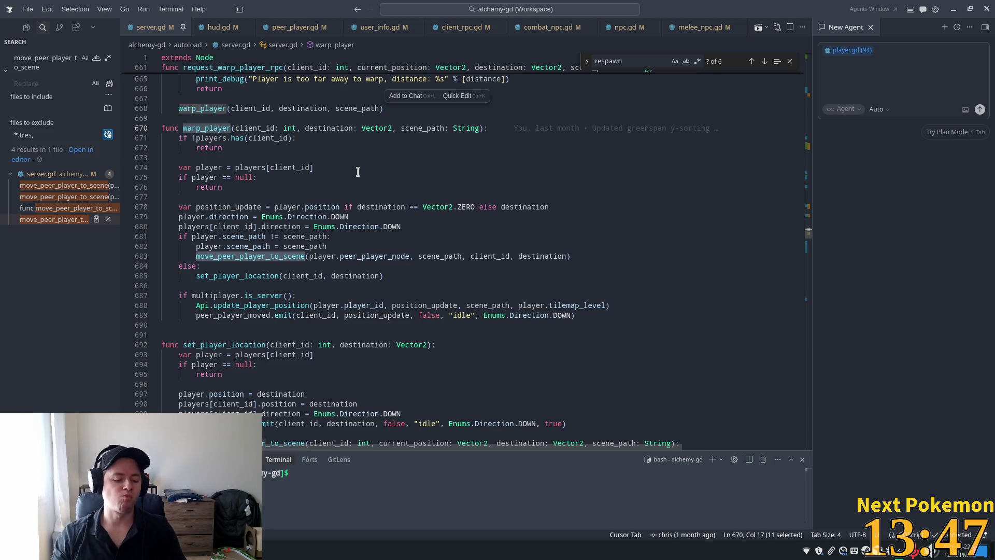
click(310, 148)
Find 'authenticat' in server.gd and go to the authenticate_user_rpc definition.
mouse_move(310, 148)
key(ctrl+f)
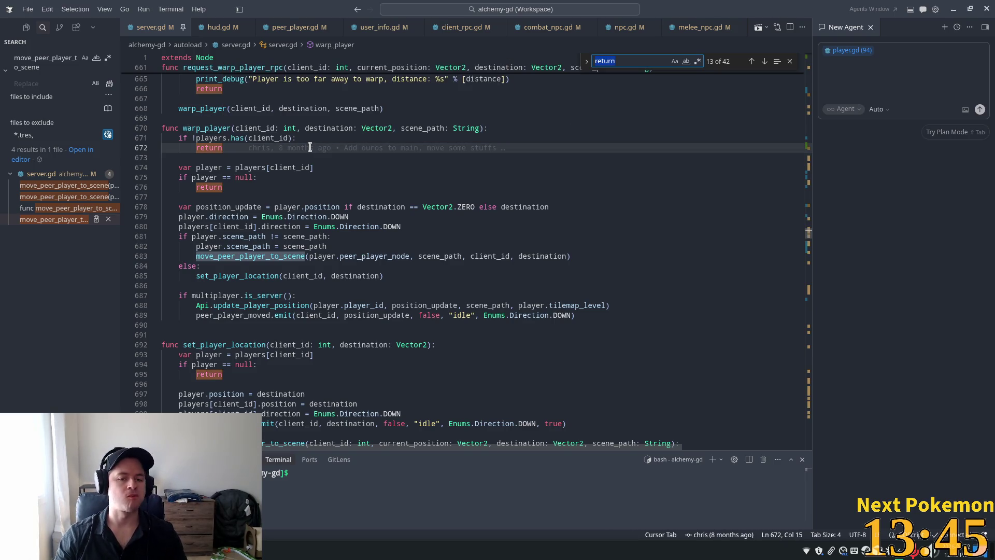
text(authe)
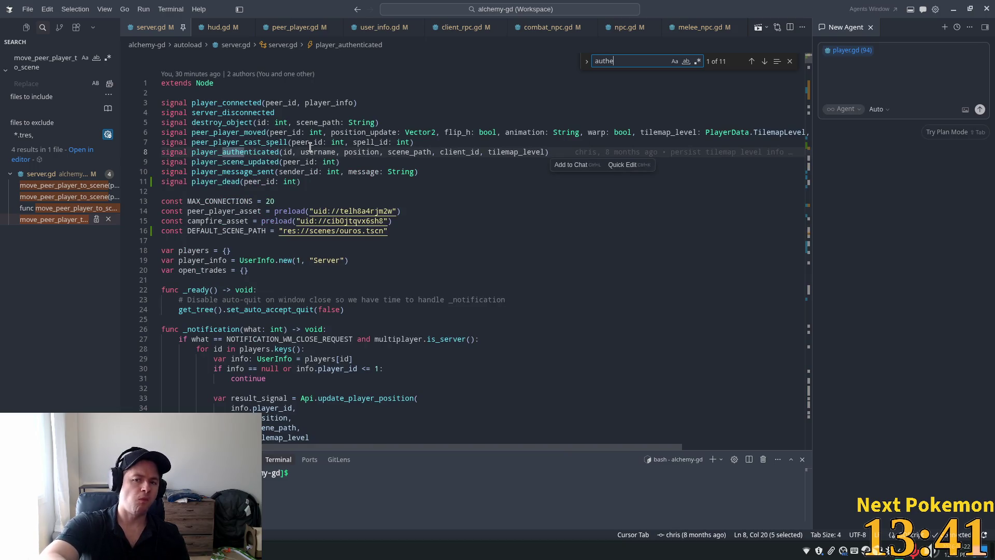
text(nticate)
key(Return)
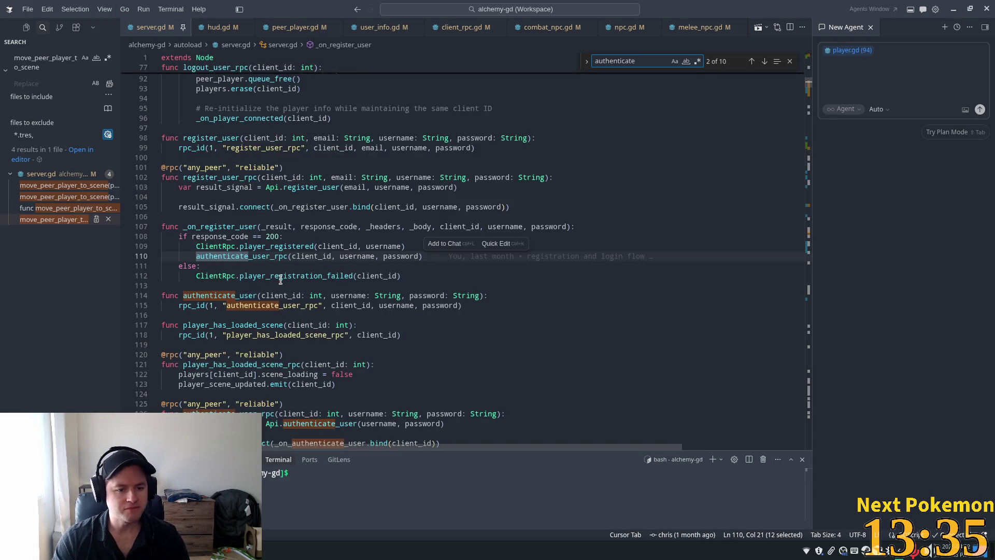
scroll(242, 248, down, 2)
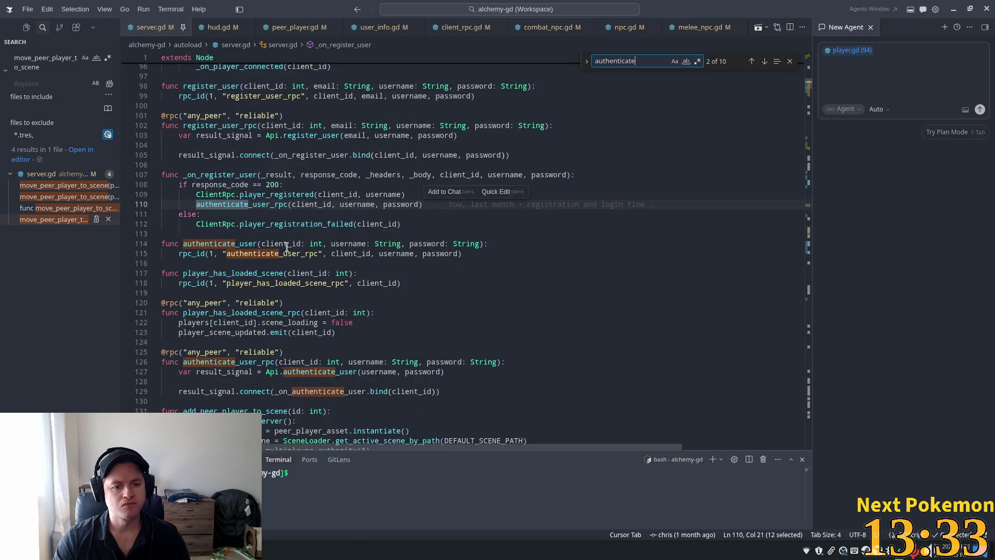
double_click(239, 244)
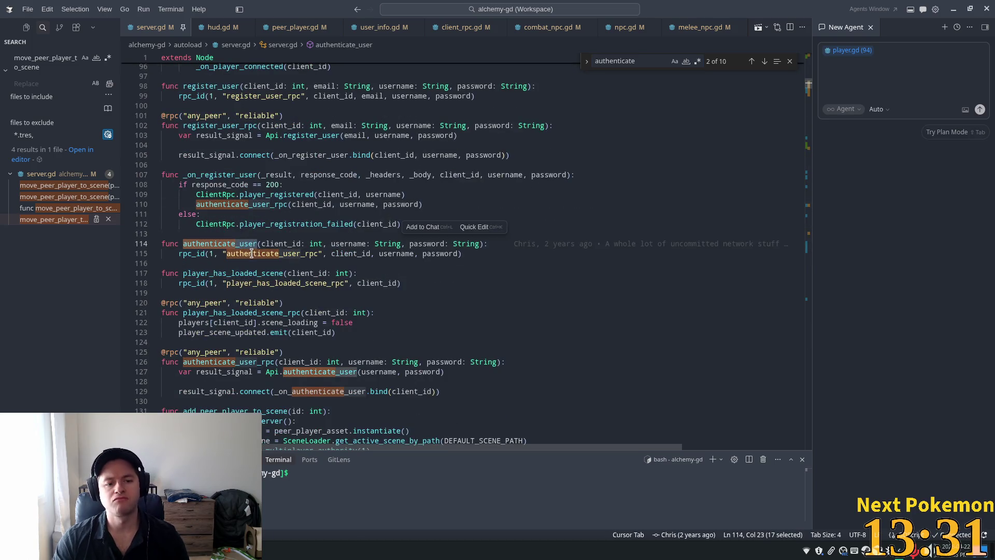
double_click(259, 253)
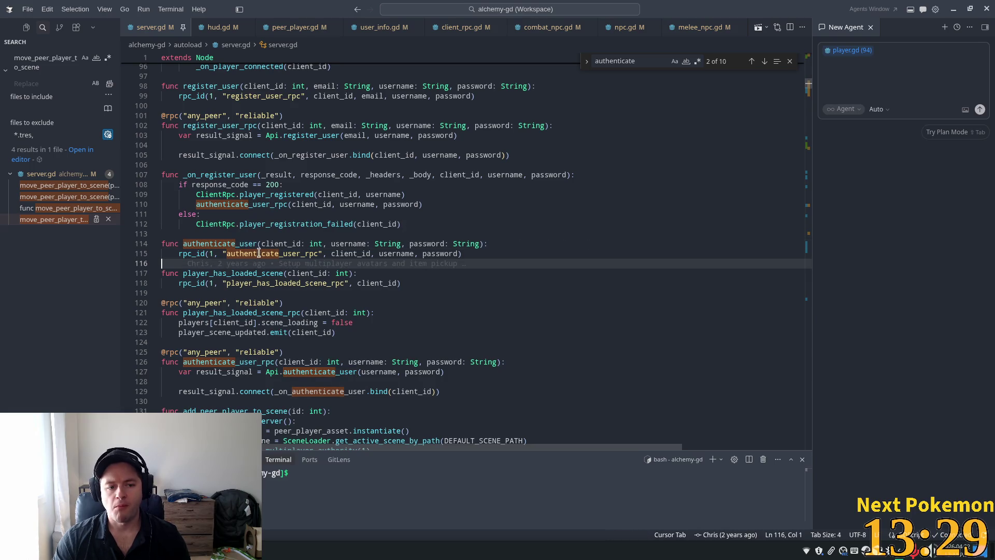
ctrl+click(285, 254)
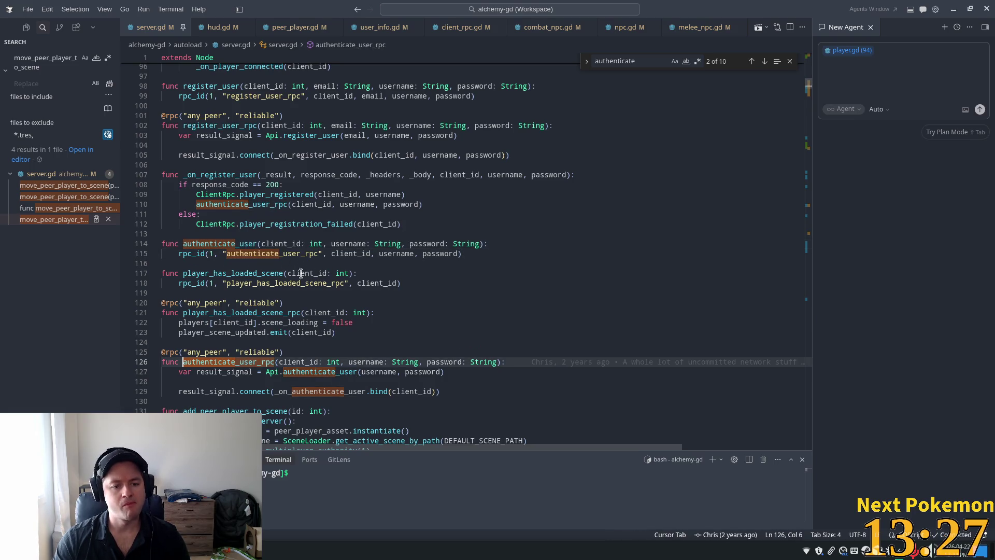
Trace result_signal and authenticate_user on line 127 to the _on_authenticate_user definition.
click(258, 289)
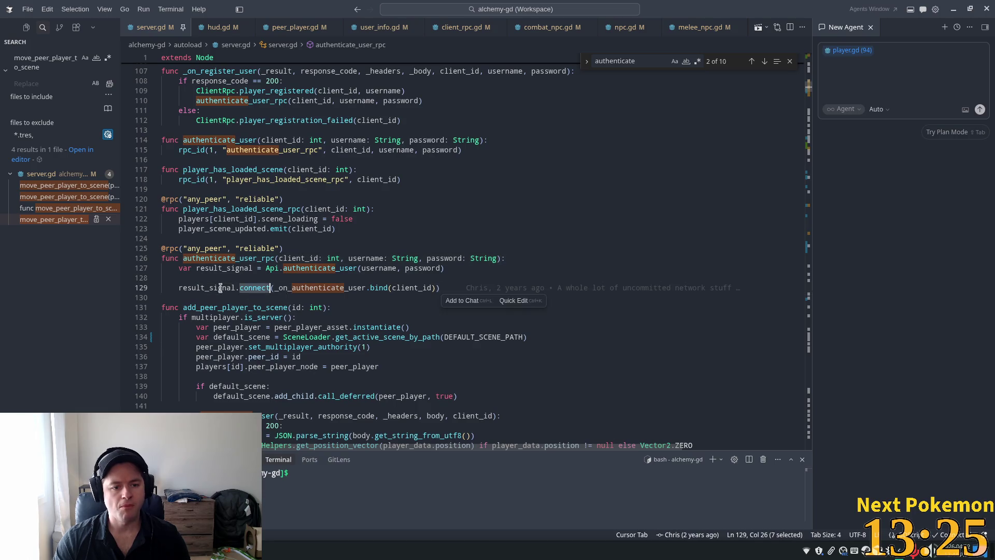
double_click(207, 288)
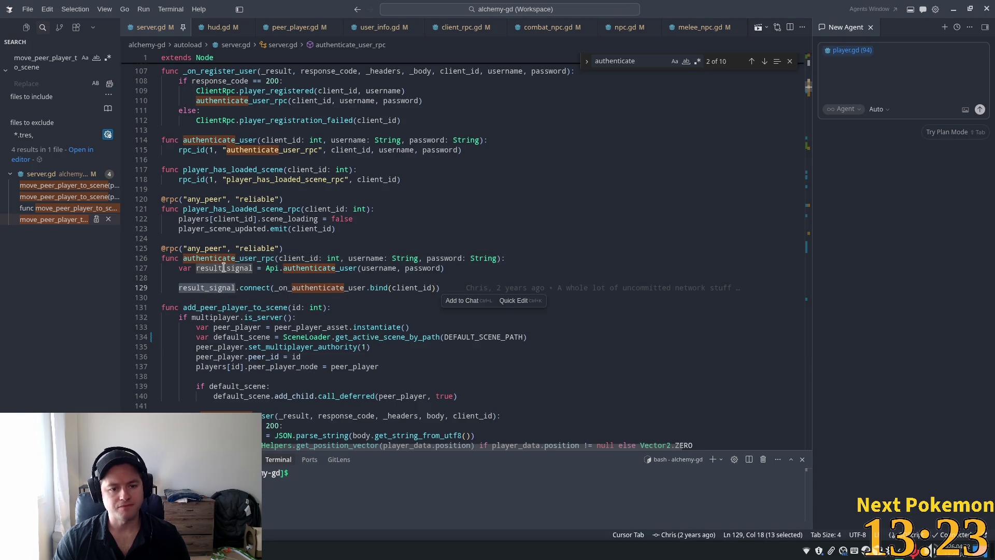
double_click(305, 268)
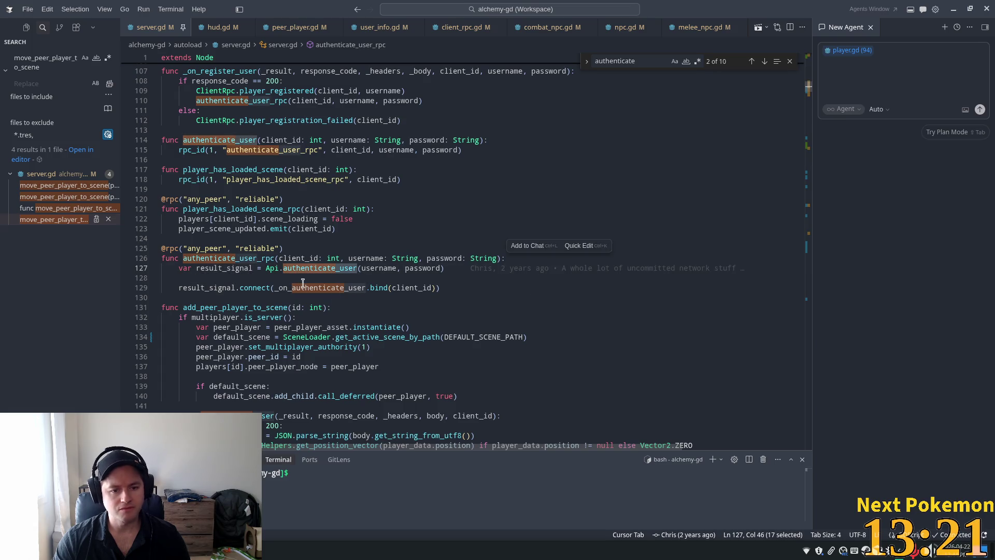
ctrl+click(307, 288)
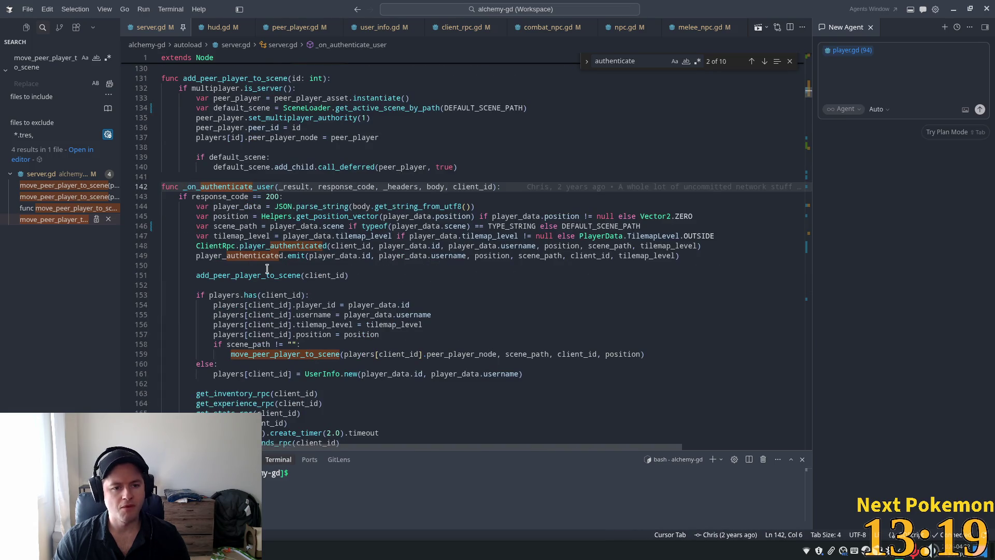
mouse_move(573, 244)
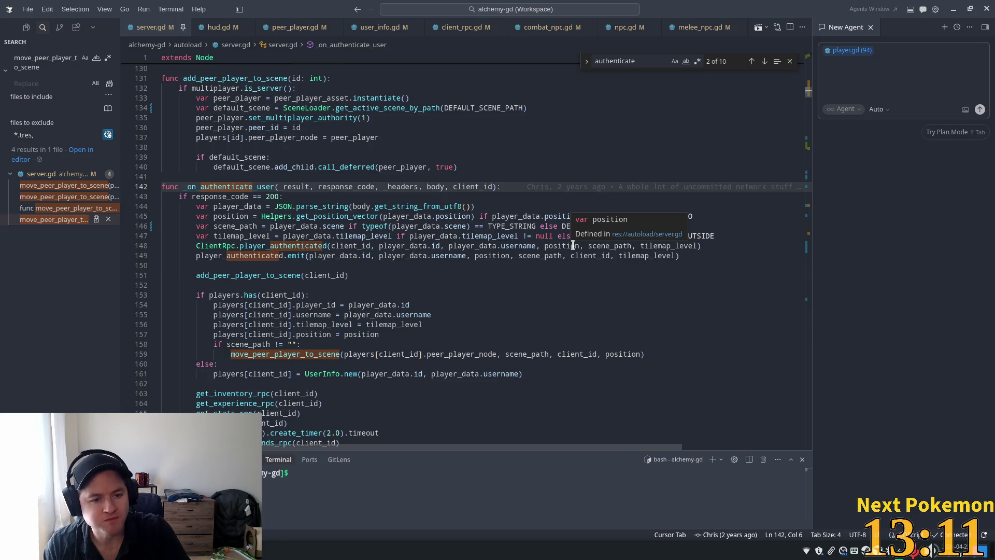
Follow the move_peer_player_to_scene call on line 159 to its definition.
click(244, 276)
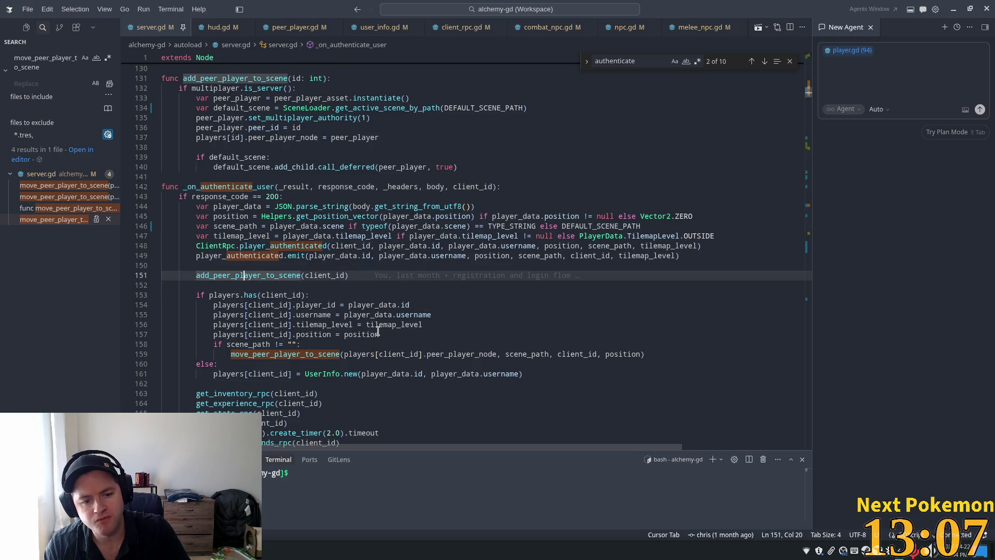
scroll(379, 331, down, 3)
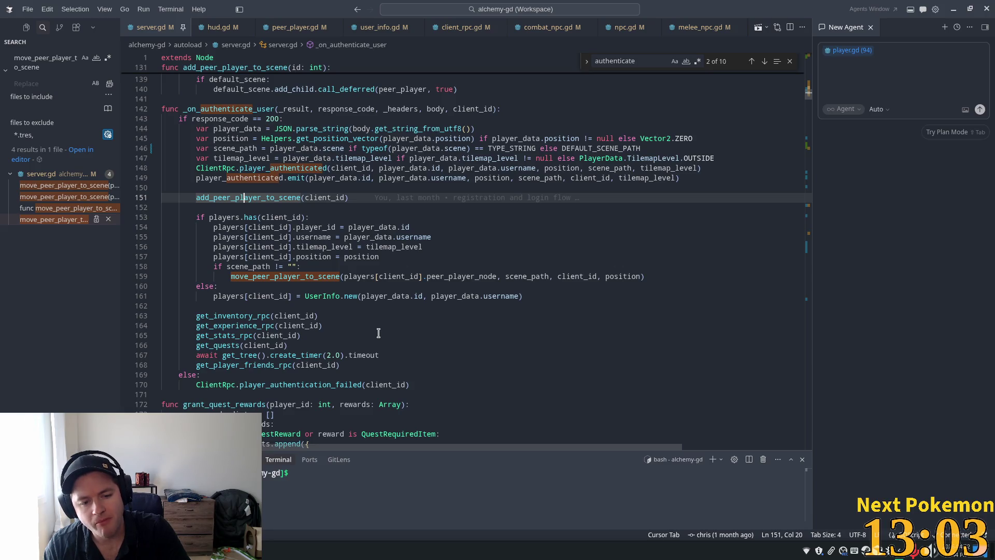
double_click(292, 277)
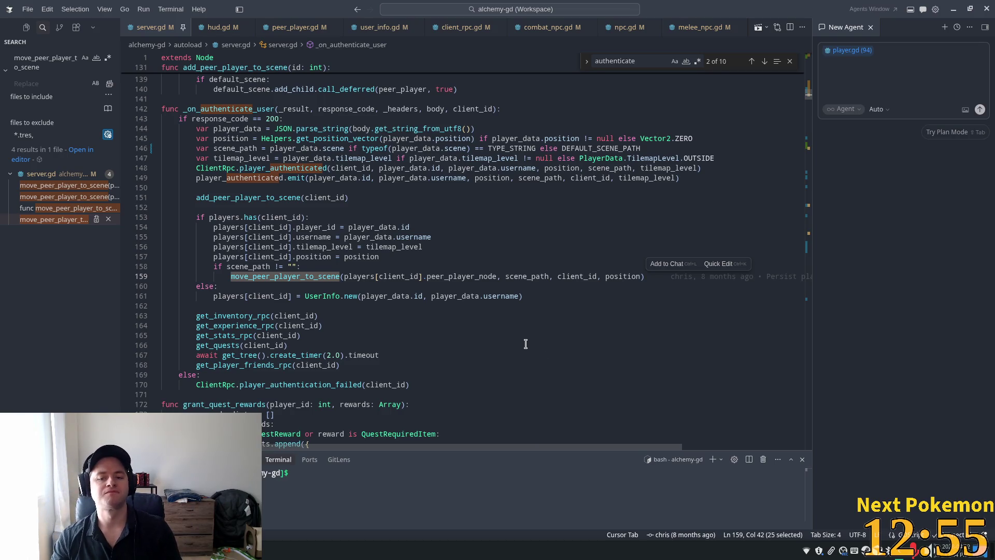
ctrl+click(311, 276)
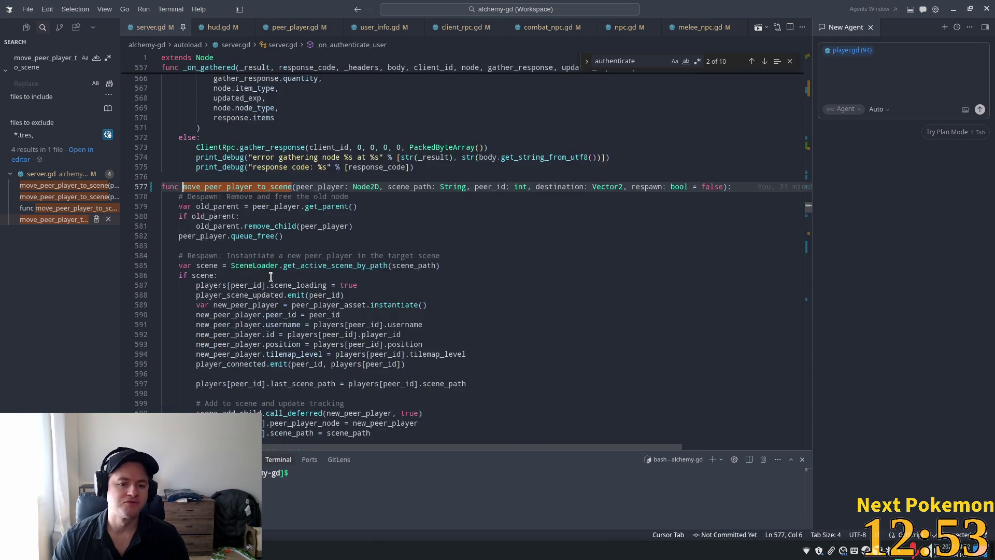
Inspect the destination and scene_path parameters and default_scene in the respawn call.
double_click(578, 187)
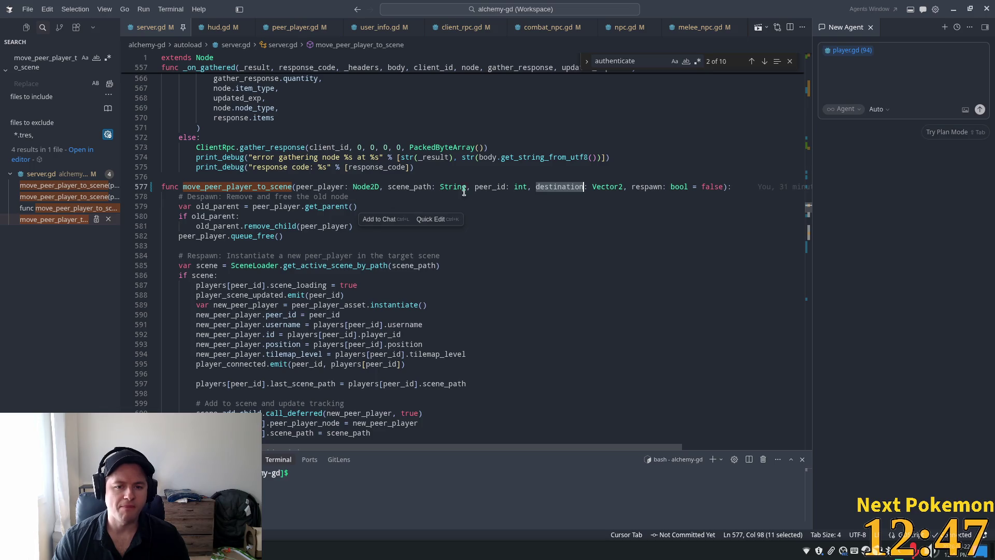
double_click(407, 188)
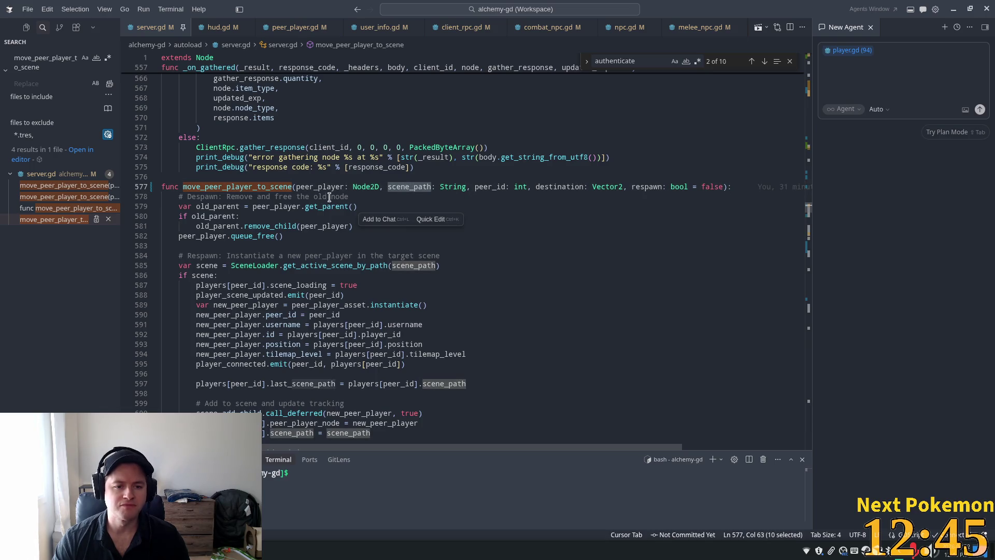
click(78, 185)
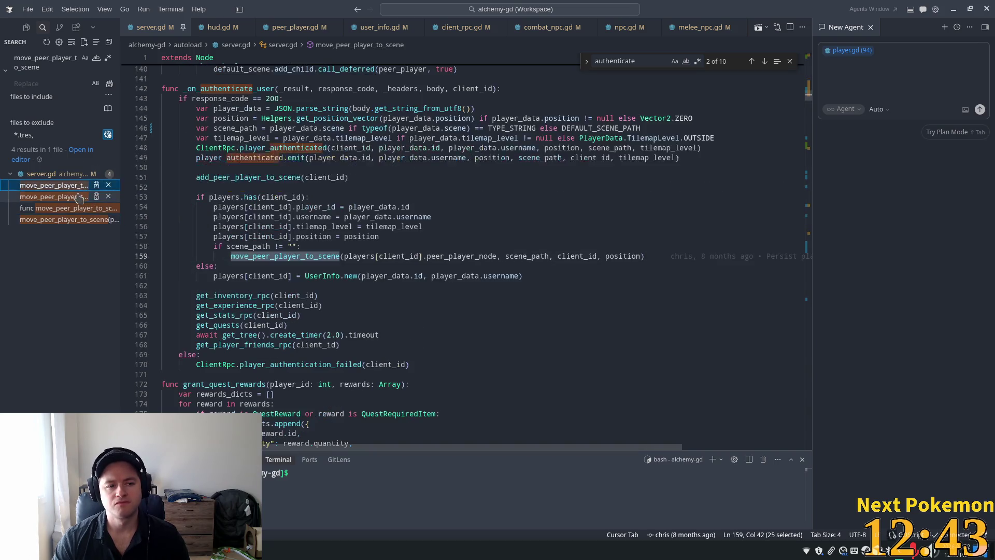
click(78, 197)
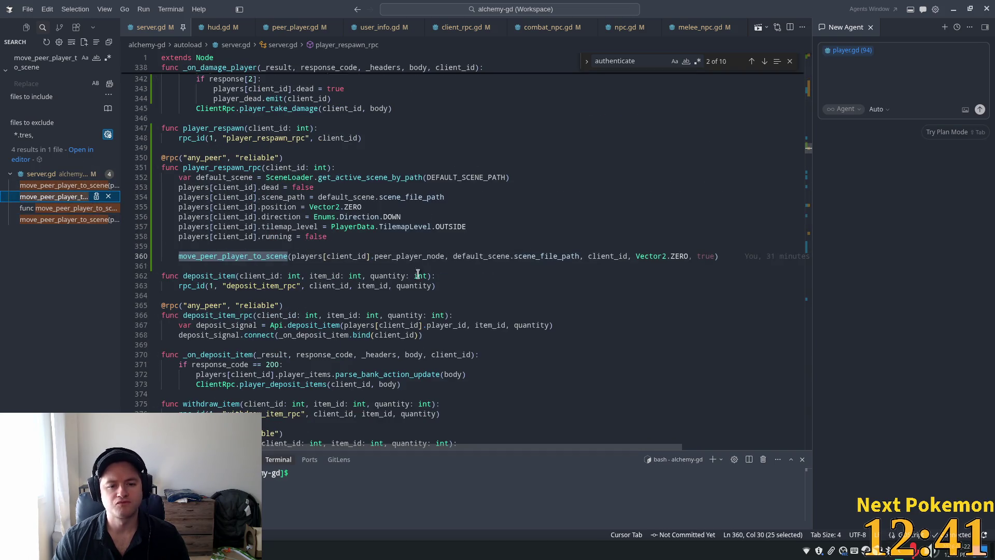
double_click(479, 256)
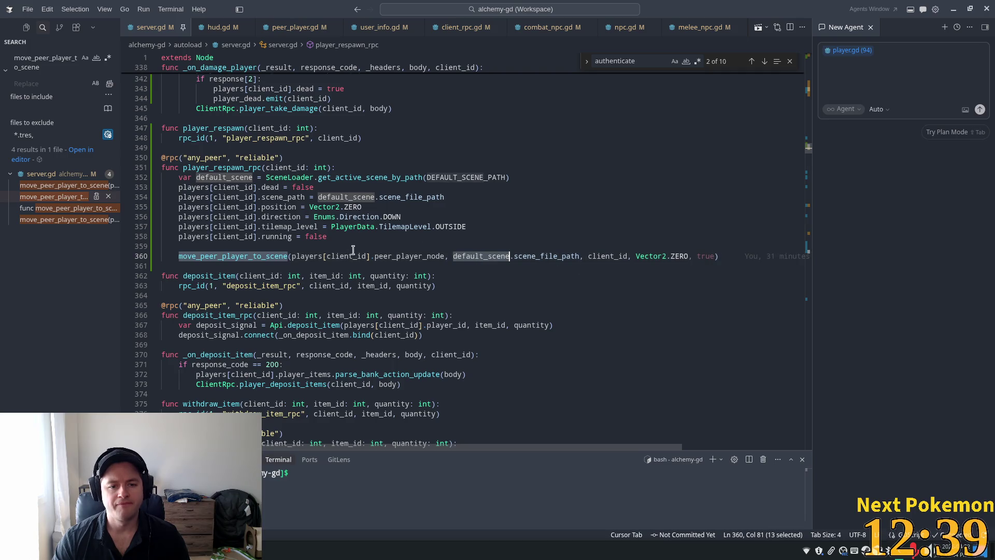
Trace scene_path in _on_authenticate_user to DEFAULT_SCENE_PATH, res://scenes/ouros.tscn, then return to player_respawn_rpc.
click(49, 185)
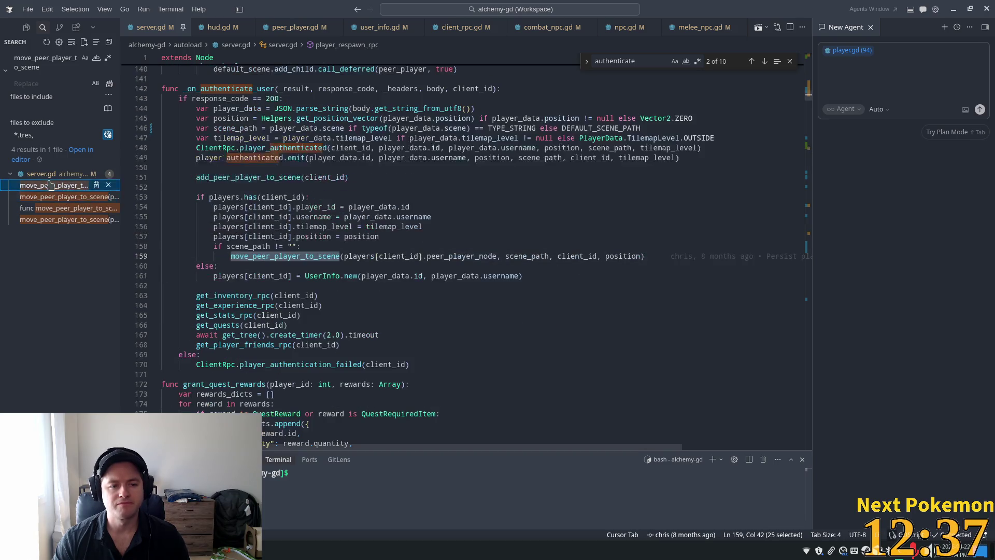
double_click(527, 256)
double_click(229, 128)
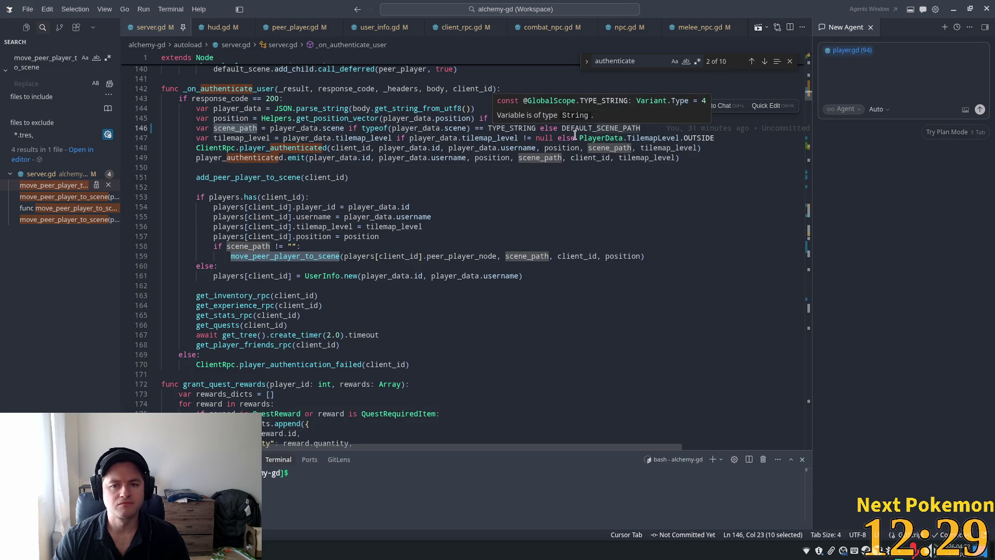
double_click(604, 130)
mouse_move(600, 129)
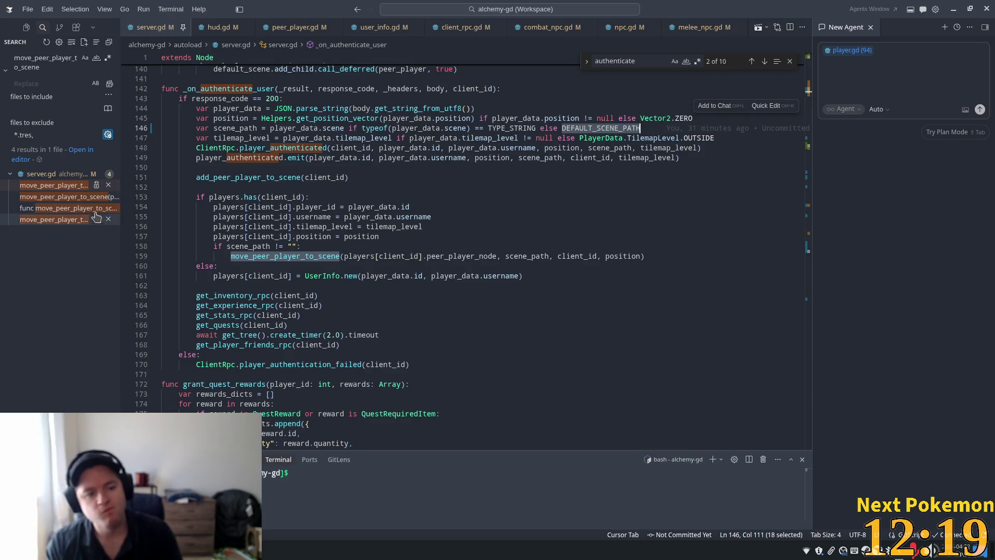
click(51, 196)
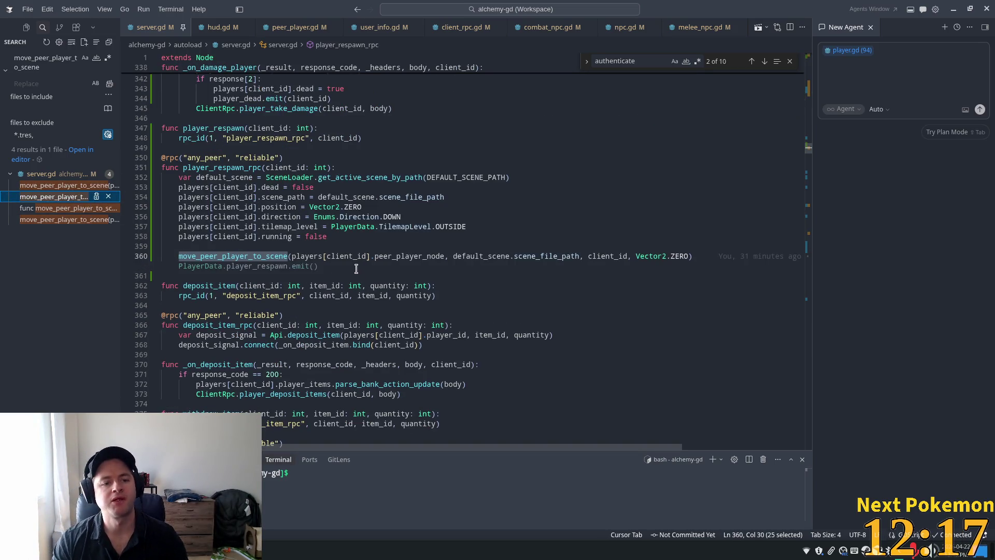
Delete the var default_scene declaration from player_respawn_rpc.
click(253, 179)
click(262, 174)
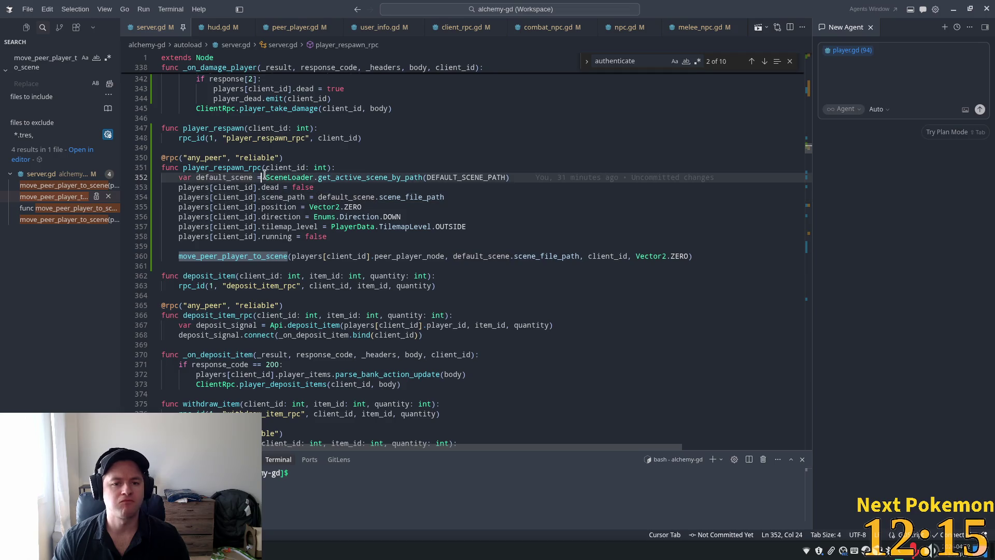
drag(513, 178, 166, 177)
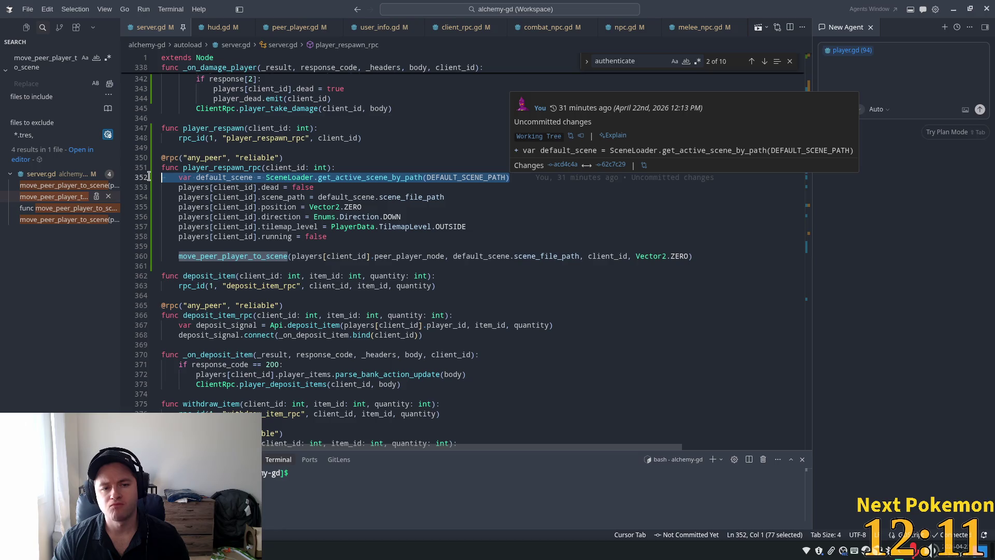
double_click(466, 177)
mouse_move(512, 177)
mouse_down()
mouse_move(228, 199)
mouse_move(139, 181)
mouse_up()
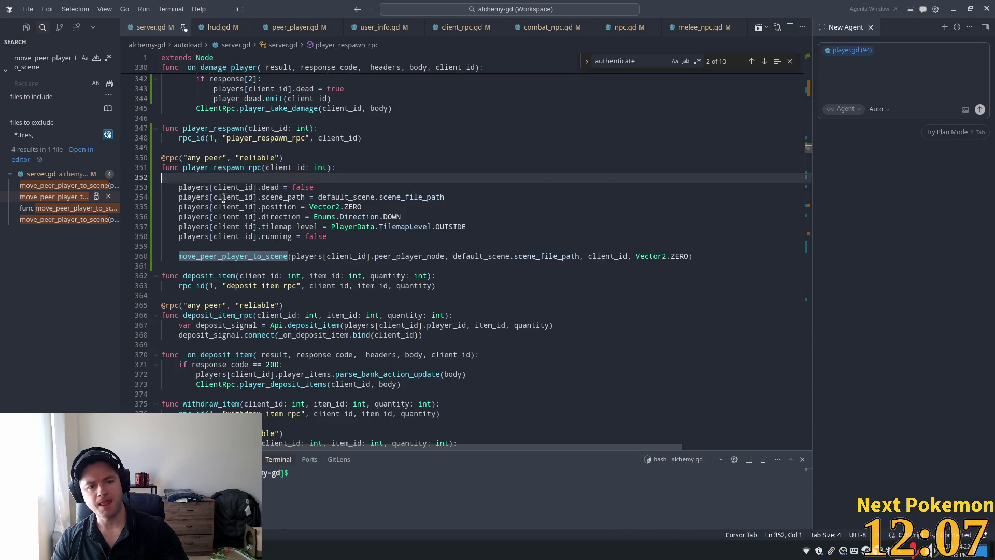
key(BackSpace)
Pass DEFAULT_SCENE_PATH as the move_peer_player_to_scene scene argument.
click(532, 226)
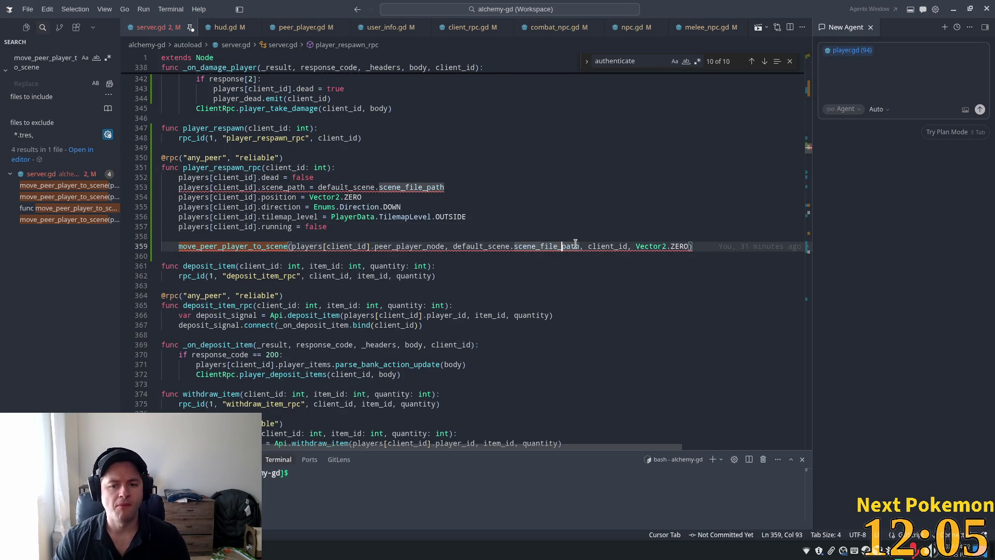
drag(580, 246, 450, 245)
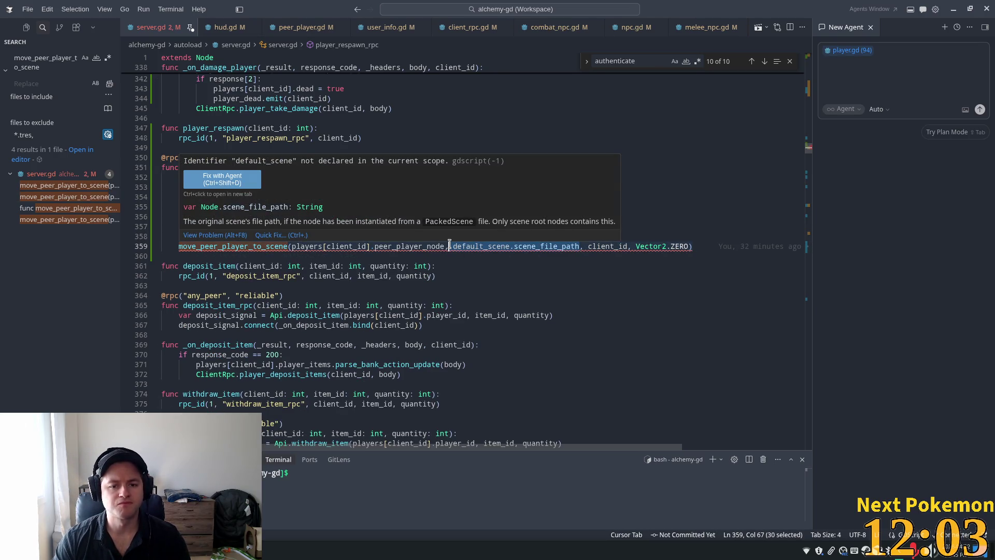
text(DEFAULT_SCENE_PATH)
Set the player's scene_path to DEFAULT_SCENE_PATH instead of default_scene.scene_file_path.
click(409, 197)
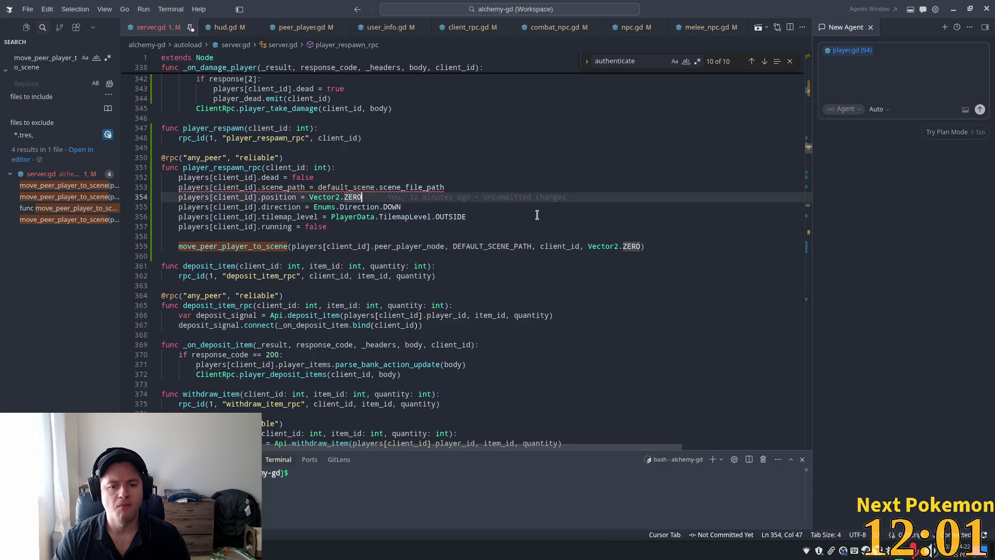
key(Up)
key(Up)
key(Up)
key(Down)
key(Down)
key(Down)
key(Up)
key(Left)
key(Left)
key(Left)
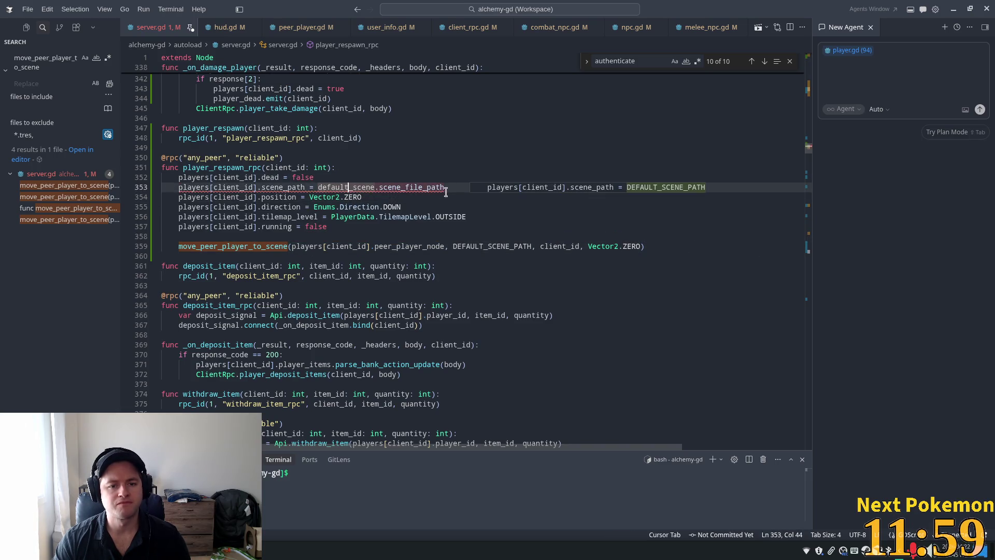
drag(456, 187, 314, 184)
key(Tab)
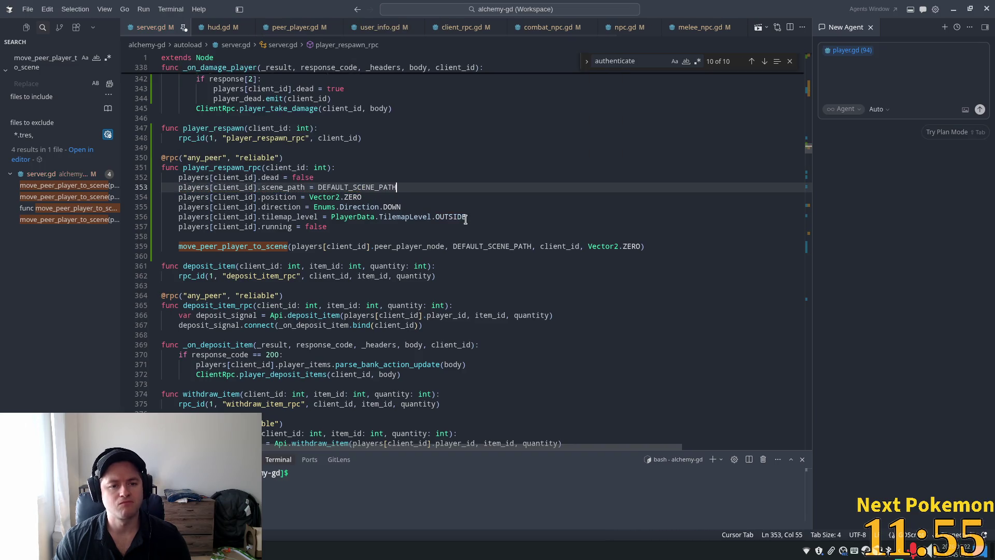
key(Up)
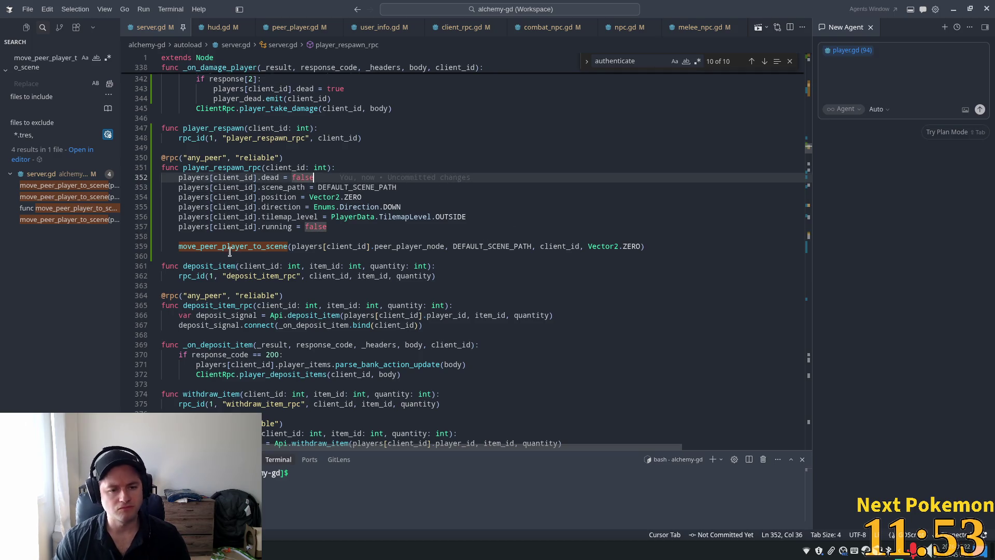
click(28, 220)
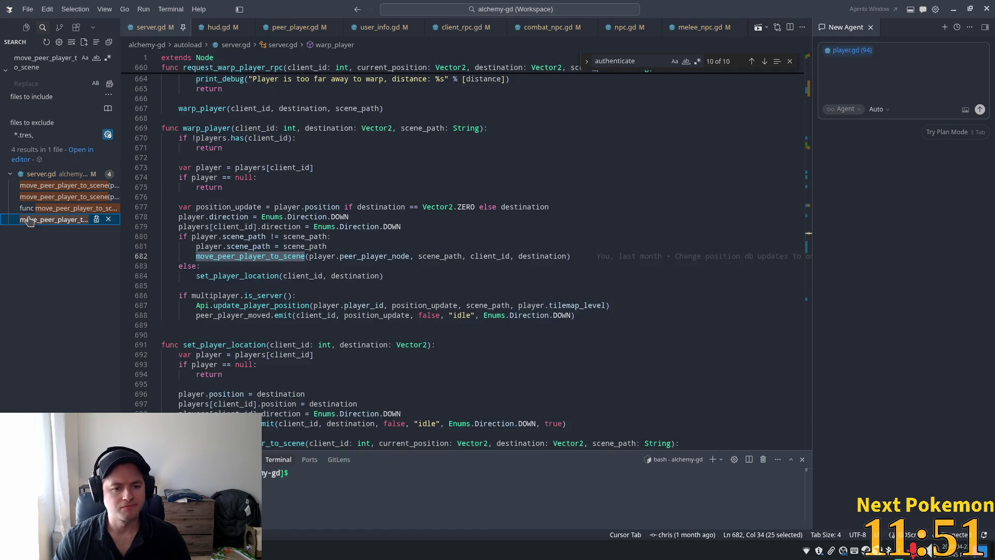
Review player_authenticated, players.has(client_id) and scene_path checks in _on_authenticate_user, then return to the respawn call.
click(38, 186)
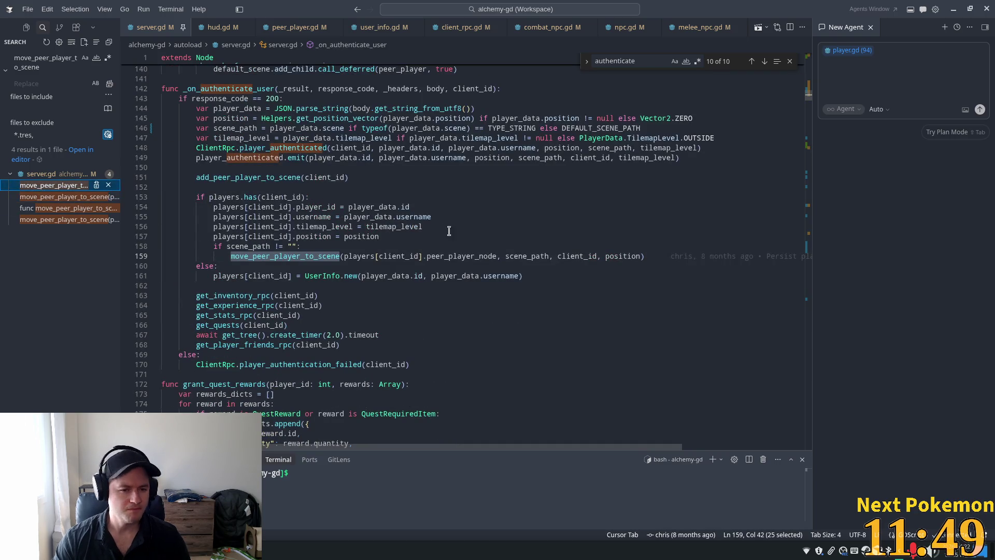
double_click(270, 157)
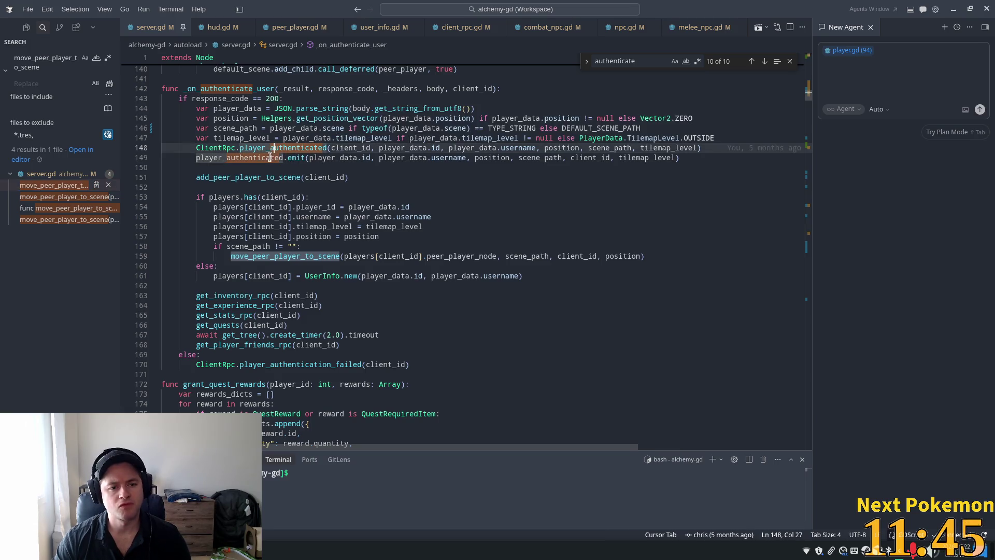
double_click(274, 178)
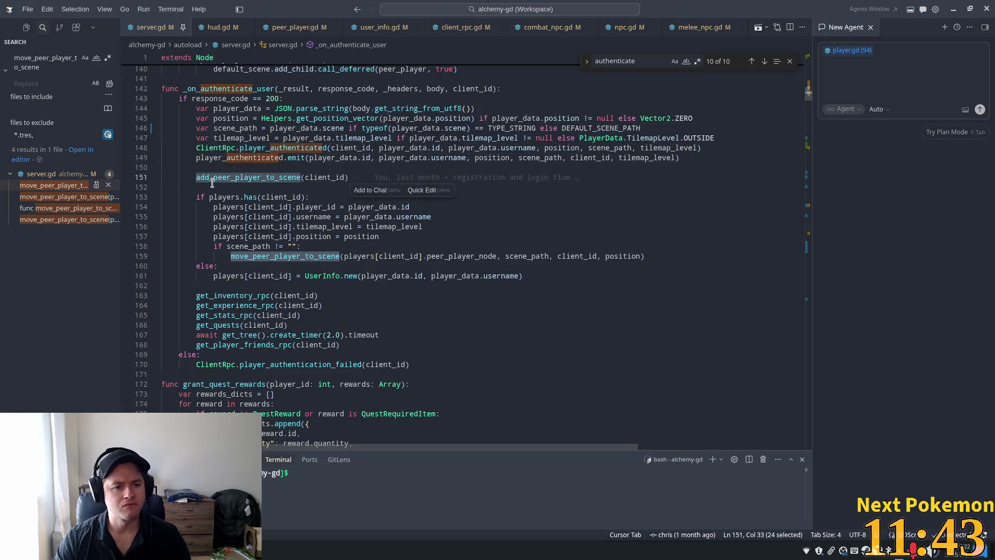
drag(195, 197, 324, 198)
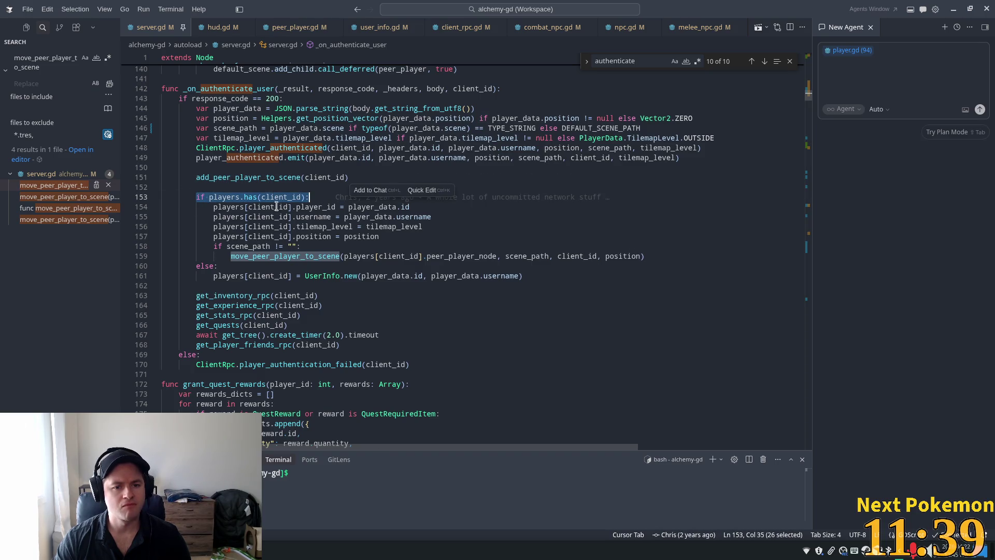
click(323, 217)
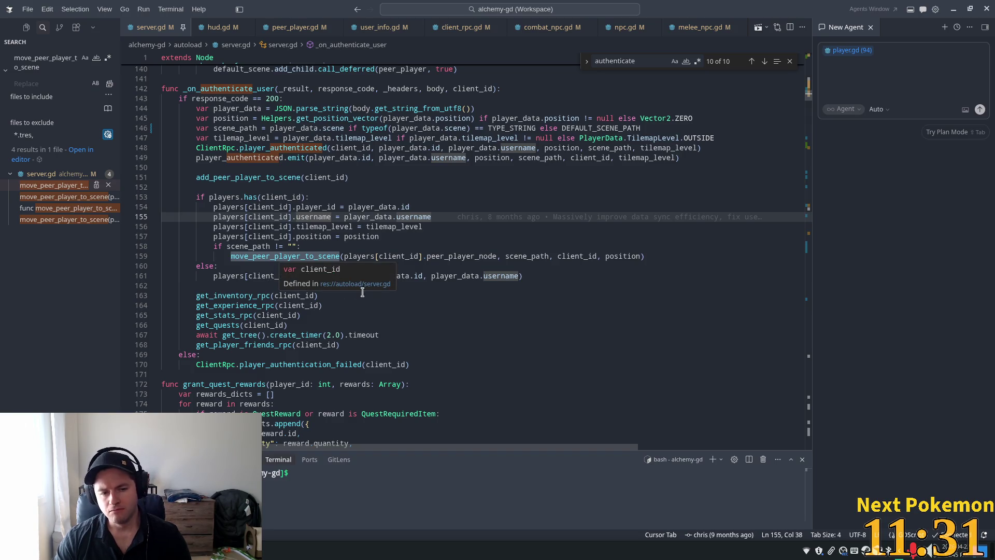
click(271, 246)
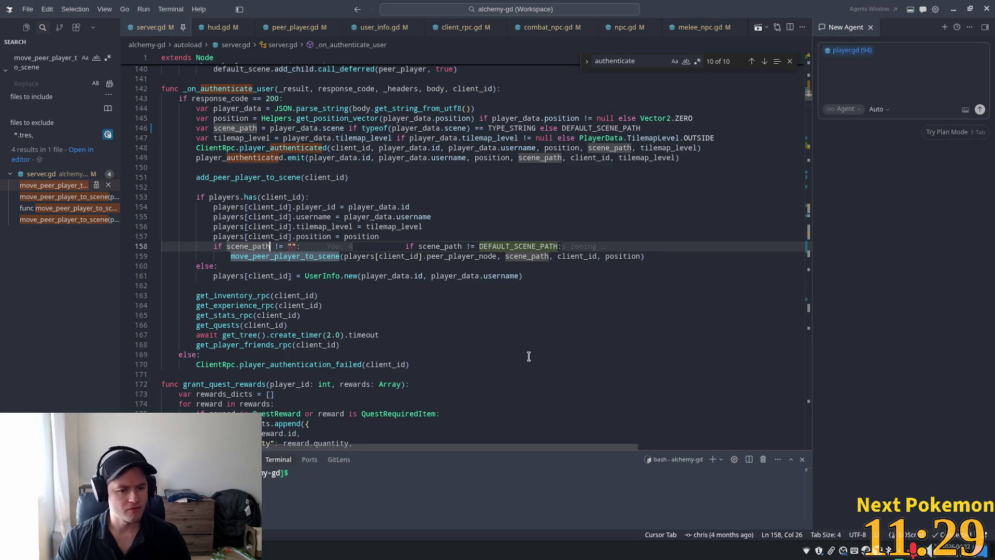
click(46, 197)
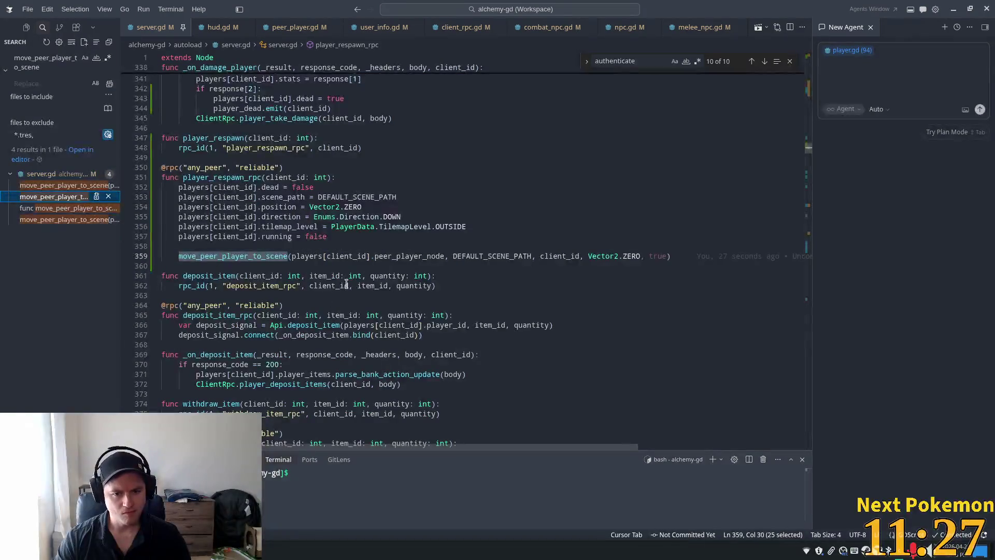
Review the respawn resets, rejecting suggested edits and keeping the Vector2.ZERO position.
click(315, 197)
click(322, 206)
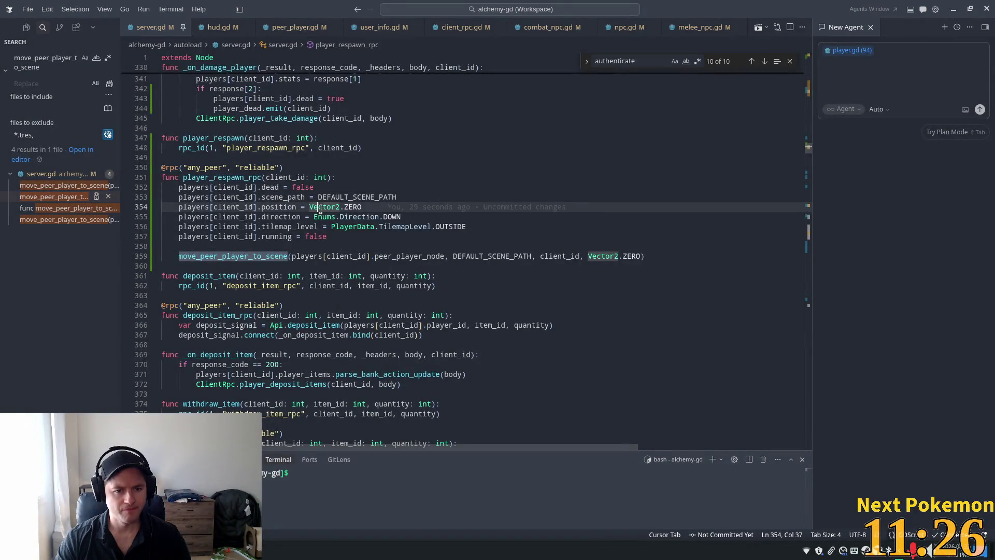
double_click(358, 206)
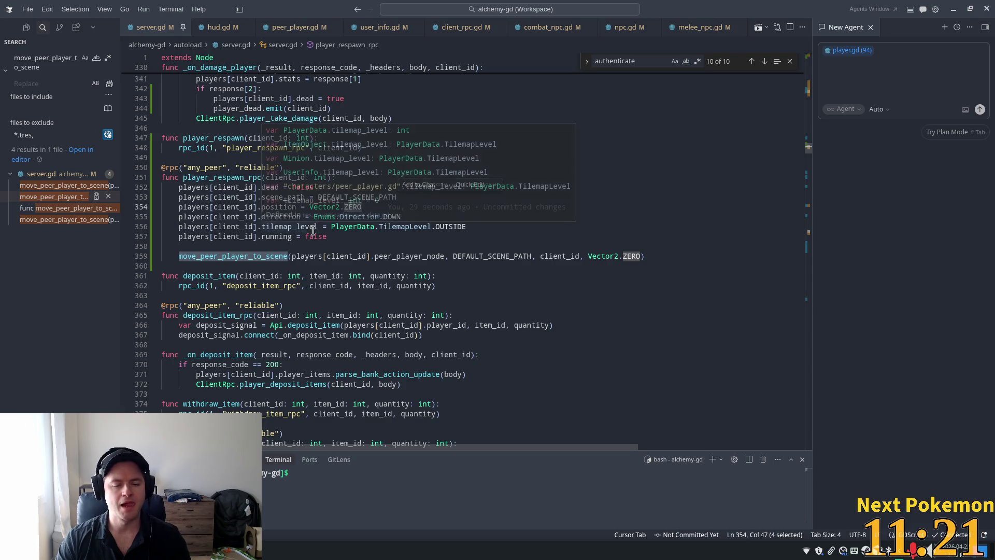
key(Down)
key(Down)
key(Down)
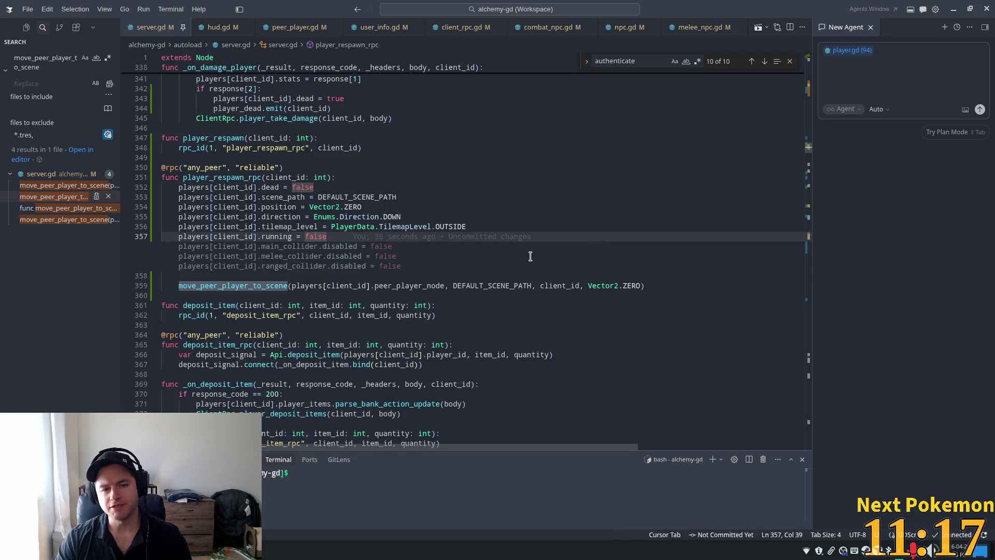
click(388, 178)
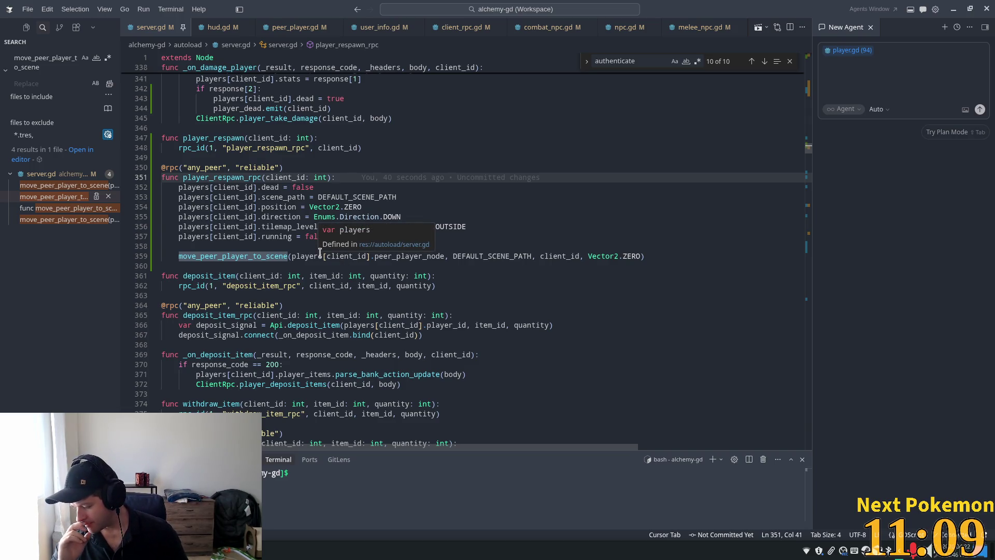
Follow move_peer_player_to_scene to its definition and into ClientRpc.player_scene_update.
double_click(258, 256)
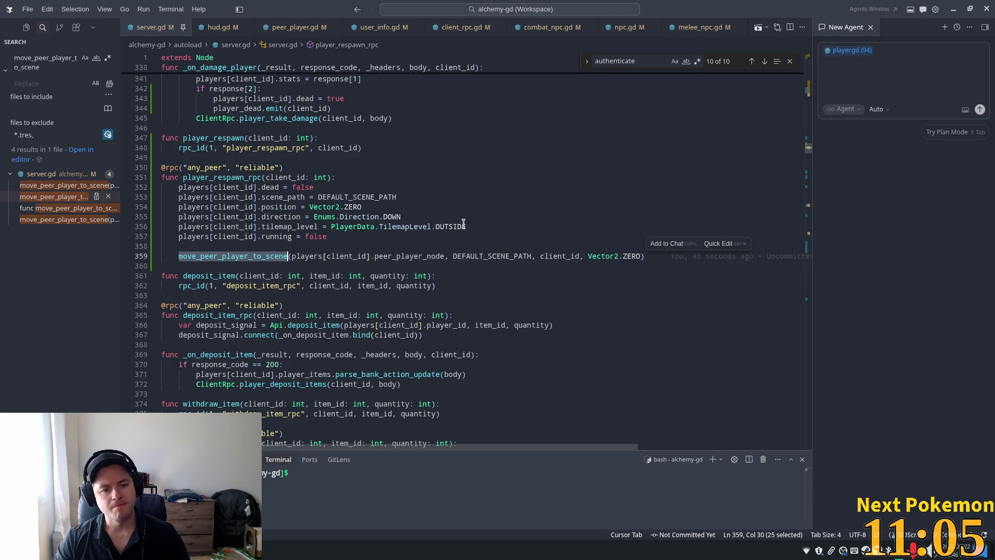
ctrl+click(226, 257)
scroll(254, 218, down, 1)
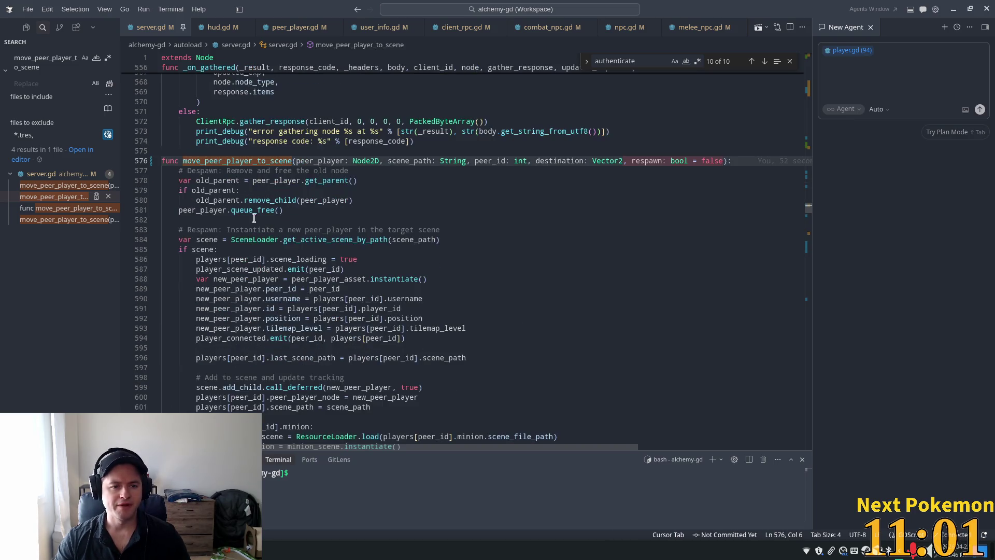
scroll(296, 233, down, 8)
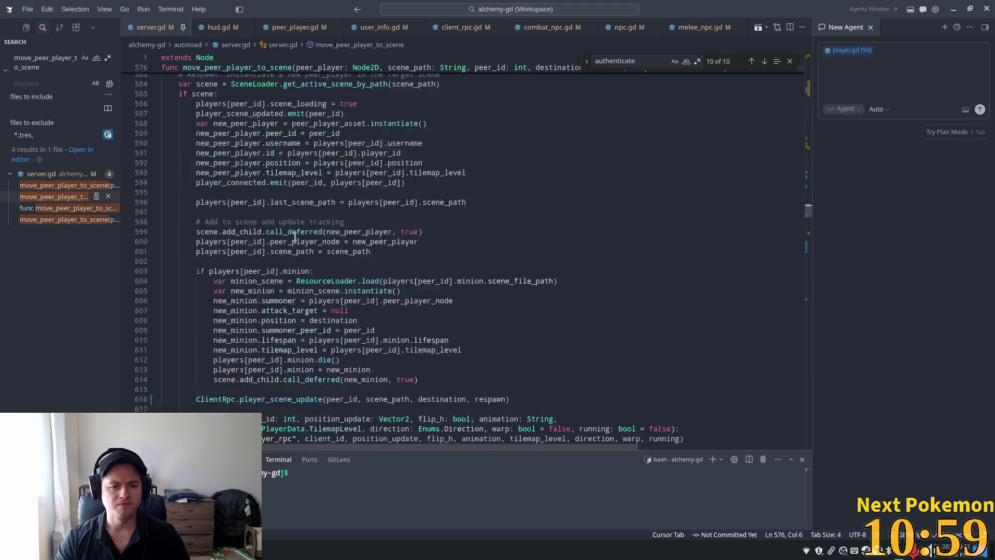
ctrl+click(285, 321)
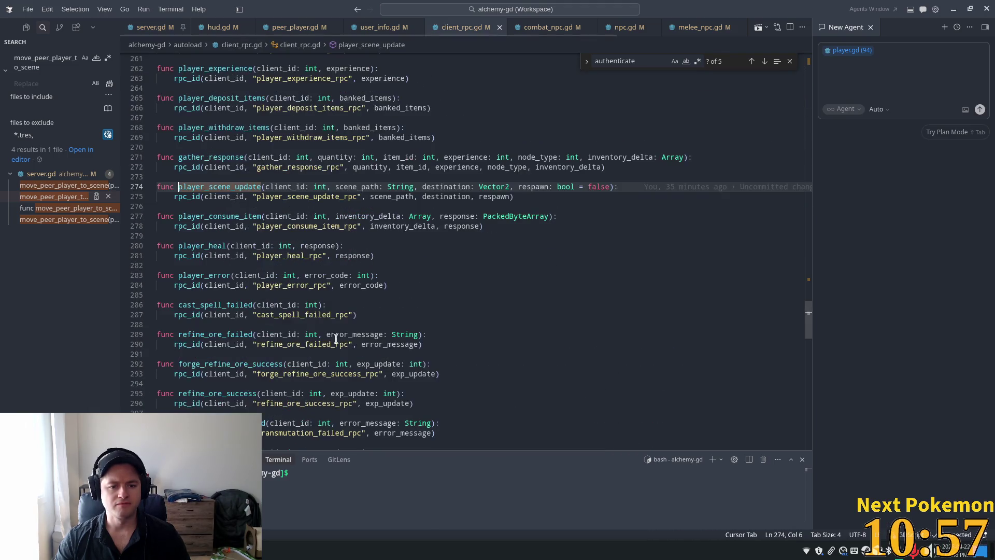
Inspect player_scene_update_rpc's load_scene call and its player_respawn signal emit.
mouse_move(284, 212)
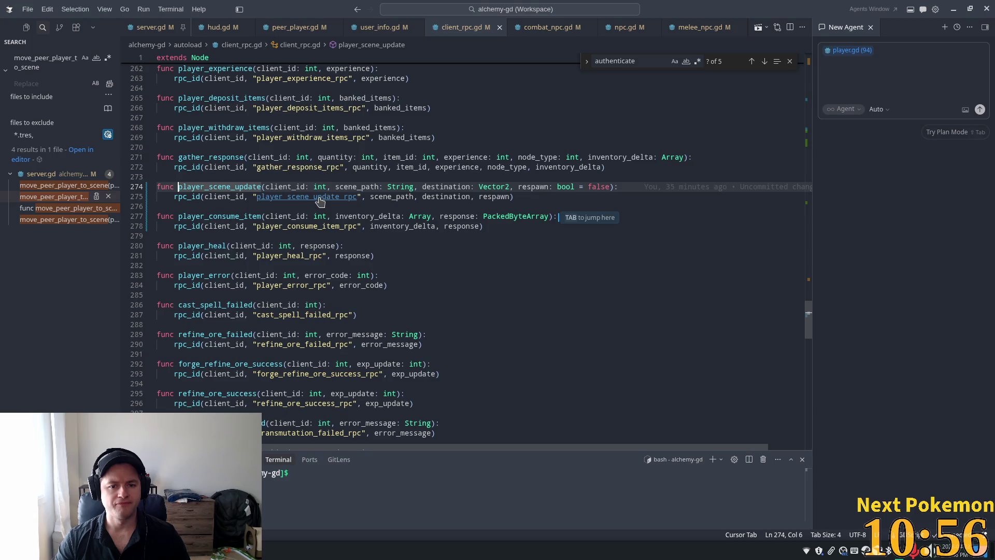
ctrl+click(300, 197)
click(216, 205)
double_click(248, 196)
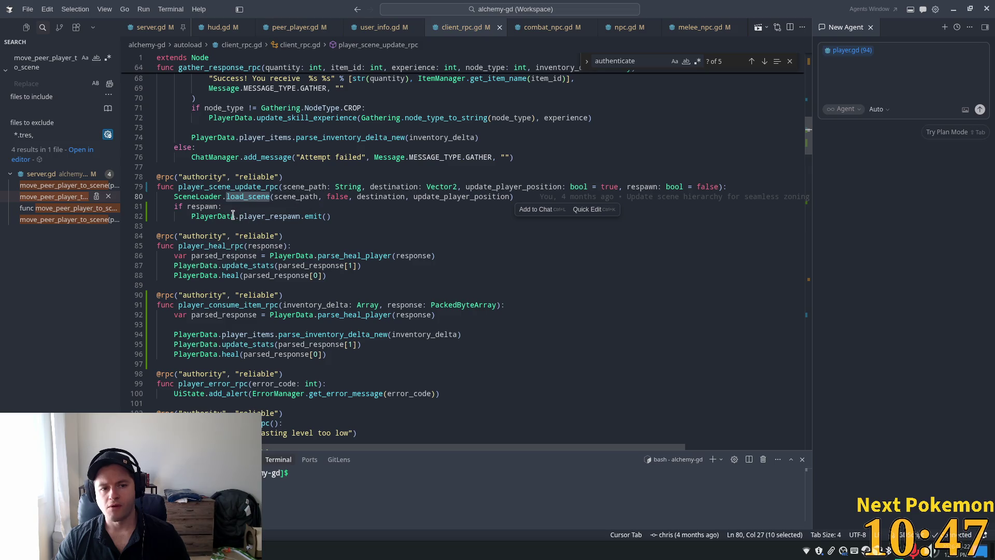
mouse_move(233, 215)
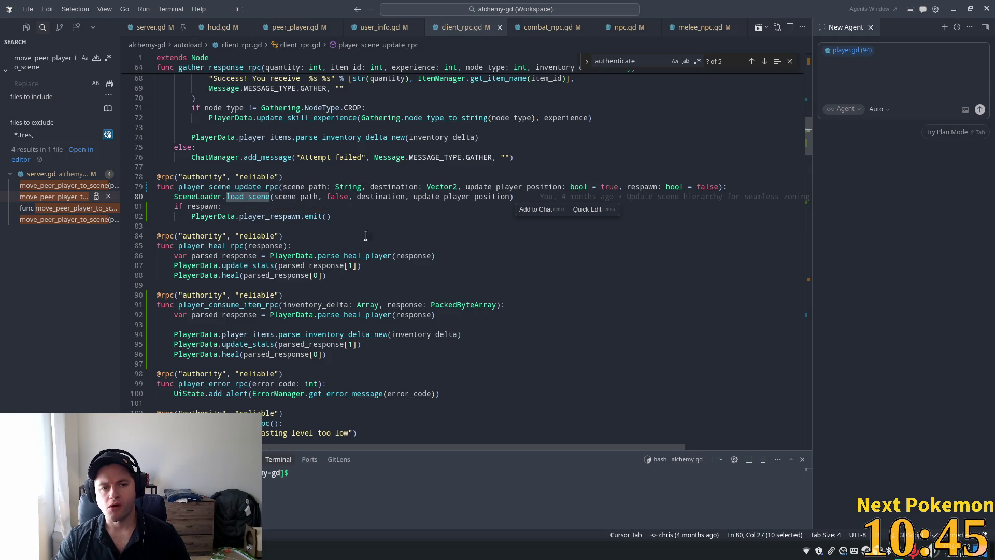
double_click(280, 216)
key(ctrl+c)
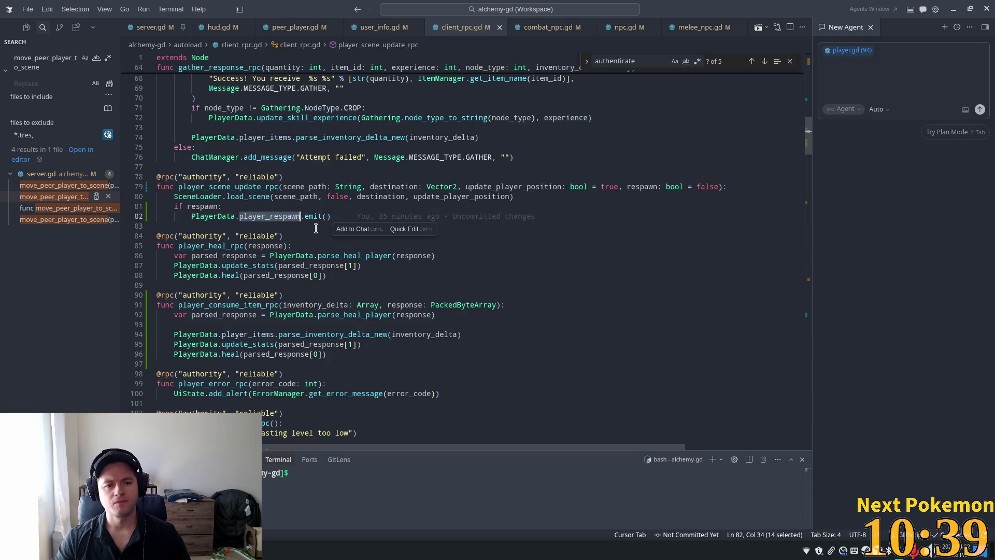
Search the workspace for player_respawn and check the PlayerData.player_respawn emit on line 82.
double_click(60, 57)
key(ctrl+v)
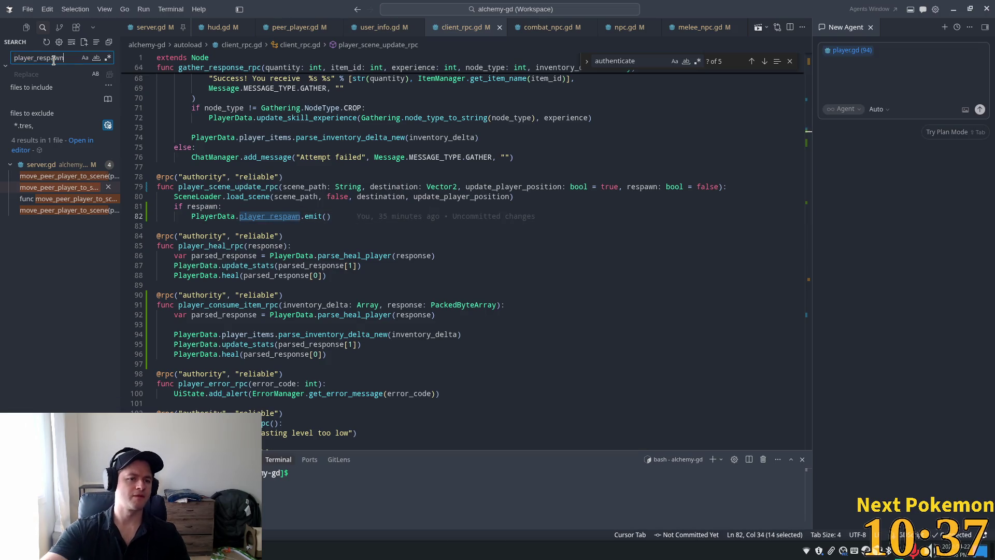
text(.co)
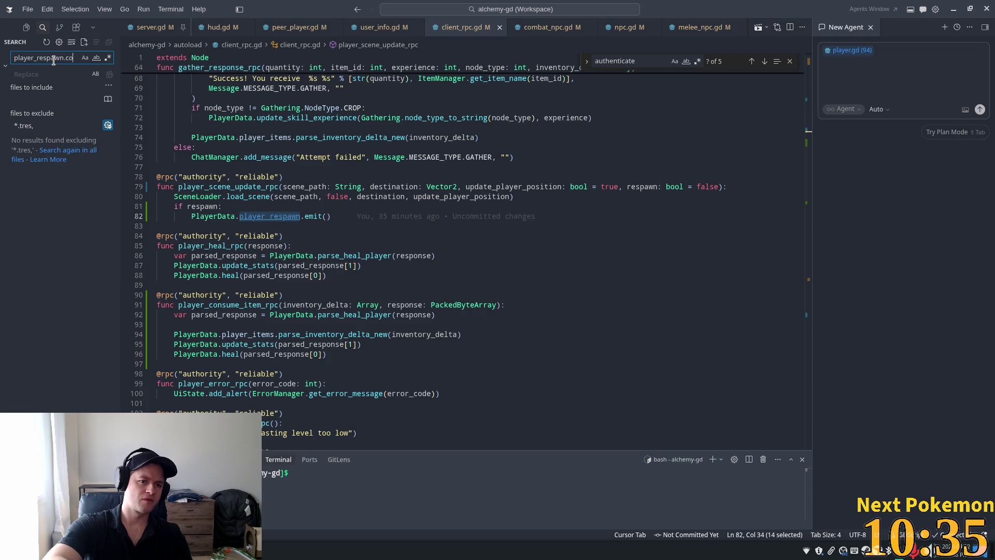
double_click(72, 58)
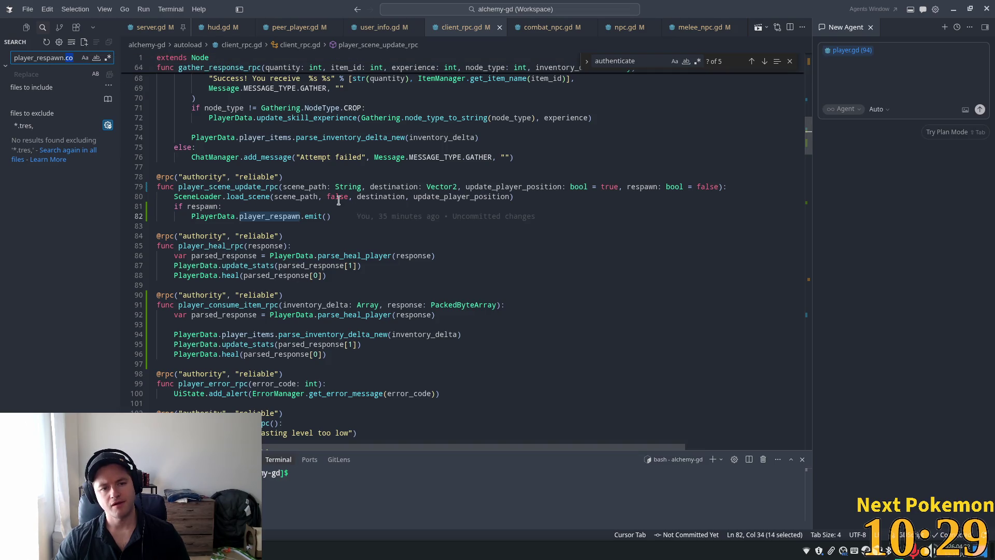
double_click(224, 216)
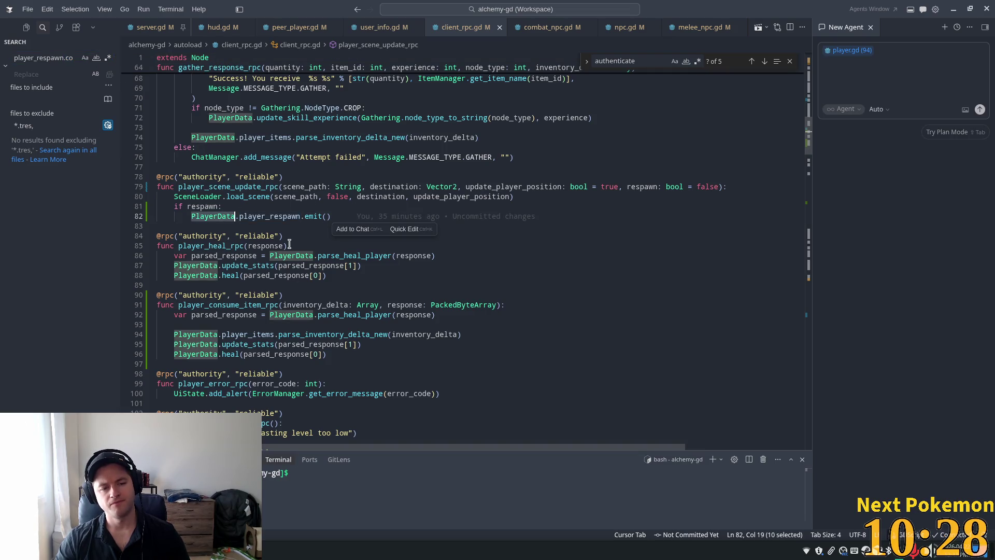
double_click(259, 216)
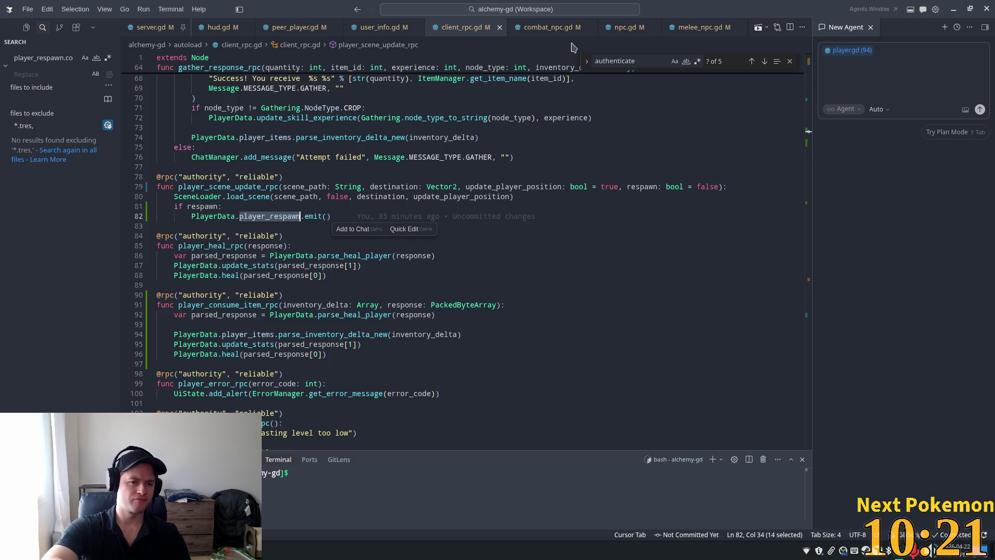
key(ctrl+p)
Open player.gd from the characters folder at its _ready signal connections.
text(pla)
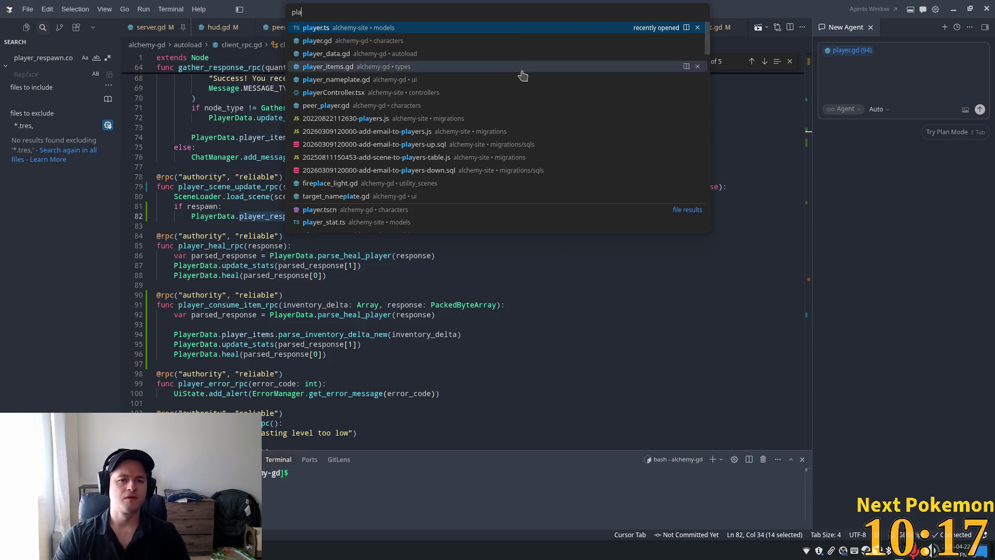
click(560, 41)
scroll(399, 163, up, 6)
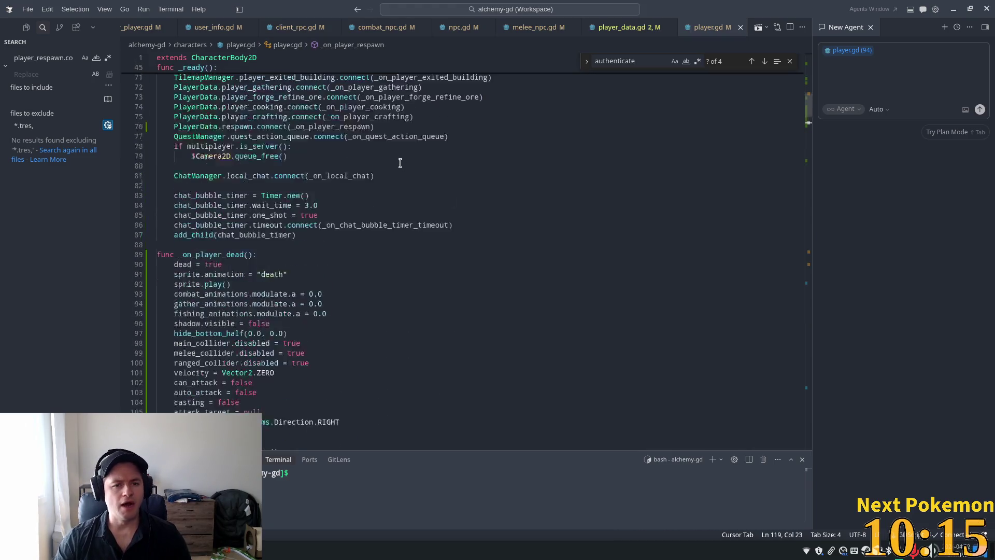
click(199, 126)
double_click(199, 126)
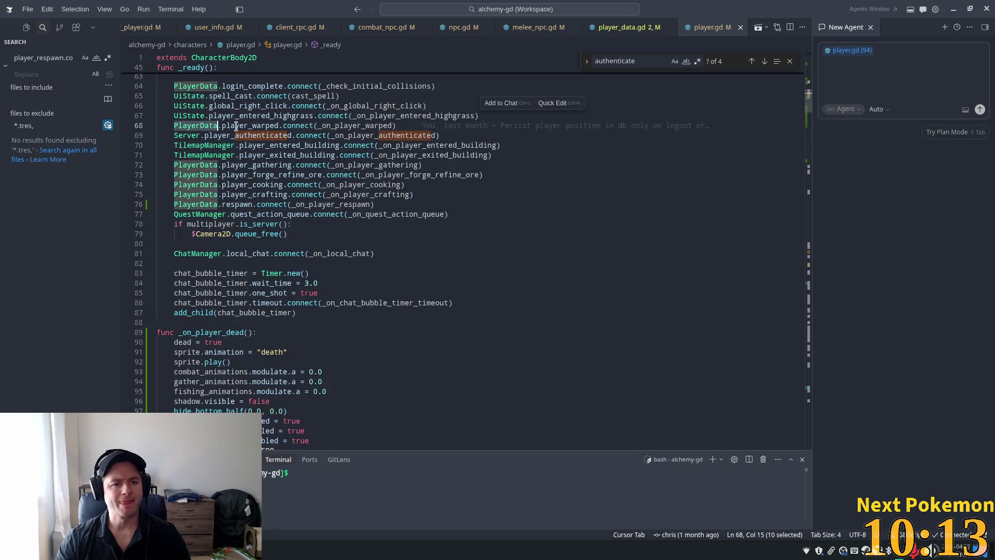
Change line 76 to connect PlayerData.player_respawn, then run the game in Godot.
click(217, 205)
double_click(249, 205)
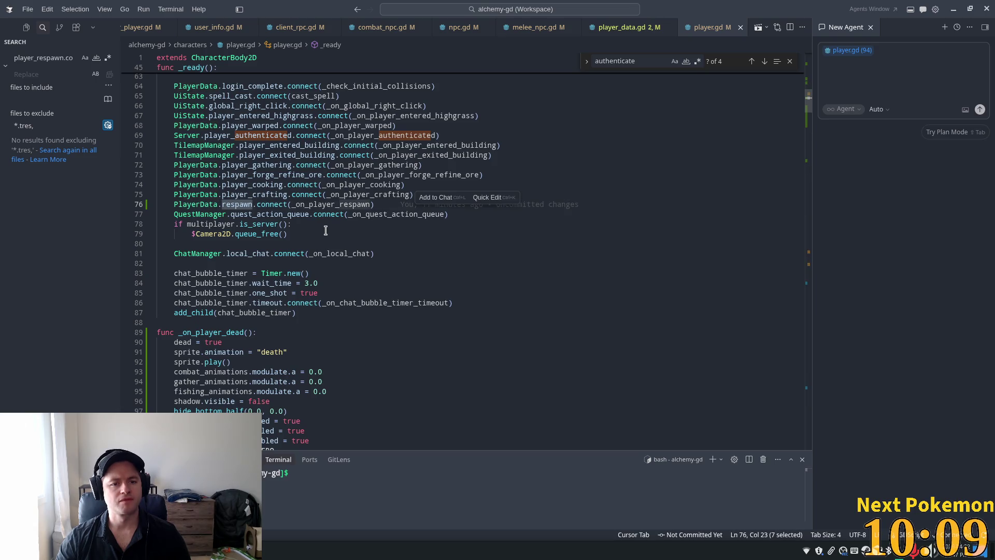
mouse_move(425, 206)
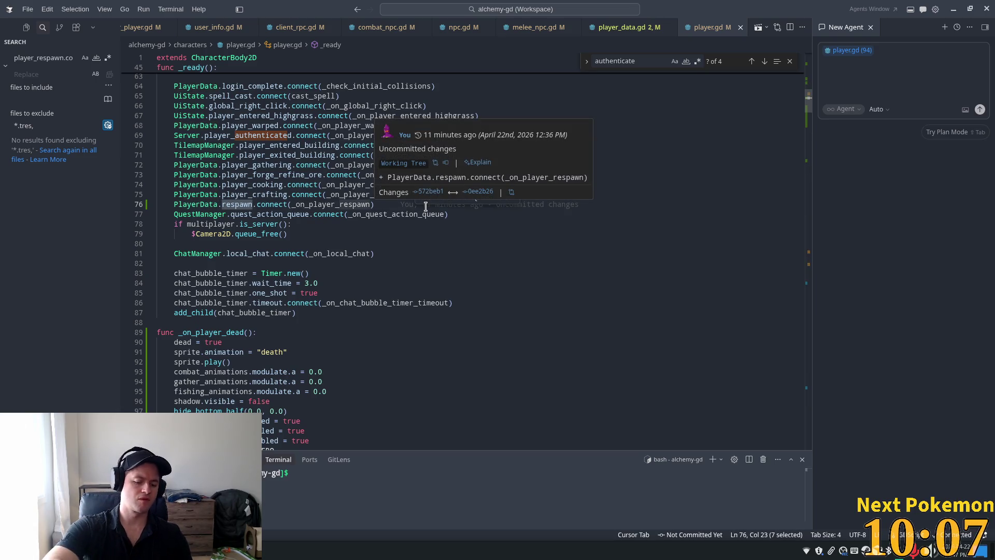
text(player_respawn)
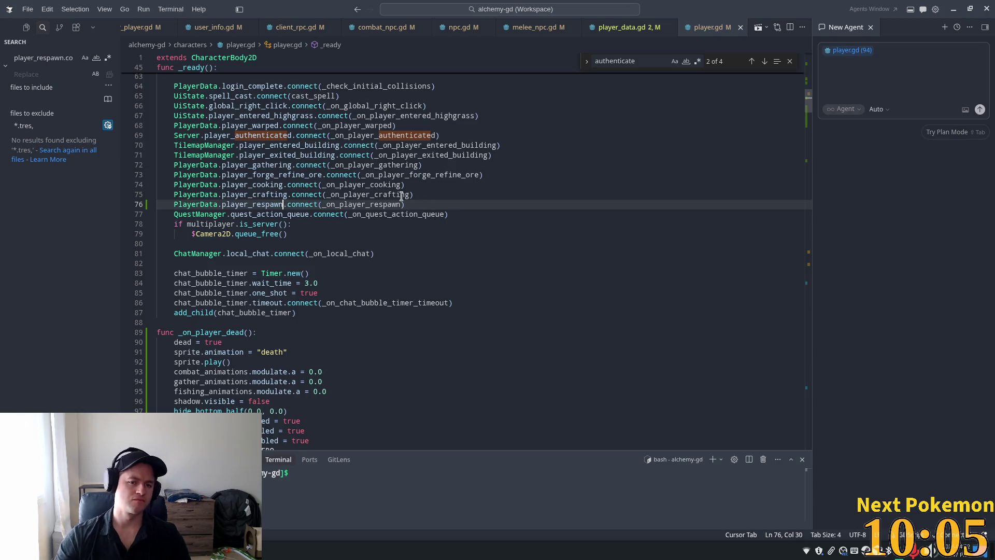
click(285, 155)
key(alt+Tab)
click(866, 24)
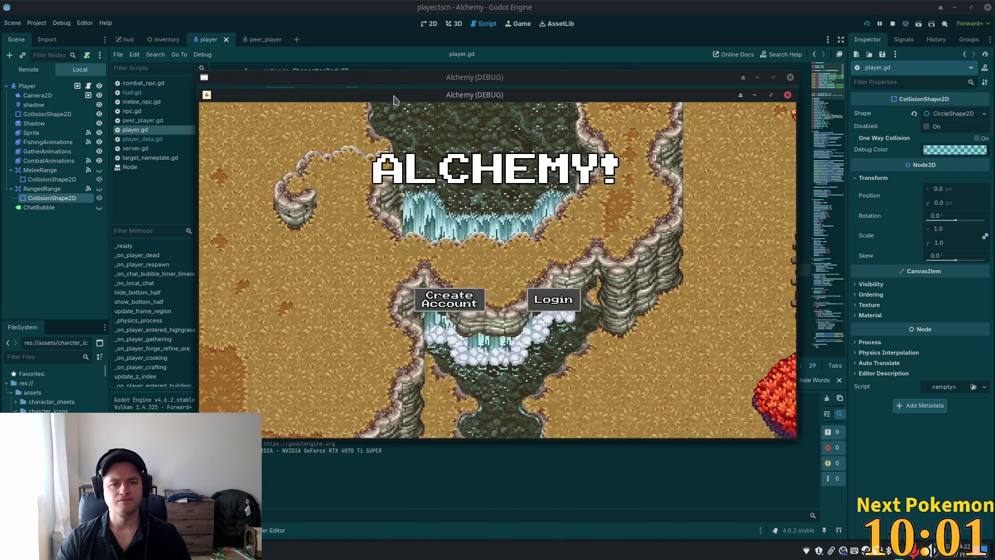
Check the failing line 76 against the respawn signal declared in player_data.gd.
drag(395, 81, 186, 87)
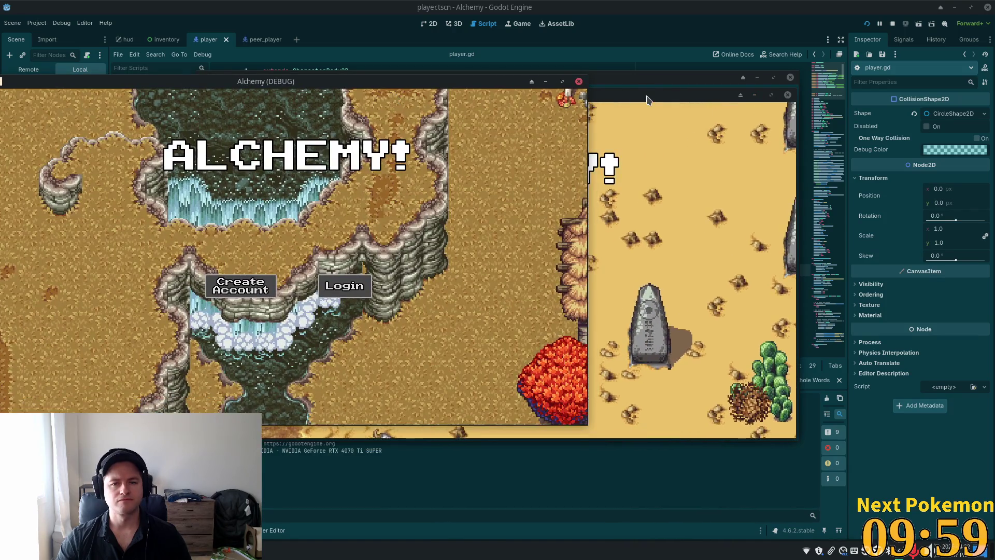
drag(674, 95, 724, 111)
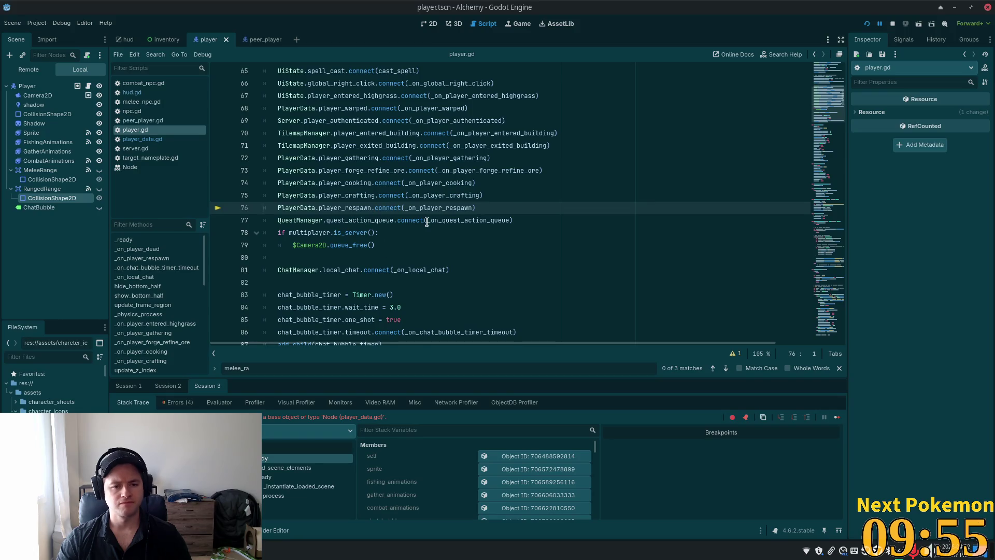
double_click(354, 208)
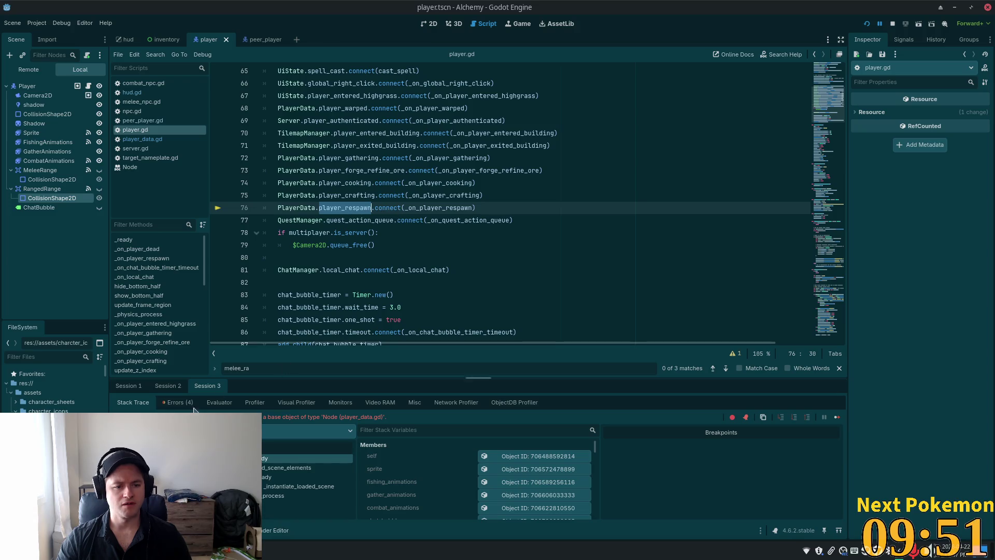
ctrl+click(297, 208)
scroll(333, 235, down, 3)
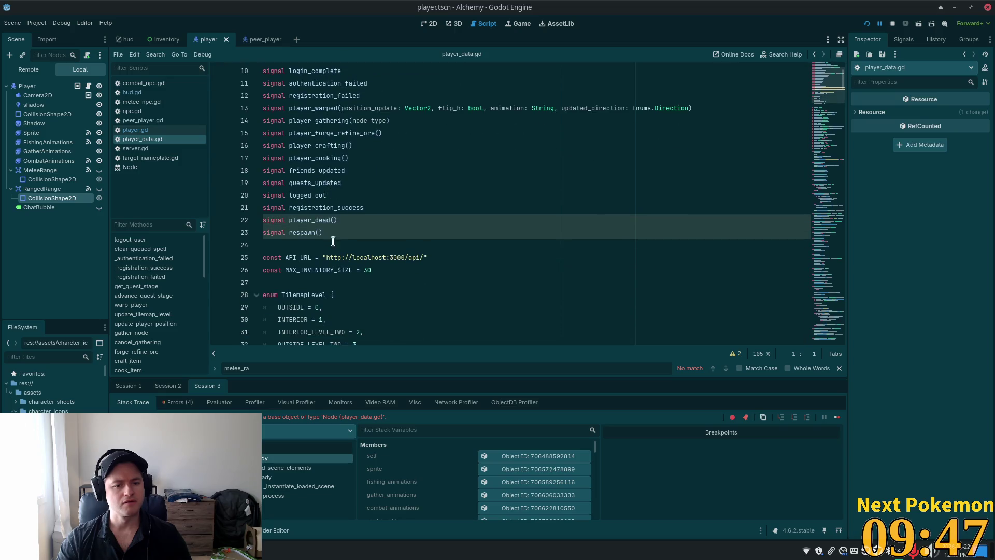
double_click(300, 233)
key(ctrl+c)
Rename the line 76 connection back to PlayerData.respawn and relaunch with F5.
click(145, 130)
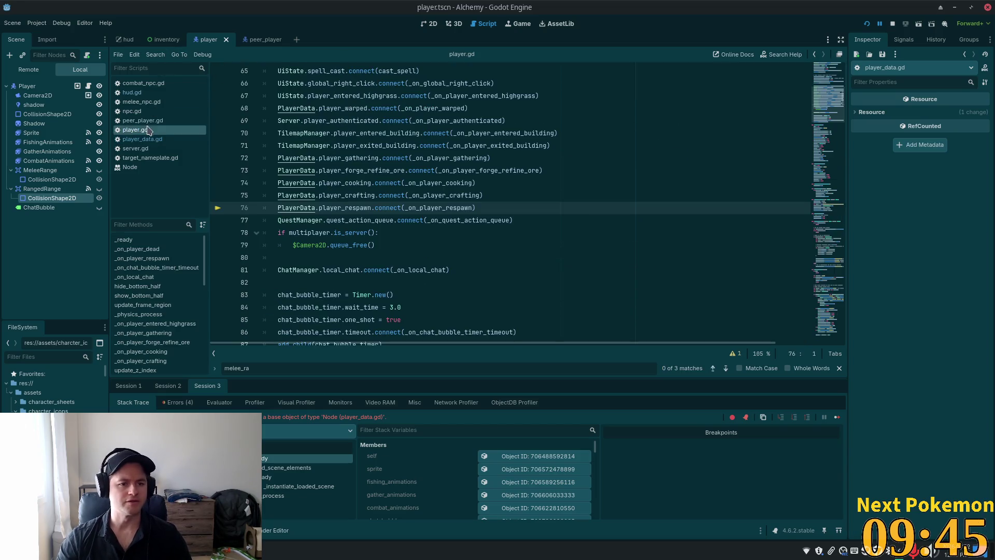
double_click(338, 207)
key(ctrl+v)
key(F5)
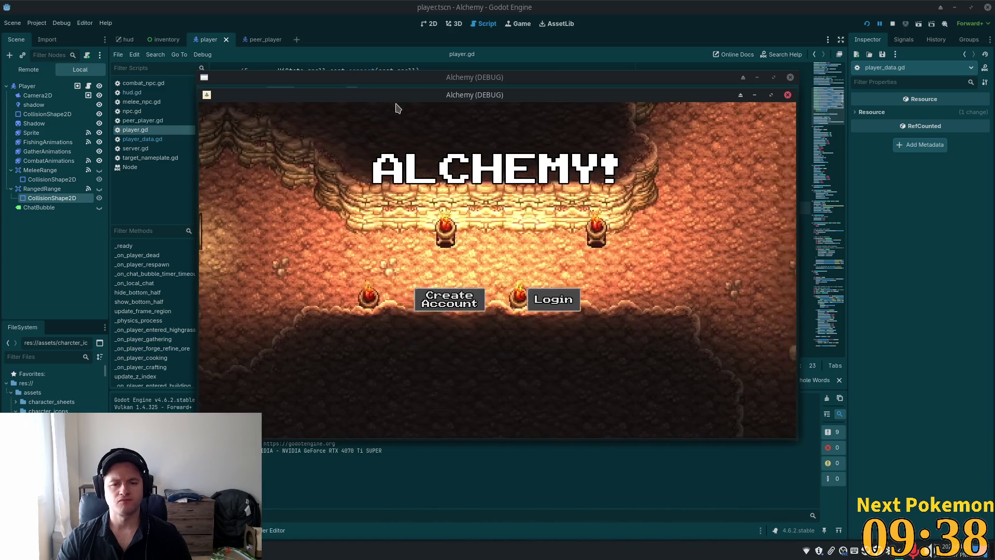
Arrange the two game clients and travel to the Bog via the notice board.
mouse_move(397, 105)
mouse_down()
mouse_move(267, 106)
mouse_move(272, 118)
mouse_up()
click(582, 117)
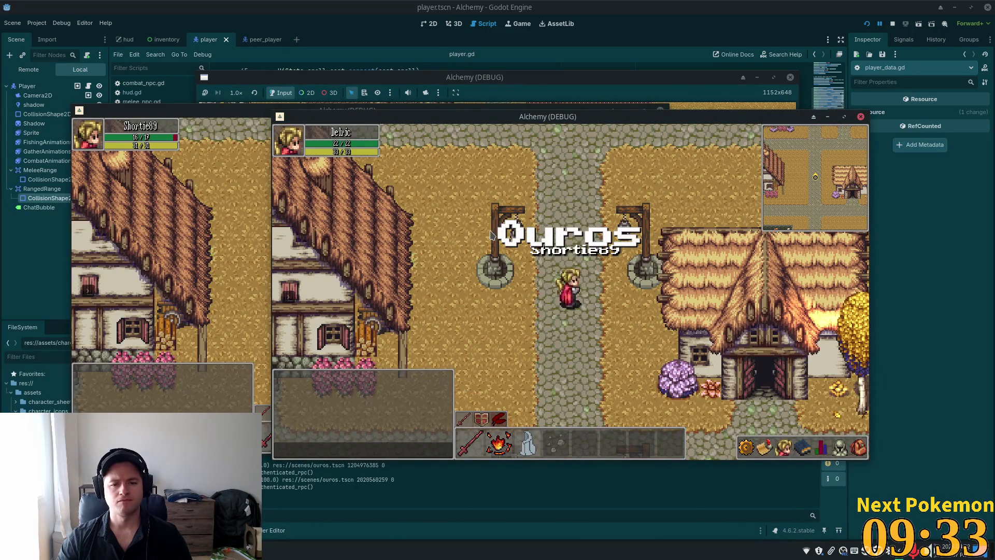
click(214, 228)
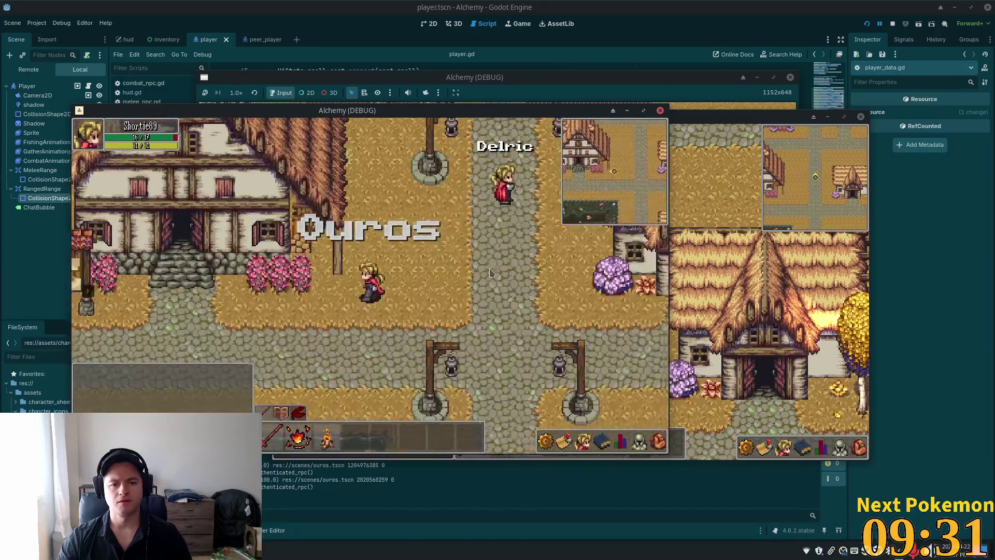
click(143, 303)
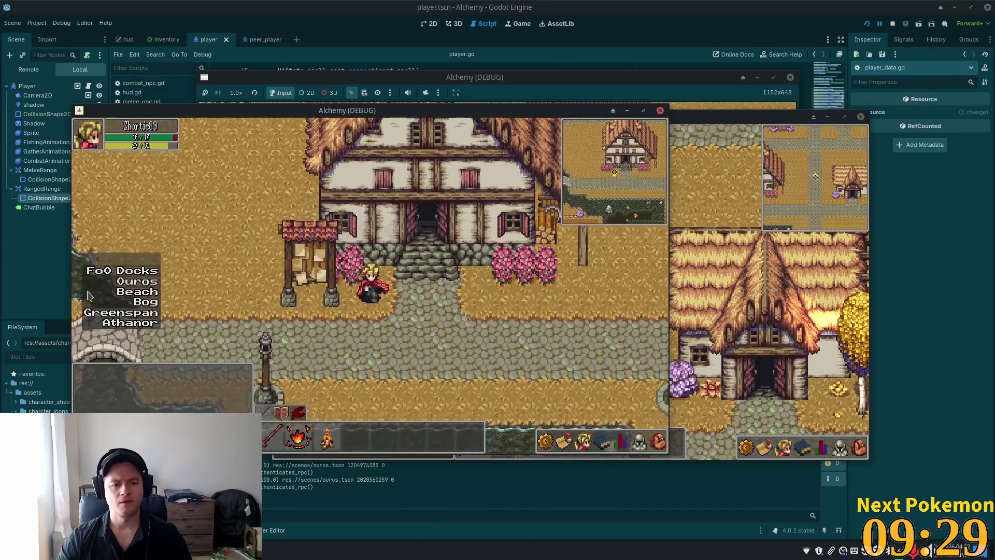
click(141, 305)
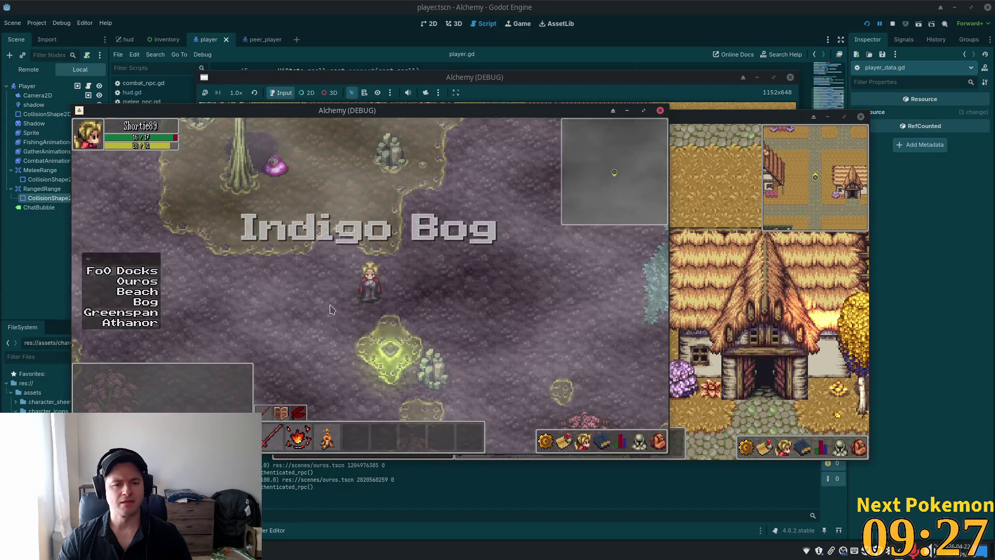
Walk into the pink creature until the character dies, then respawn from the death screen.
key(Up)
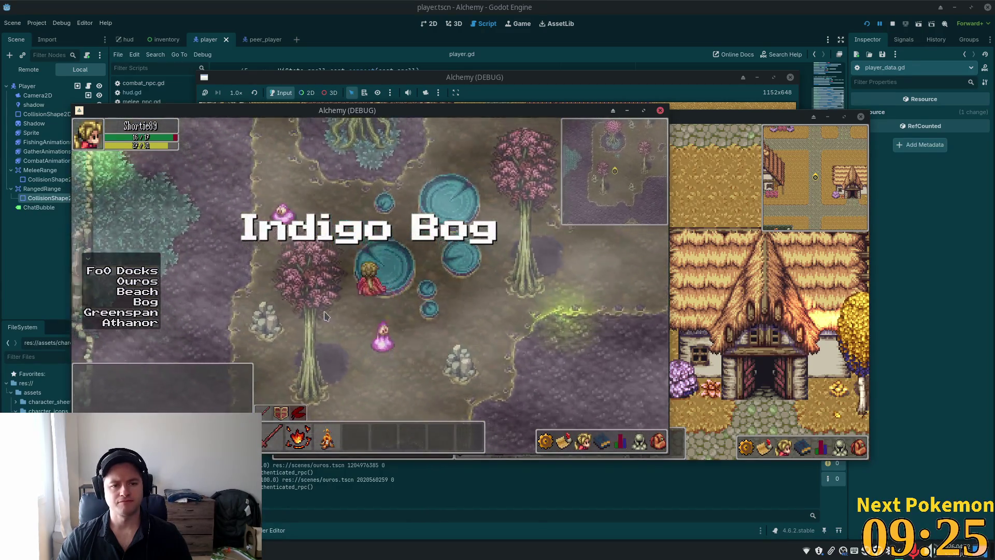
key(Up)
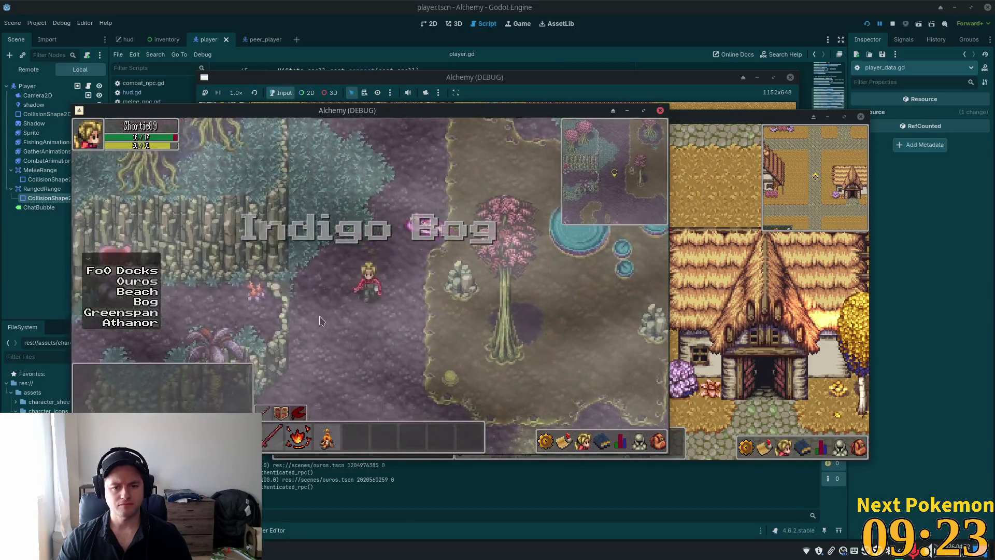
key(Right)
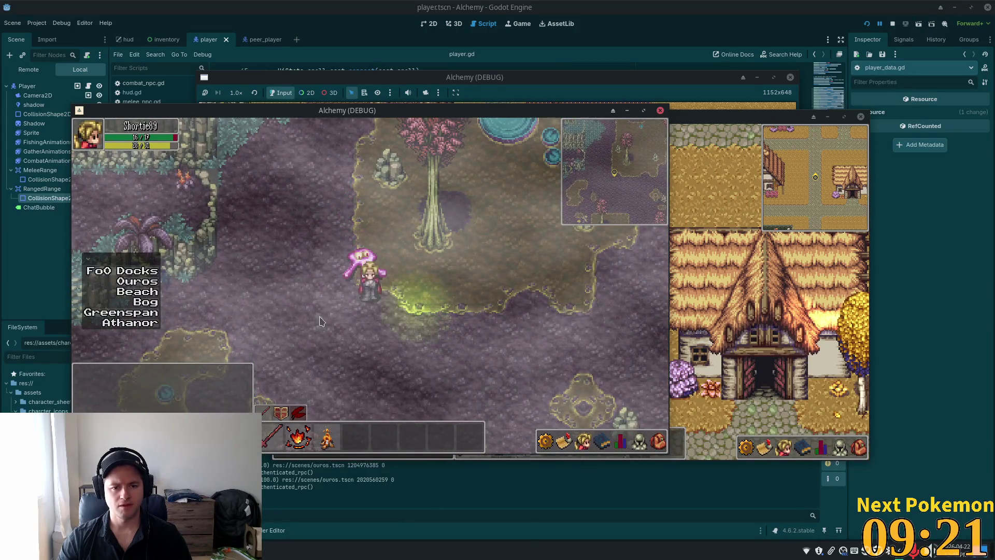
key(Left)
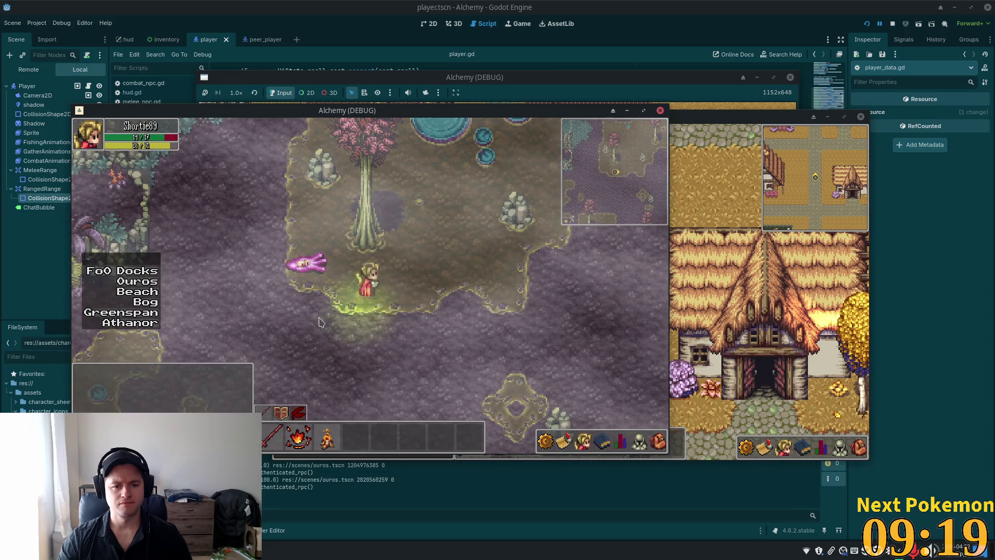
key(Down)
key(Right)
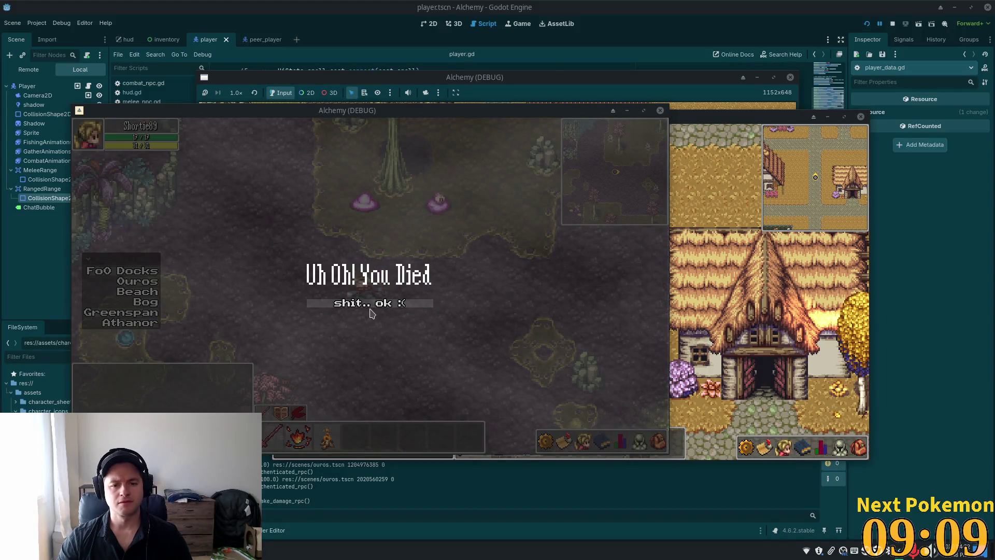
click(369, 308)
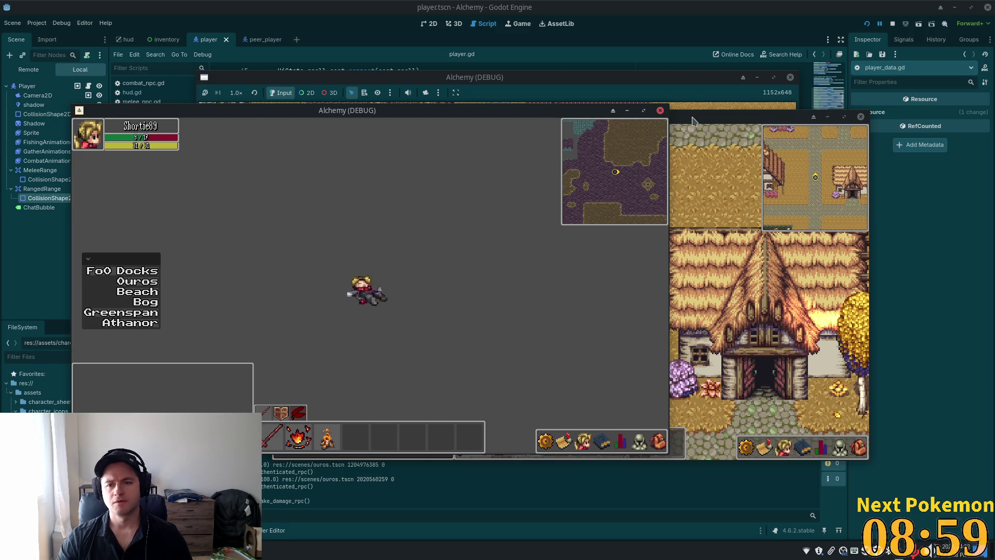
Bring the second game client forward, then zoom and pan its map view.
click(574, 98)
scroll(503, 257, down, 5)
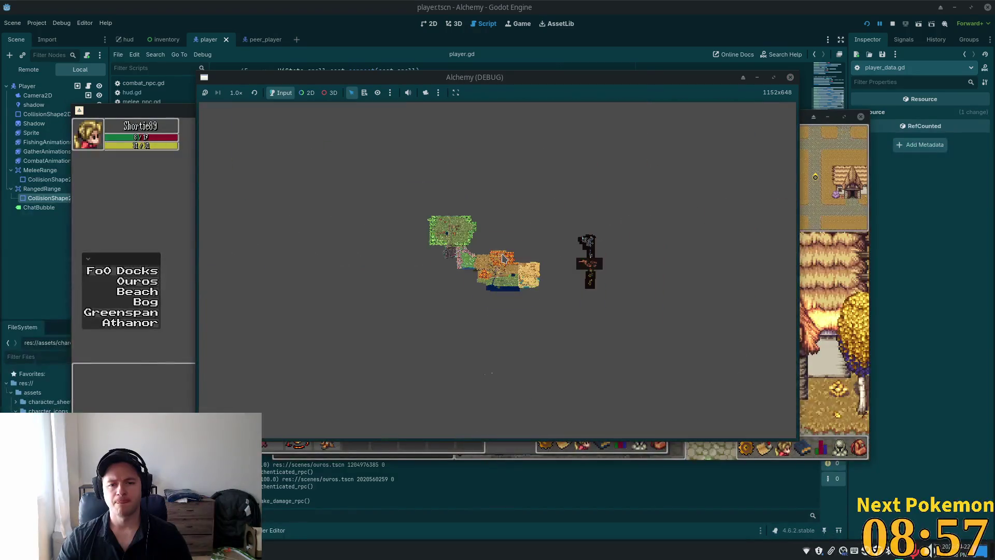
scroll(505, 366, up, 3)
scroll(507, 359, down, 3)
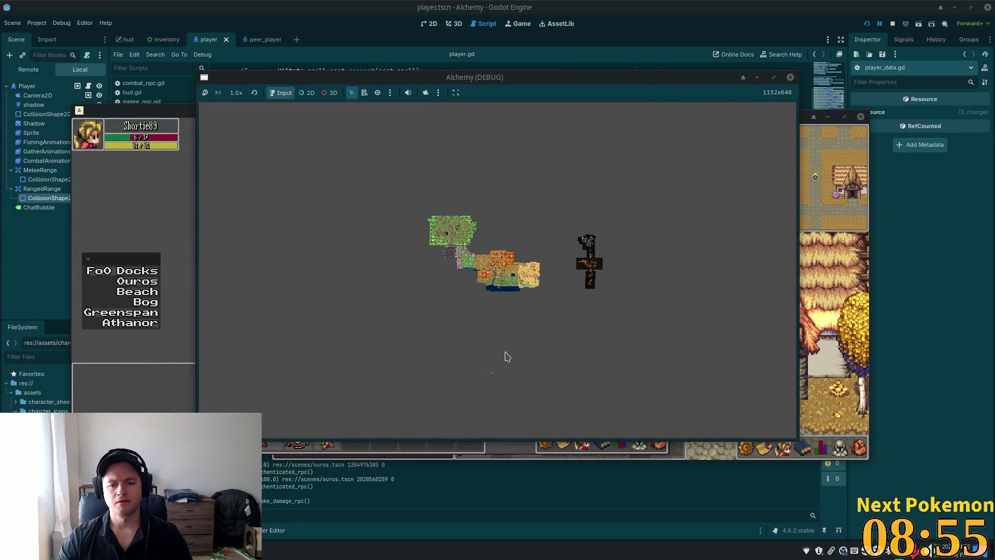
drag(485, 395, 499, 342)
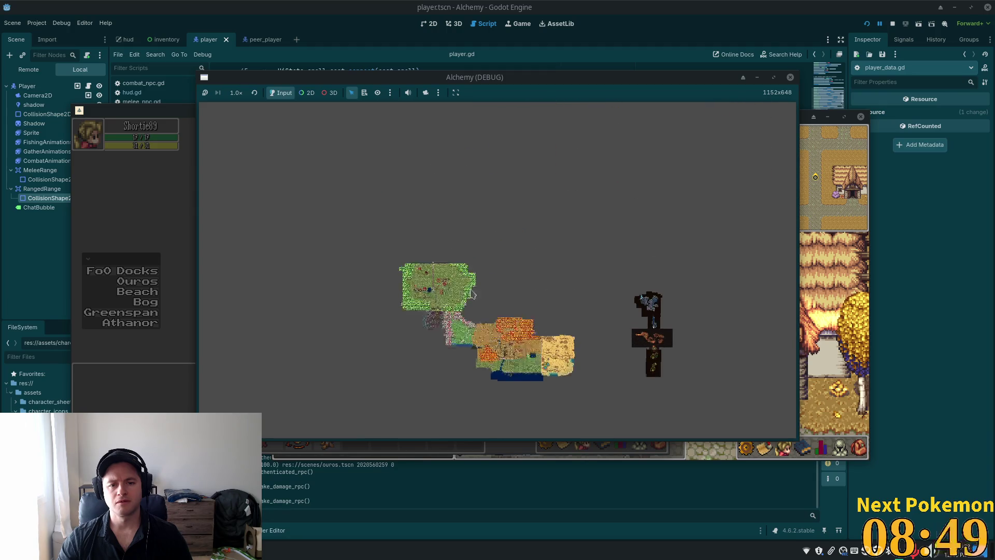
scroll(493, 336, up, 5)
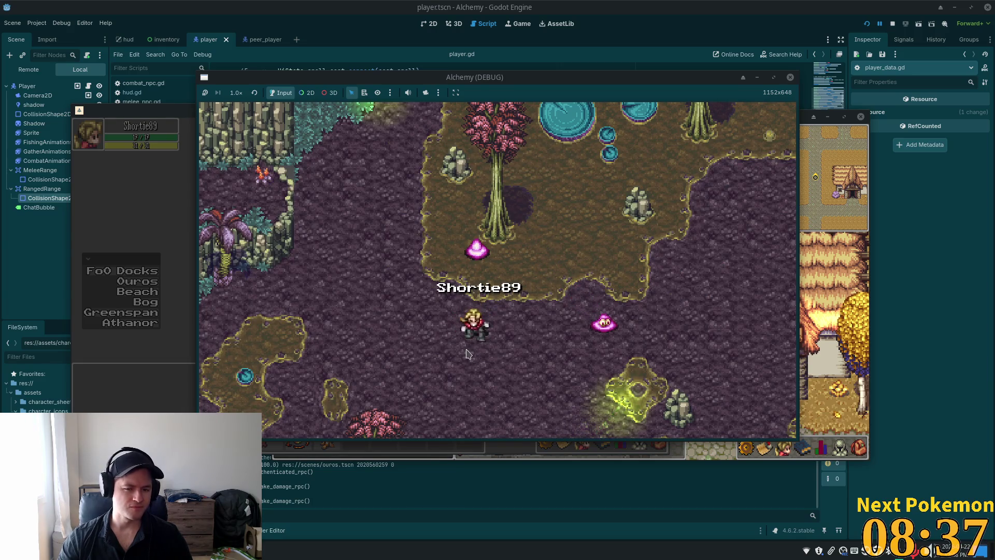
Inspect the peer_player Sprite's death animation SpriteFrames, then return to player.gd in Cursor.
key(alt+Tab)
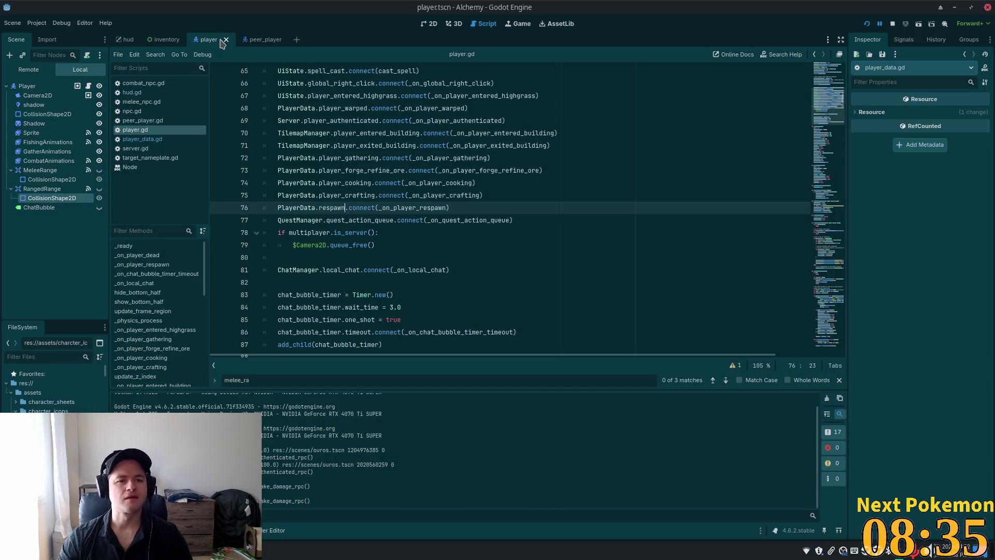
click(262, 39)
click(32, 152)
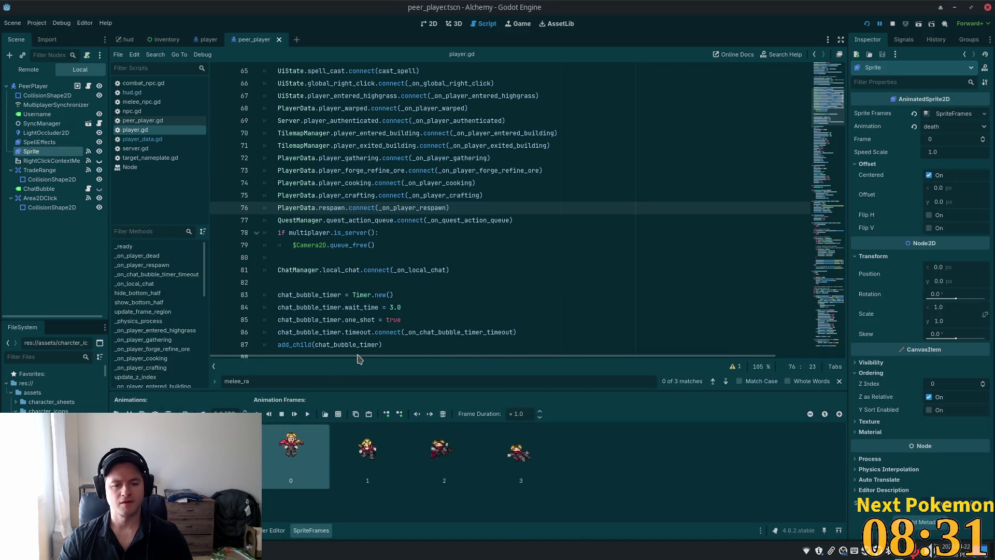
key(alt+Tab)
scroll(481, 316, down, 2)
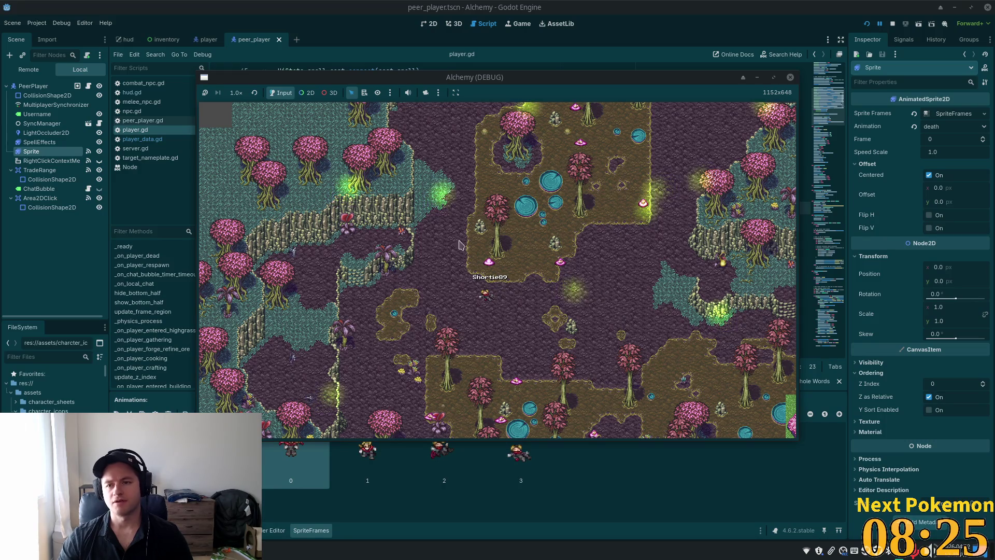
click(699, 4)
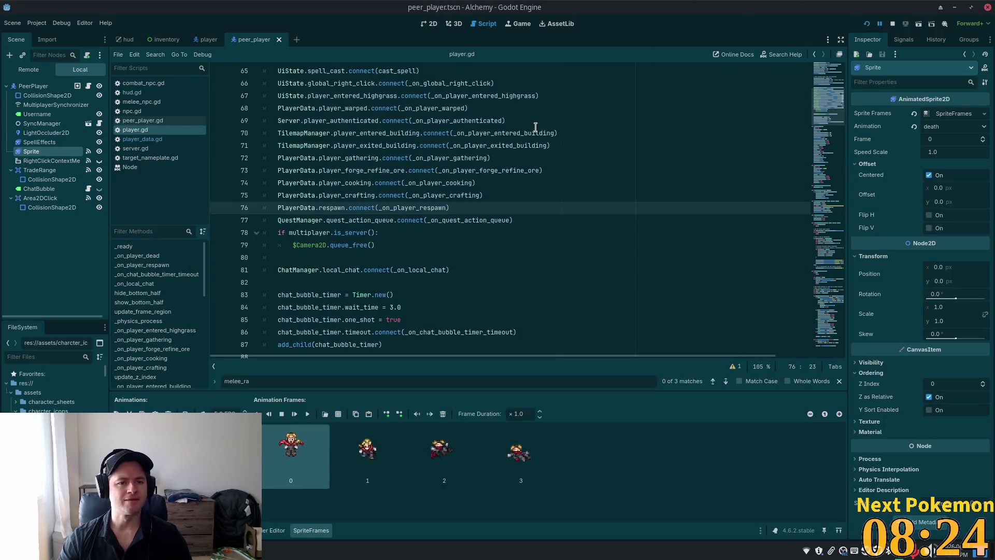
key(alt+Tab)
mouse_move(496, 142)
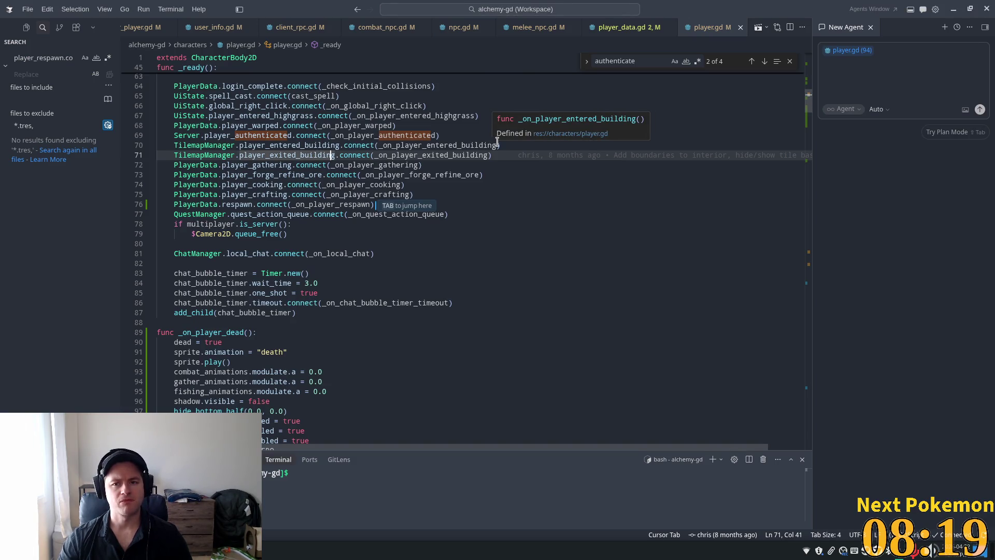
Open server.gd and scroll to the minion and peer-player code.
scroll(368, 184, down, 3)
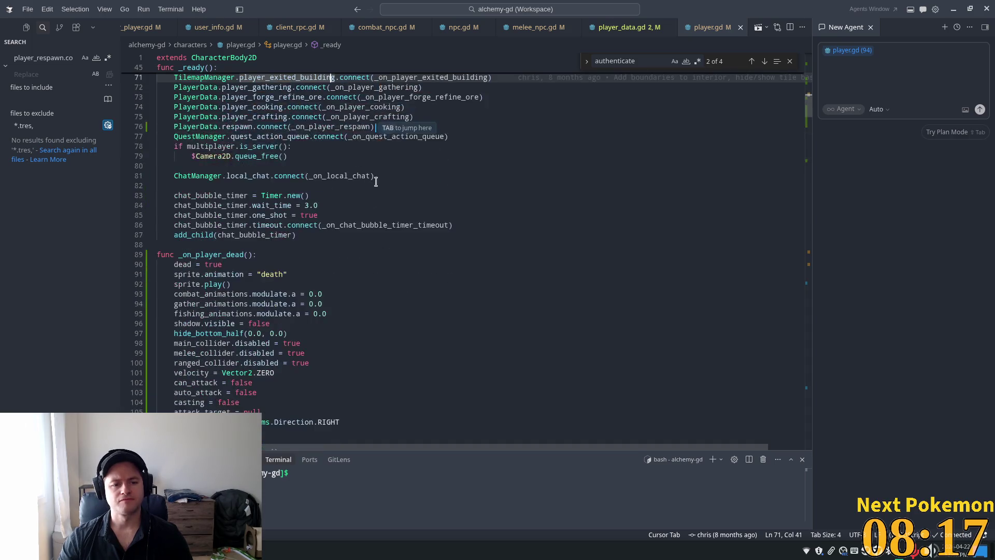
scroll(175, 32, left, 3)
scroll(176, 32, left, 2)
click(162, 30)
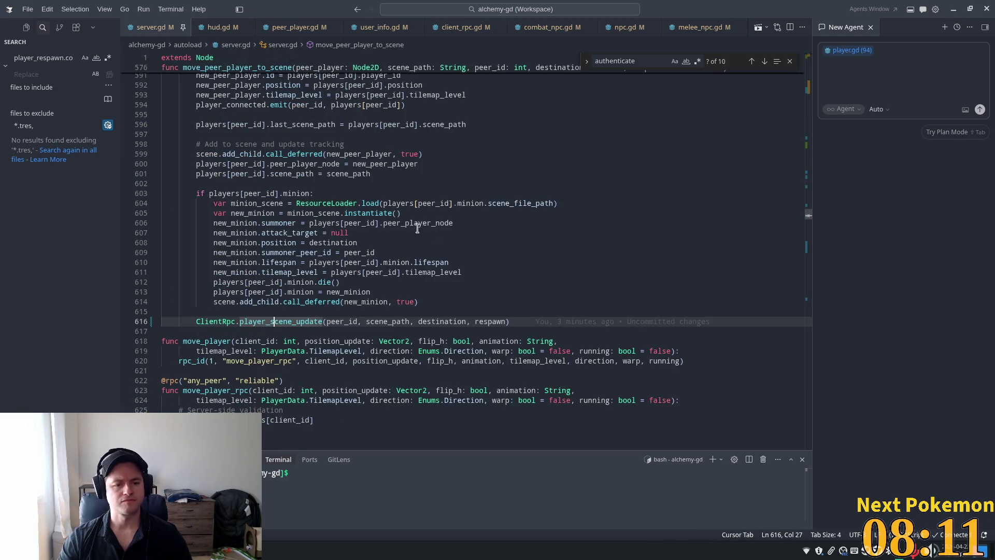
click(356, 244)
scroll(257, 186, up, 7)
Trace move_peer_player_to_scene's destination, scene, peer_id, peer_player, scene_path and queue_free usage.
double_click(234, 135)
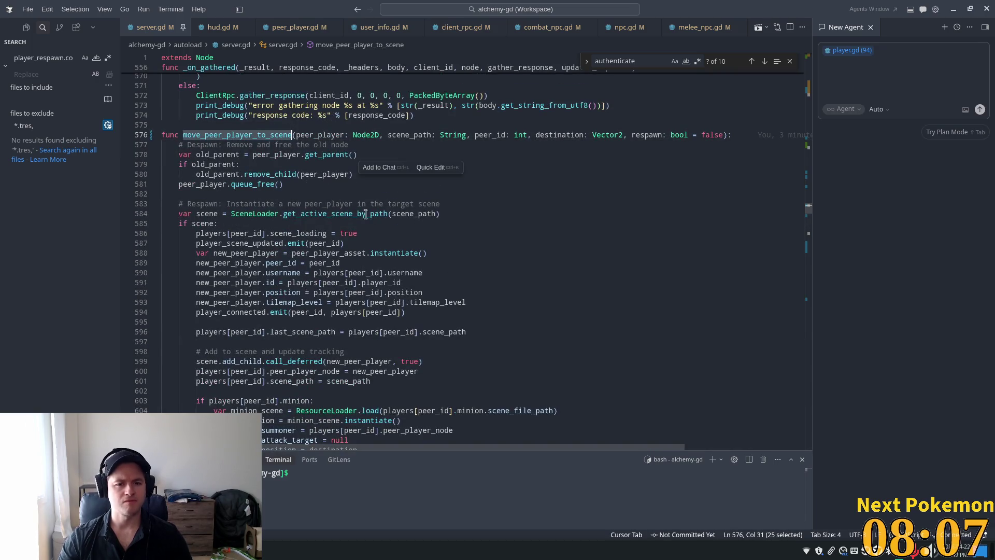
double_click(560, 135)
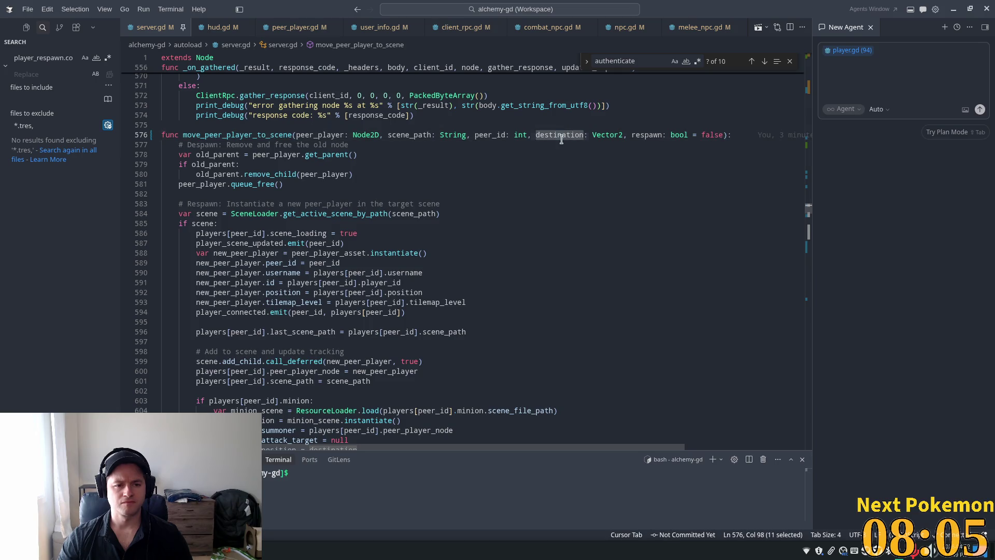
double_click(206, 224)
double_click(245, 234)
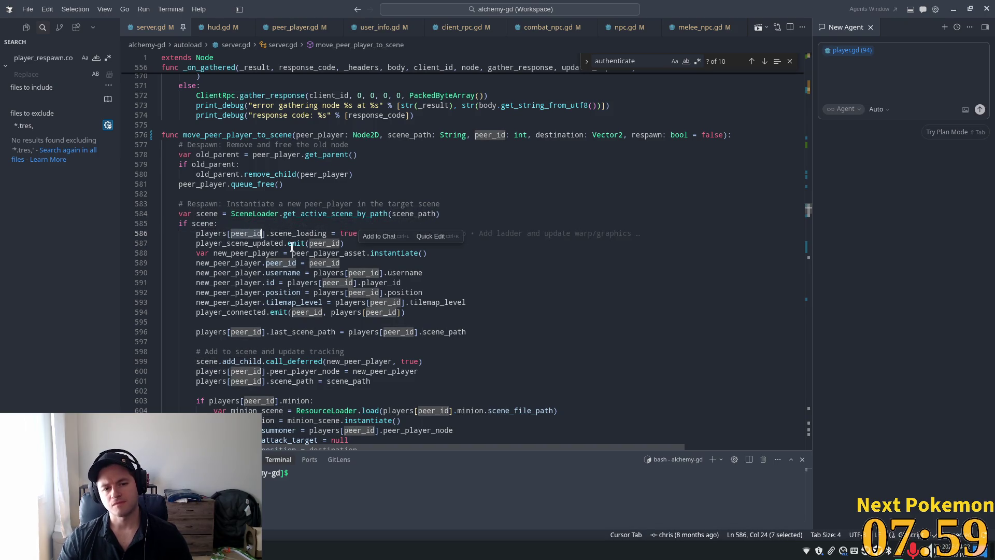
mouse_move(298, 243)
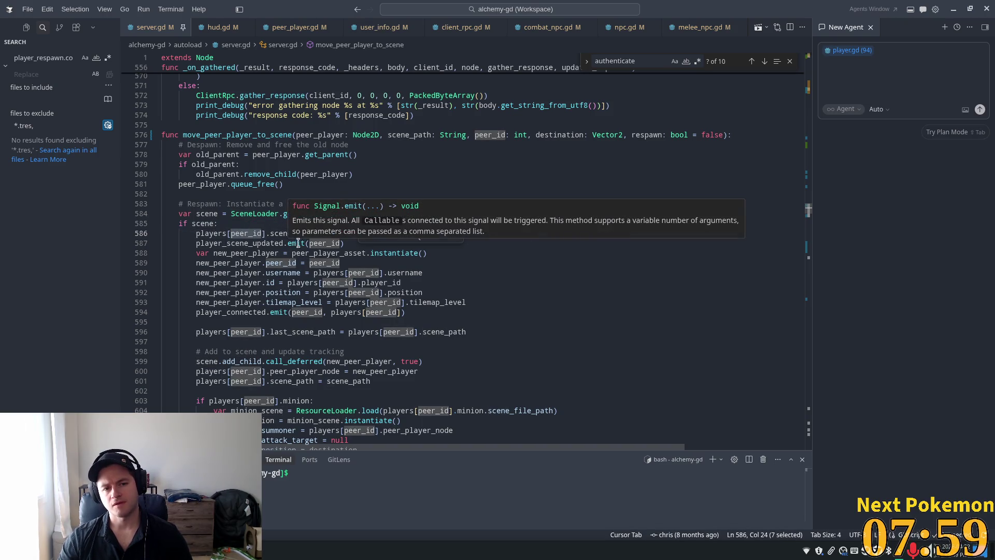
double_click(202, 184)
double_click(400, 214)
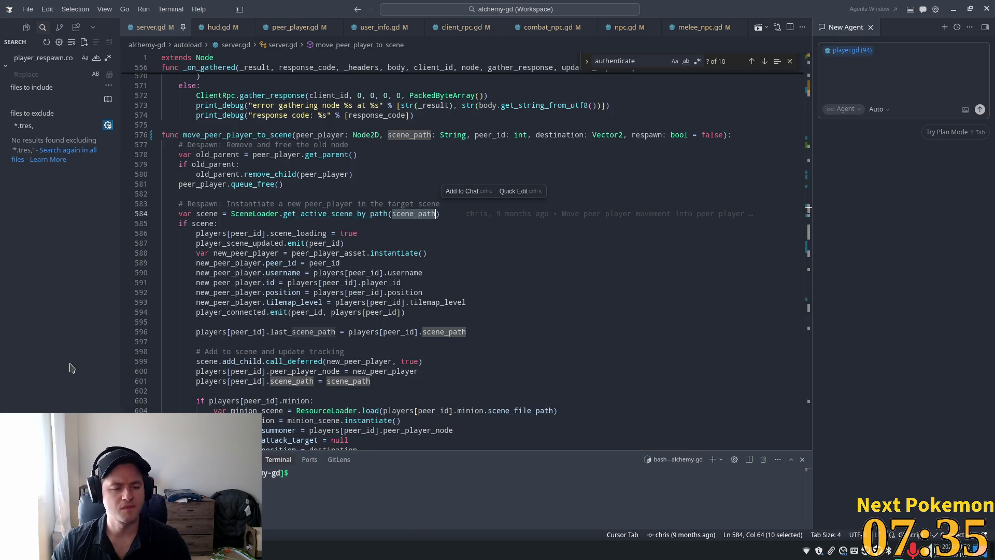
double_click(283, 145)
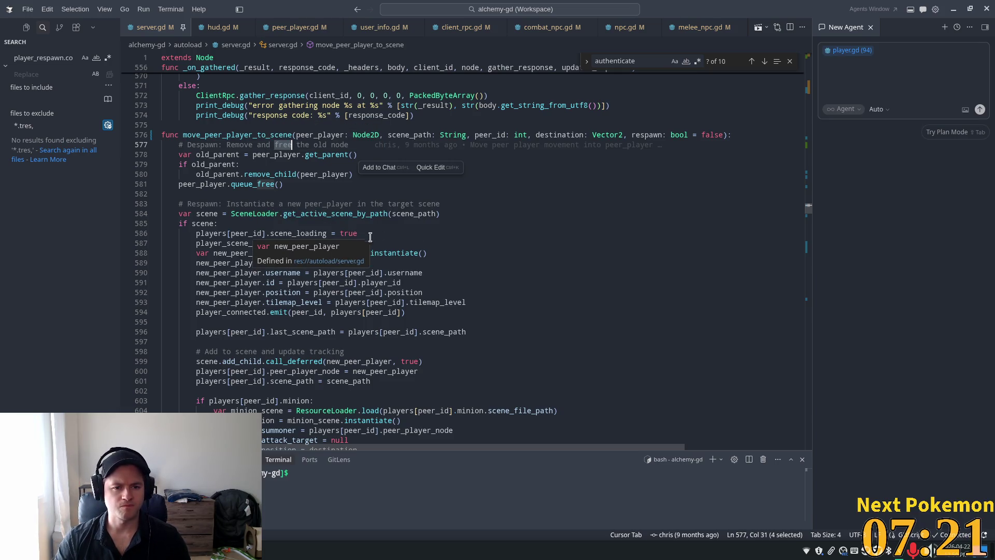
click(298, 164)
double_click(252, 184)
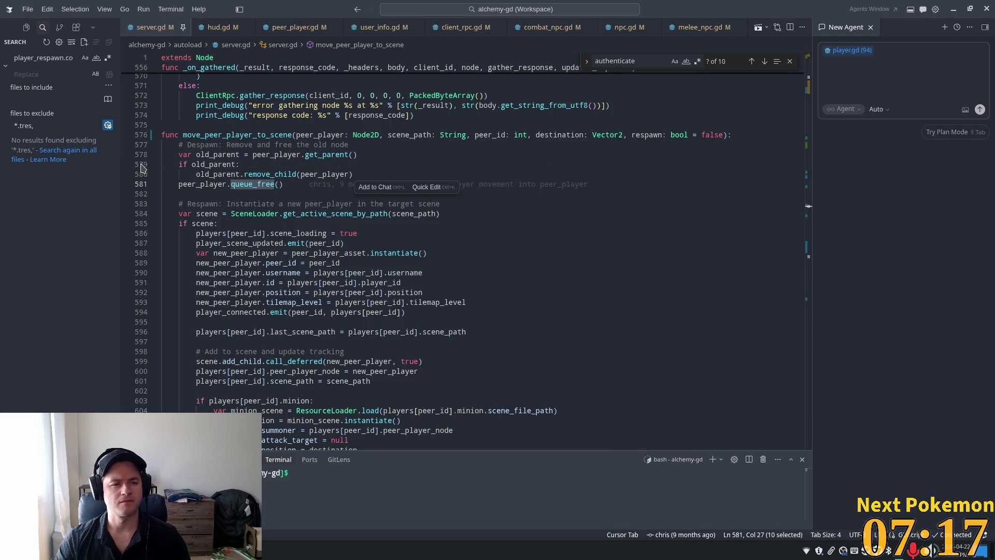
double_click(237, 135)
Search the project and jump to the move_peer_player_to_scene call at line 359 in player_respawn_rpc.
click(39, 58)
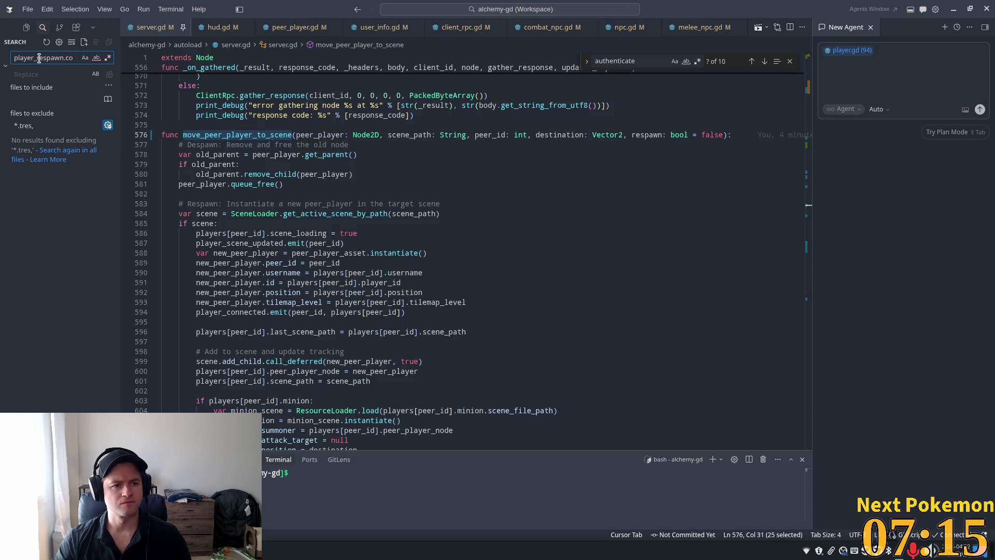
key(ctrl+a)
text(respawn)
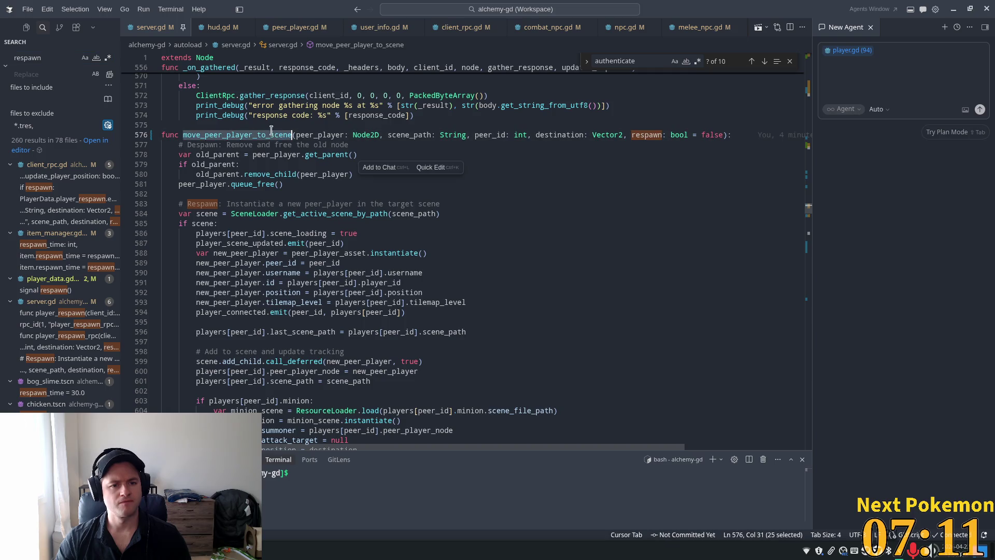
key(ctrl+shift+f)
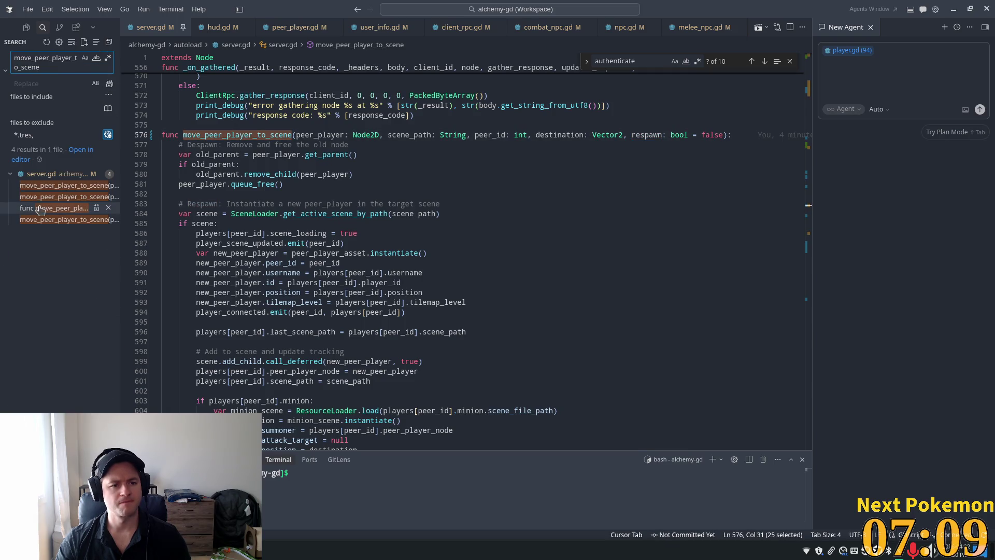
click(38, 196)
click(32, 188)
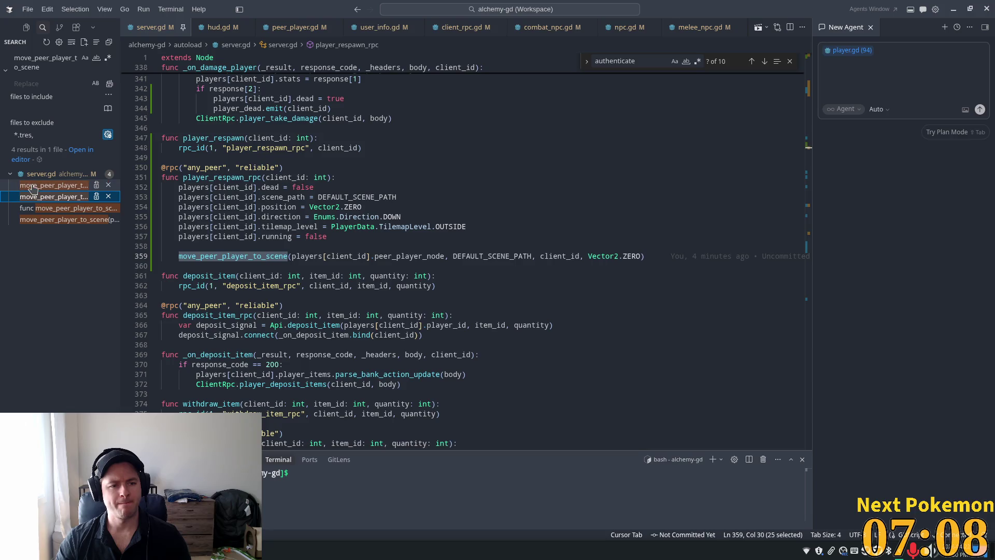
click(35, 198)
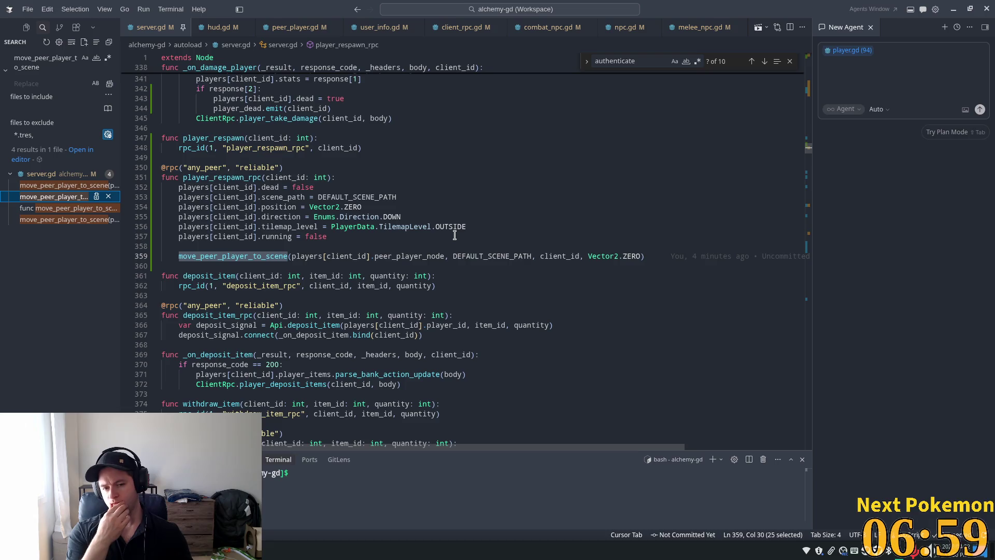
Check the Vector2.ZERO destination and highlight the uses of player_respawn_rpc on line 351.
mouse_move(264, 257)
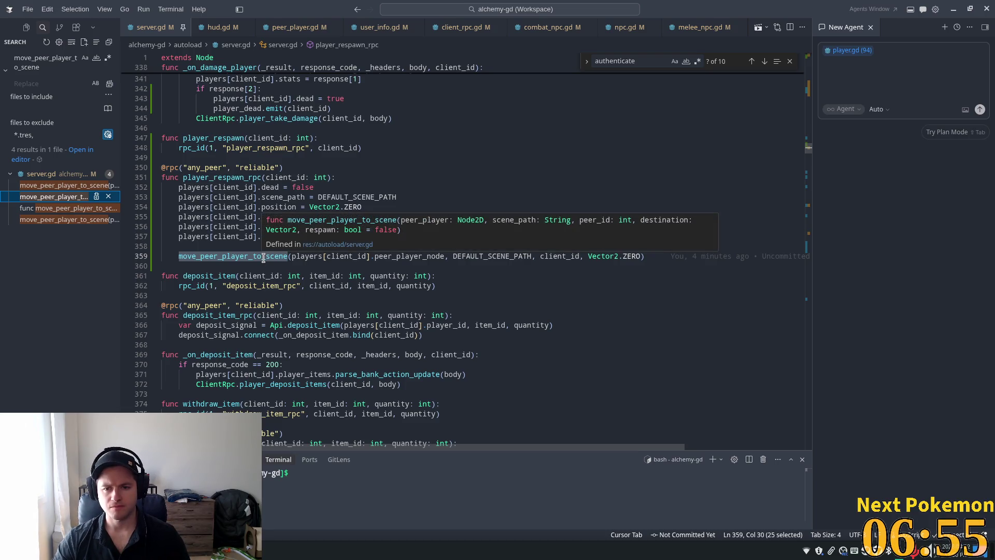
double_click(603, 256)
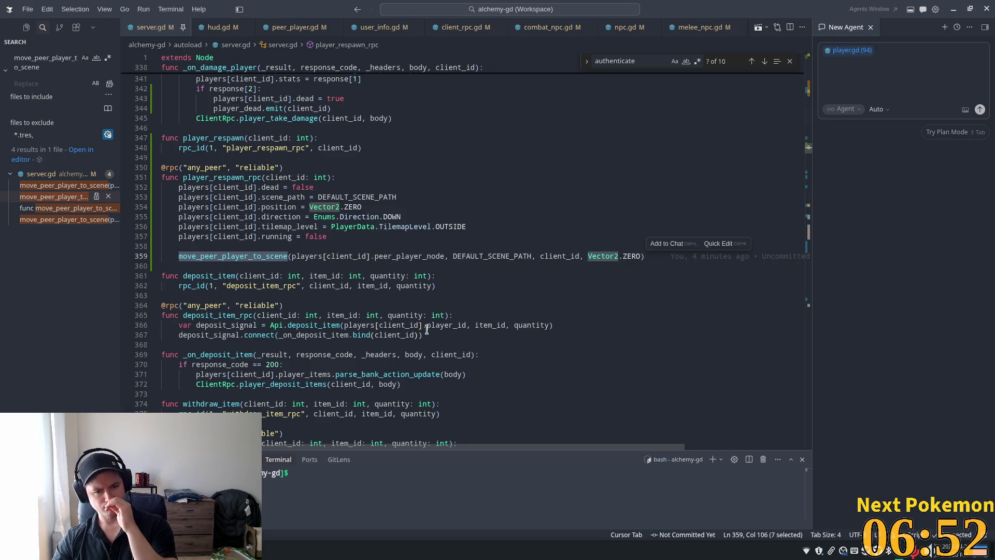
double_click(216, 177)
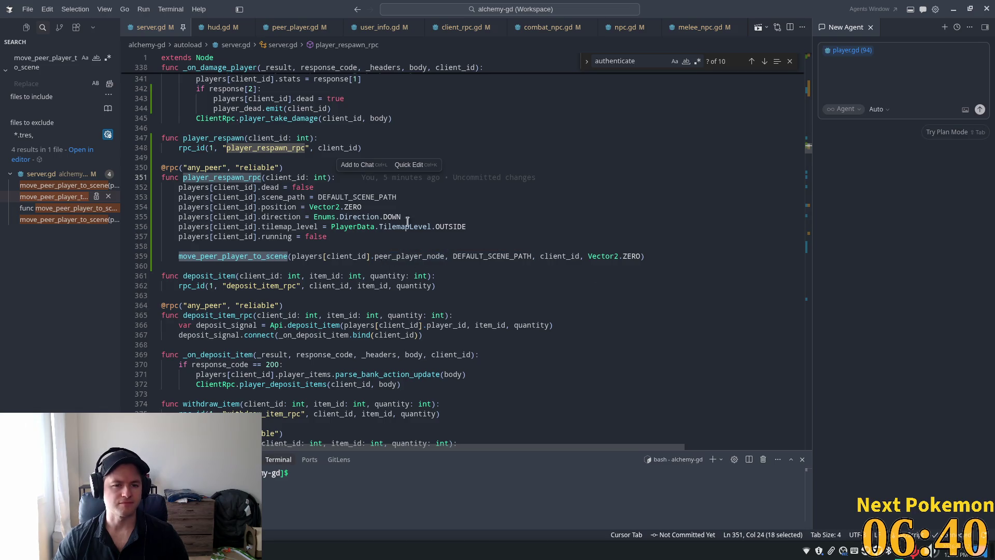
right_click(66, 552)
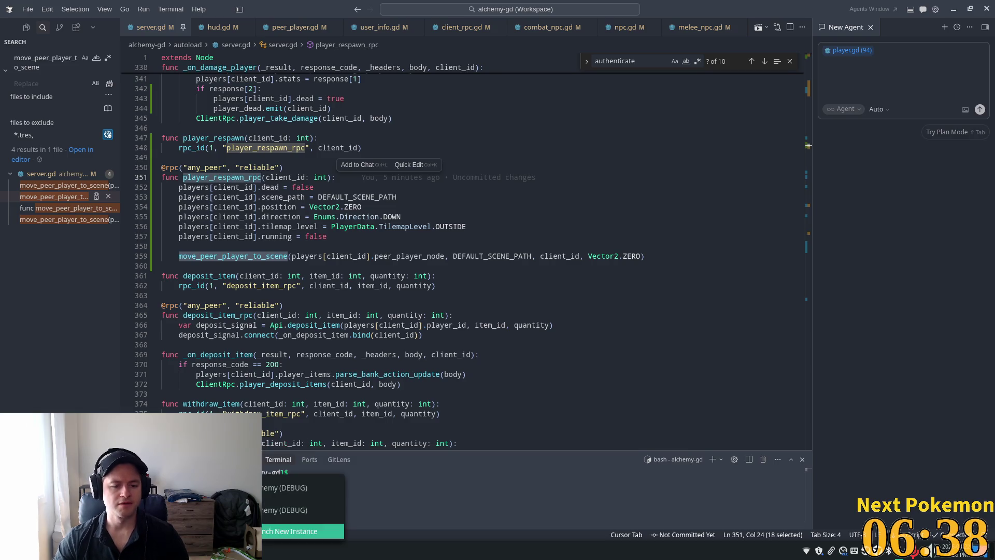
Bring Godot forward, run the game, and move its window to the lower right.
click(290, 488)
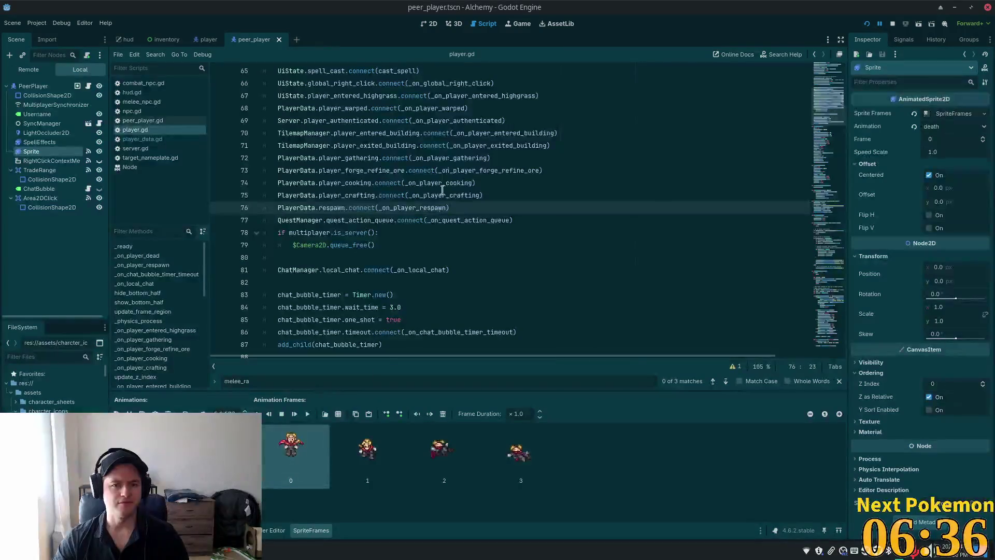
double_click(667, 12)
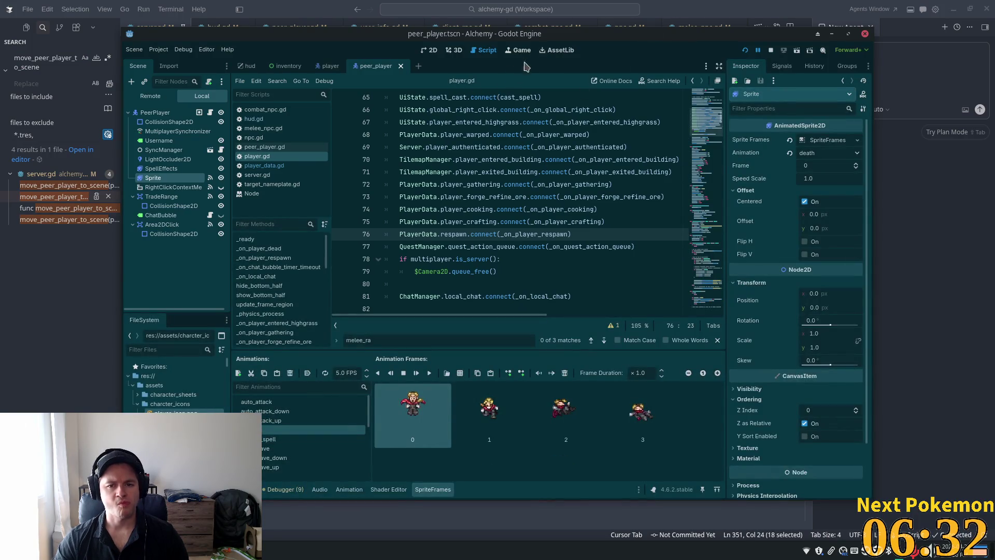
double_click(774, 37)
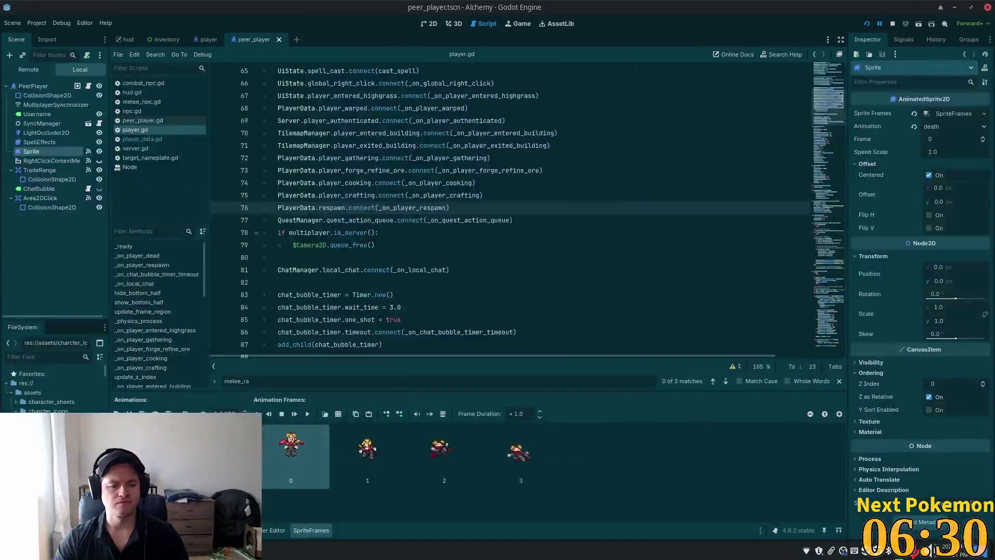
key(alt+Tab)
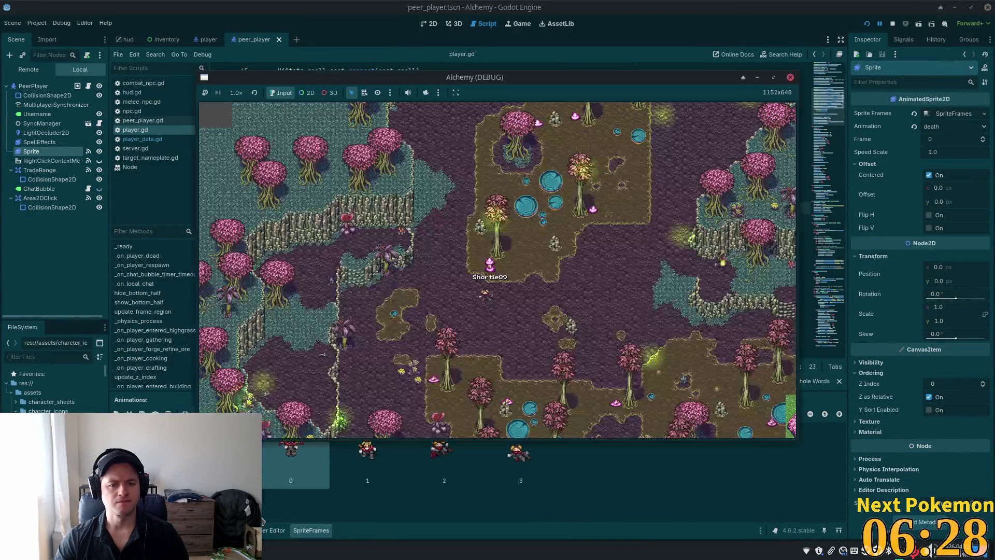
mouse_move(528, 77)
mouse_down()
mouse_move(797, 135)
mouse_move(889, 137)
mouse_up()
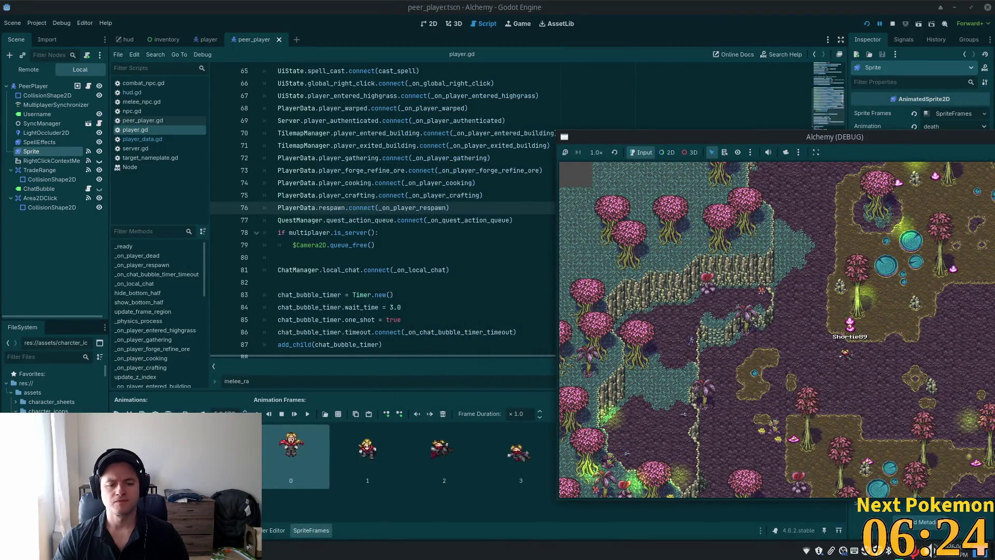
Respawn the dead player from the 'You Died' screen, then stop the running game.
click(266, 550)
click(266, 513)
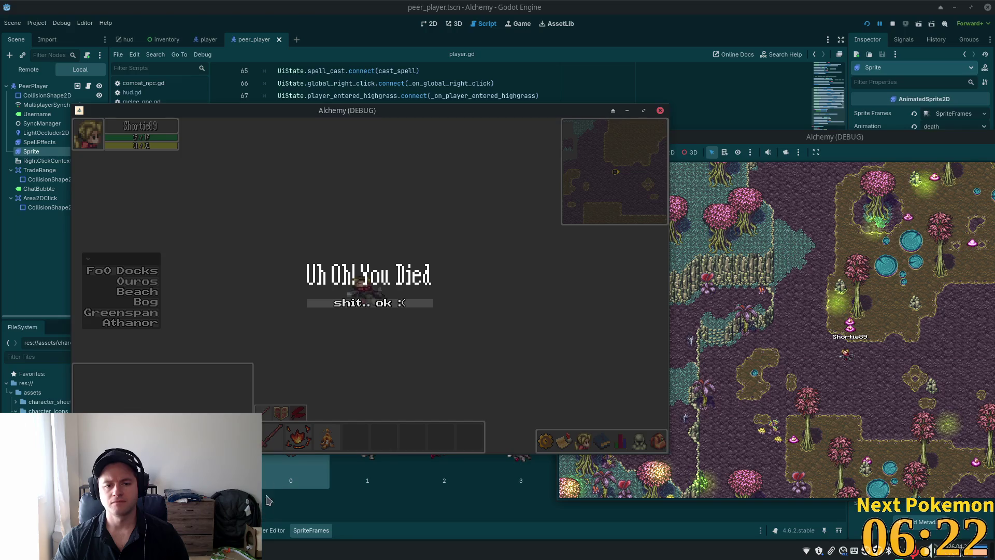
click(340, 303)
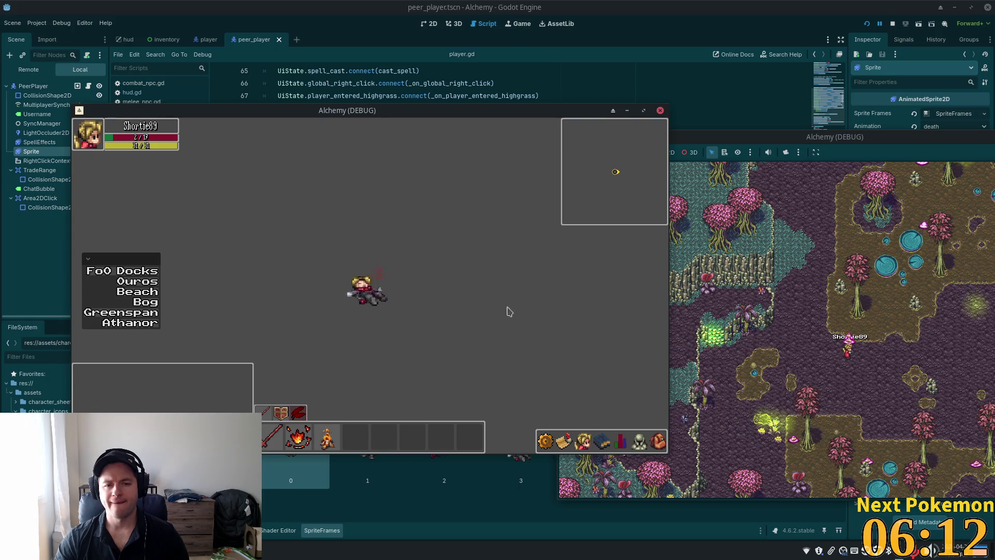
click(893, 25)
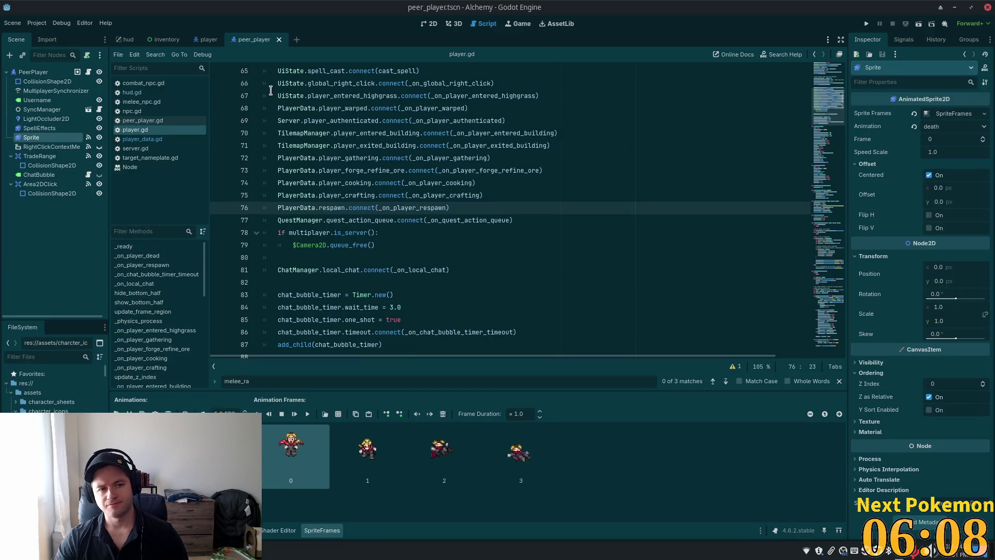
key(alt+Tab)
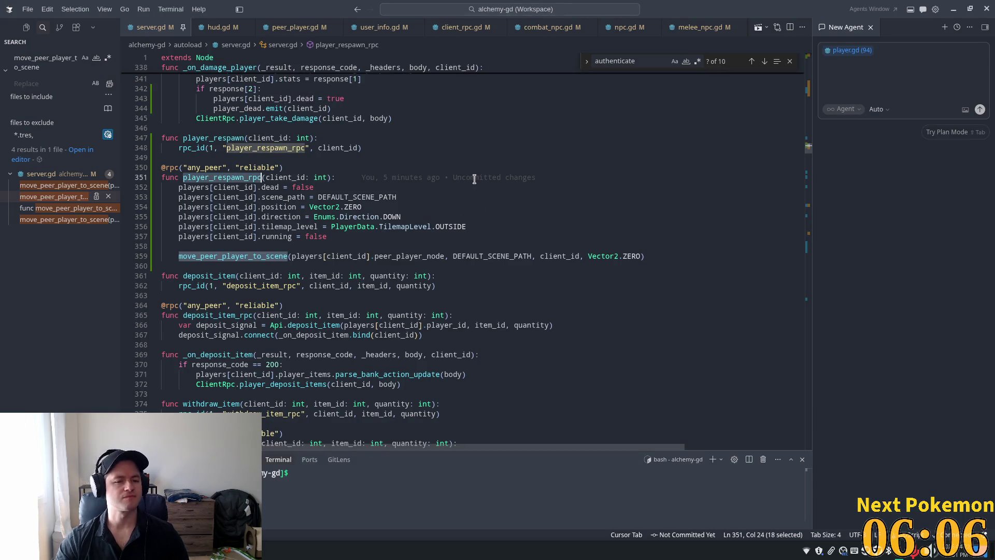
Go to the move_peer_player_to_scene definition at line 576 of server.gd.
mouse_move(474, 179)
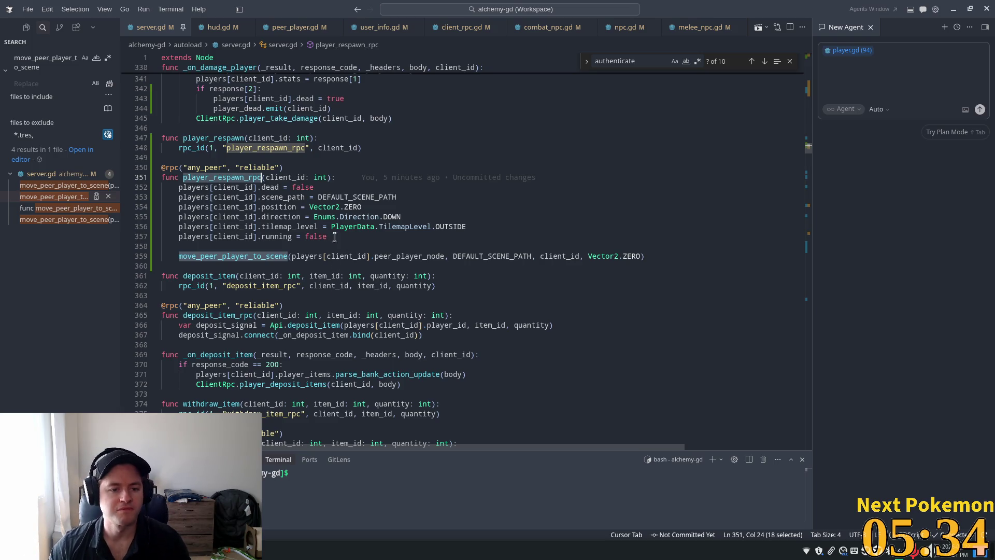
ctrl+click(244, 257)
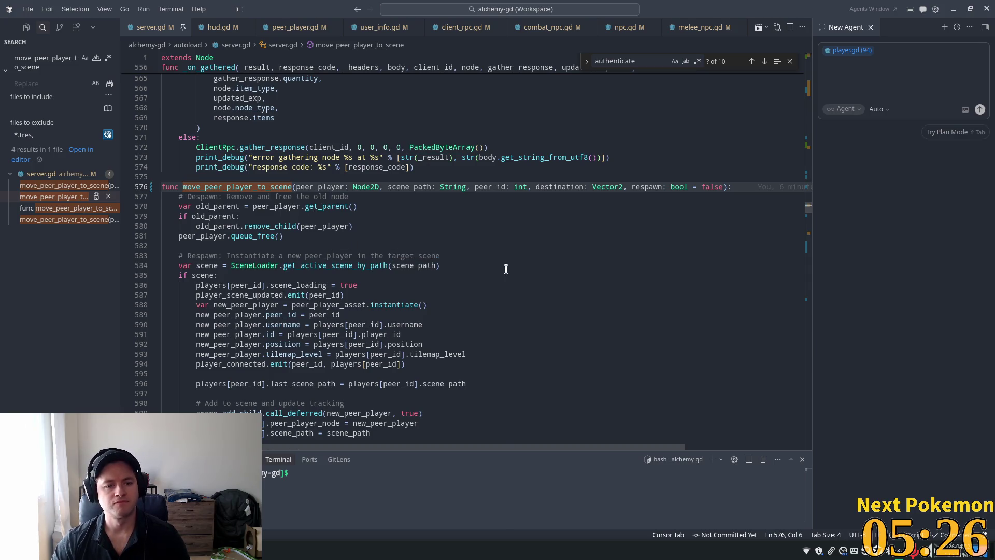
Trace get_active_scene_by_path, old_parent, remove_child and queue_free in the old-player removal code.
double_click(338, 264)
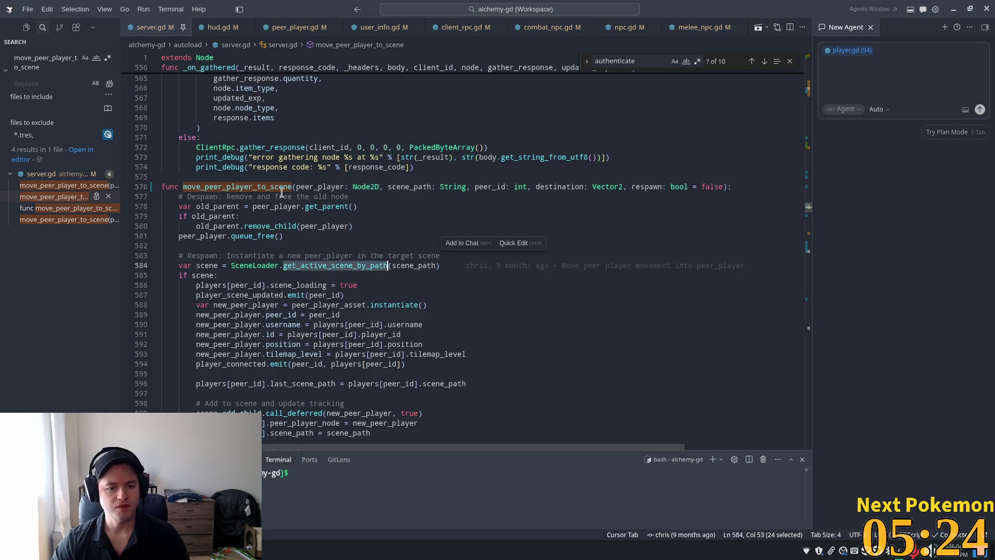
scroll(282, 192, down, 2)
click(222, 145)
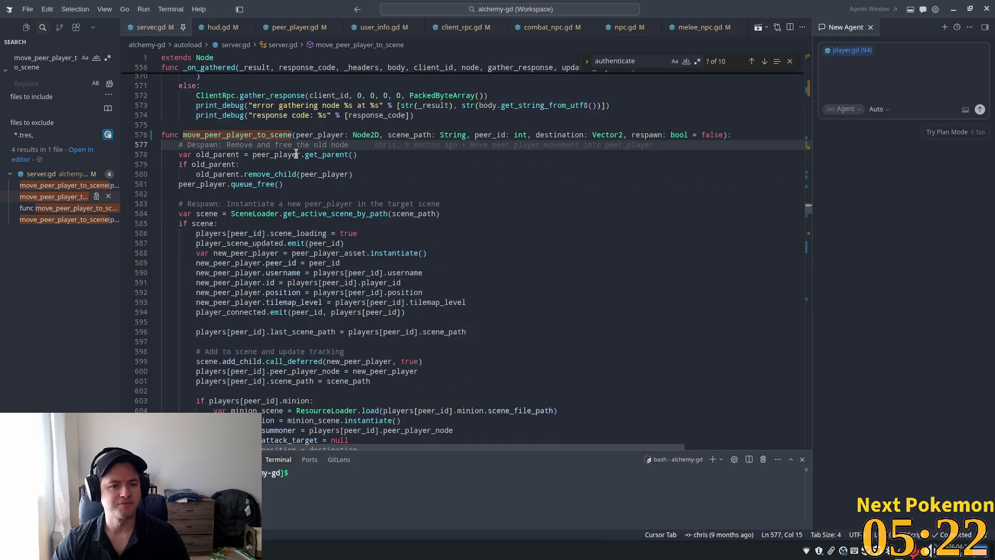
double_click(220, 174)
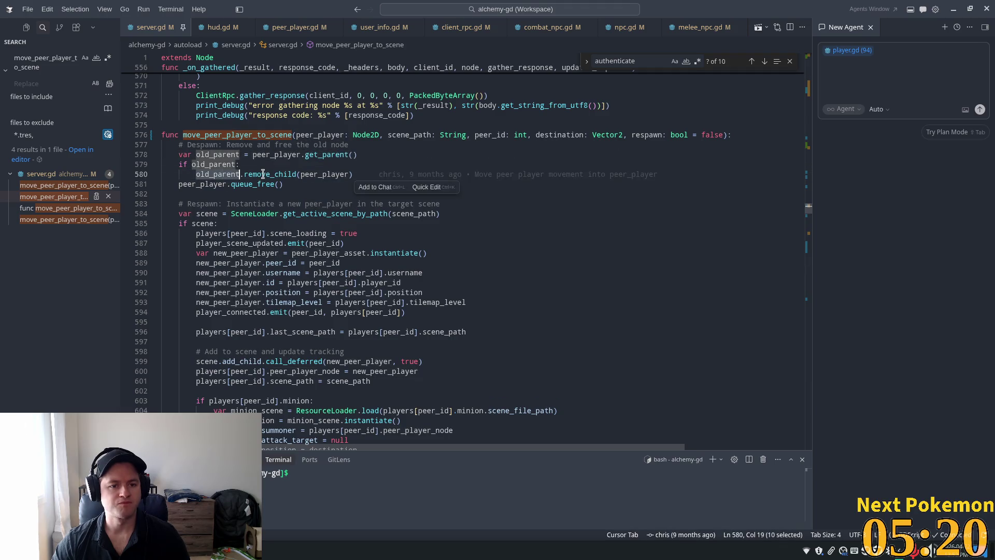
double_click(263, 174)
double_click(202, 184)
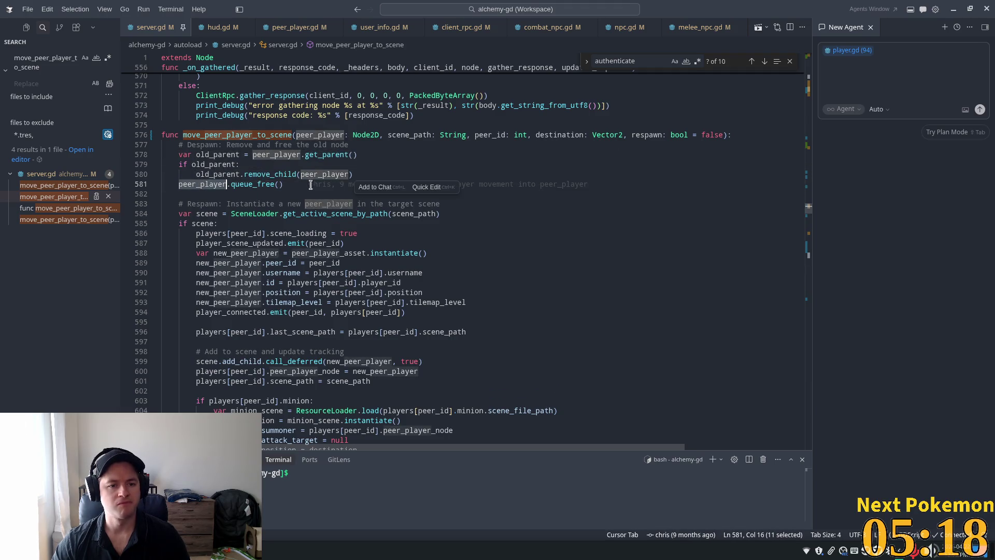
double_click(218, 174)
double_click(257, 184)
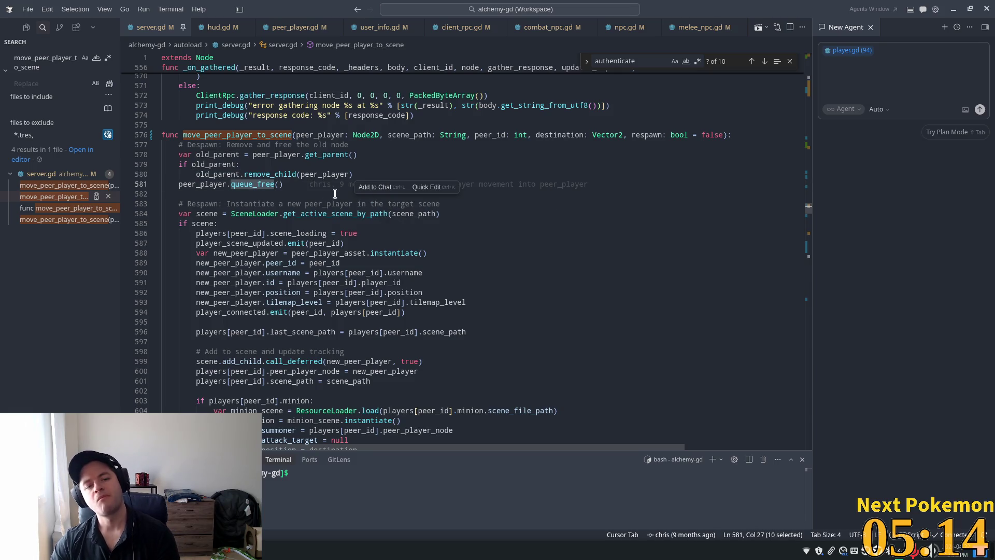
Trace players, player_scene_updated, new_peer_player, peer_player_asset.instantiate, peer_id and position in the replacement code.
scroll(311, 194, down, 2)
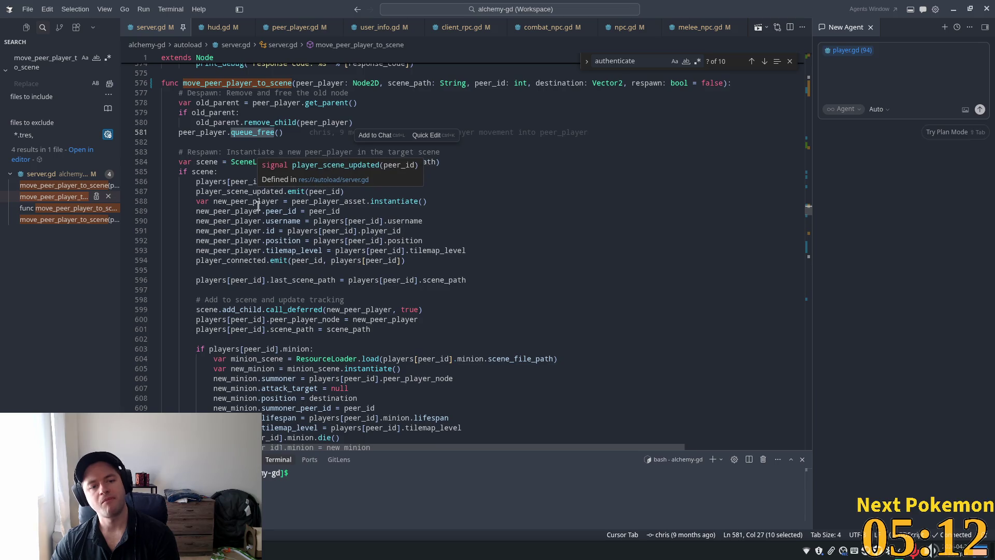
double_click(211, 181)
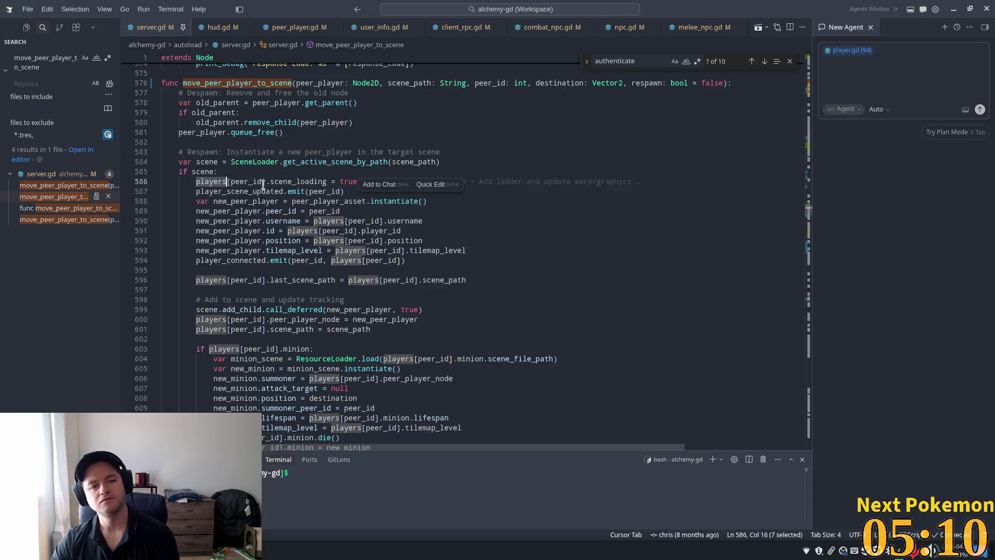
click(330, 183)
double_click(210, 190)
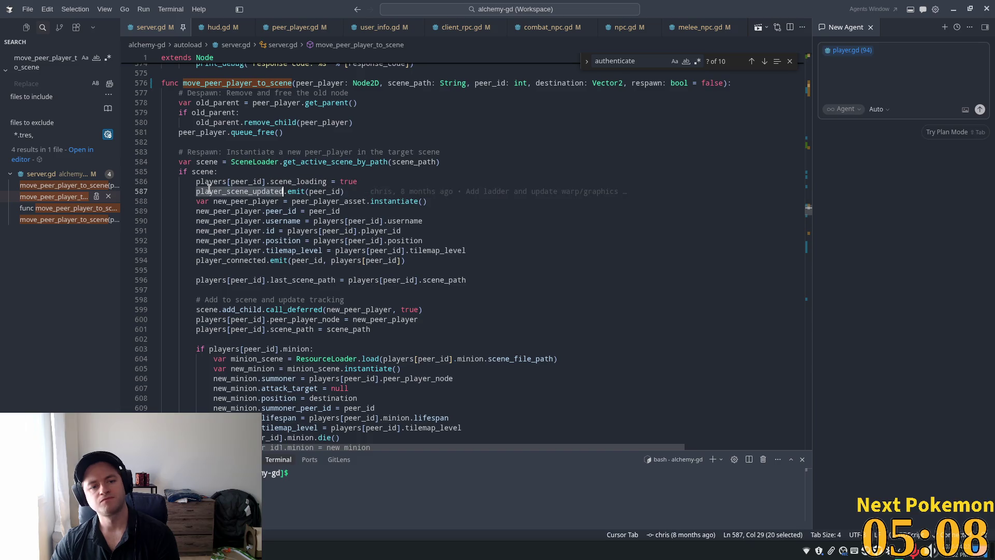
double_click(215, 201)
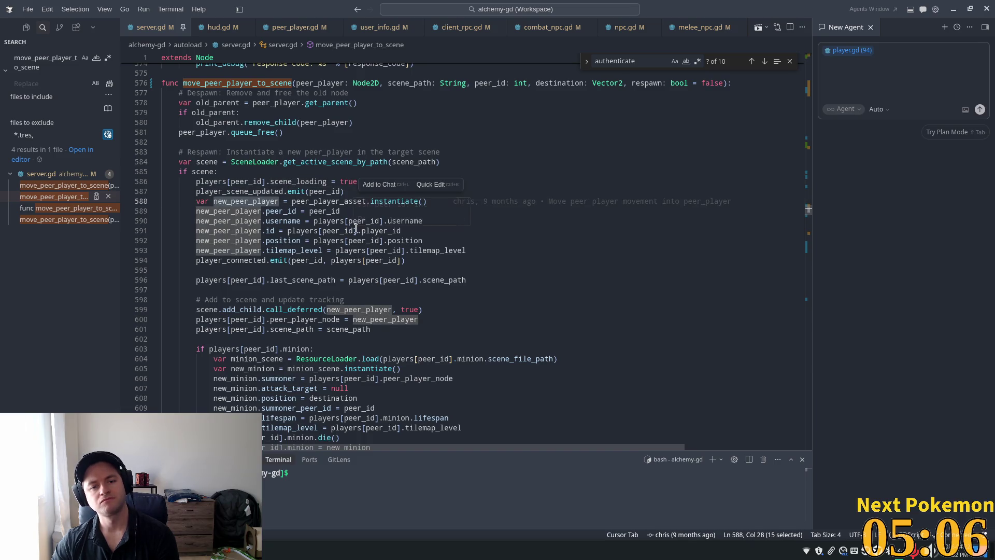
mouse_move(356, 229)
double_click(333, 200)
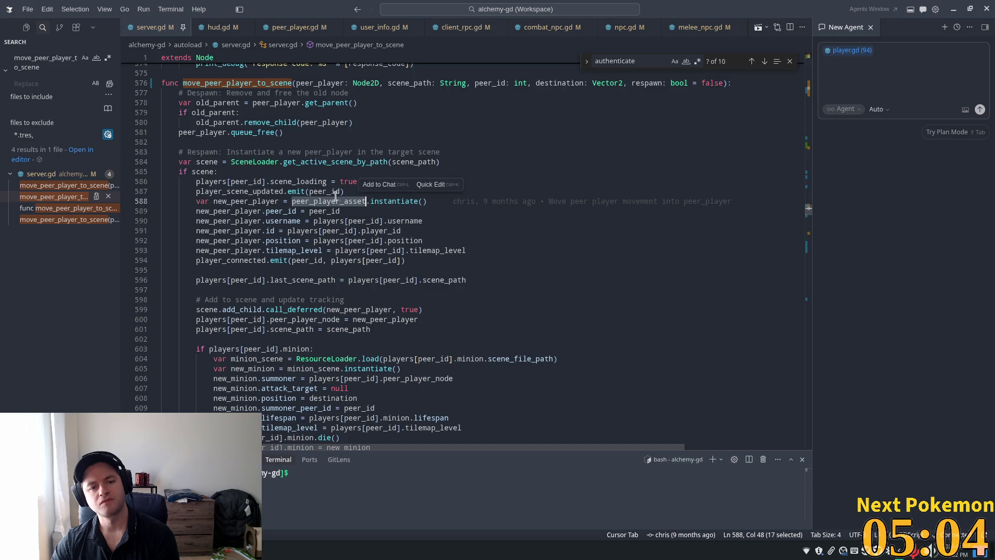
double_click(393, 202)
click(304, 238)
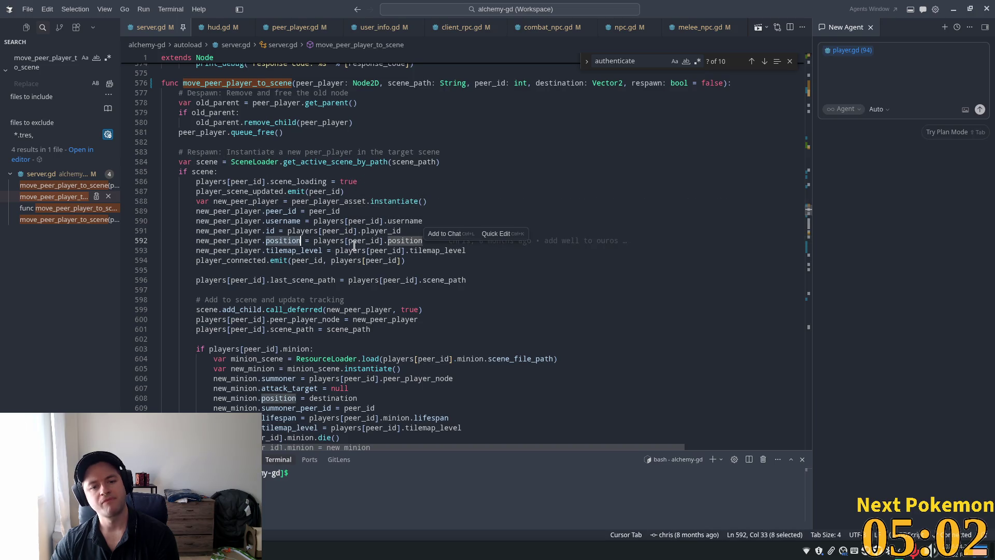
double_click(363, 240)
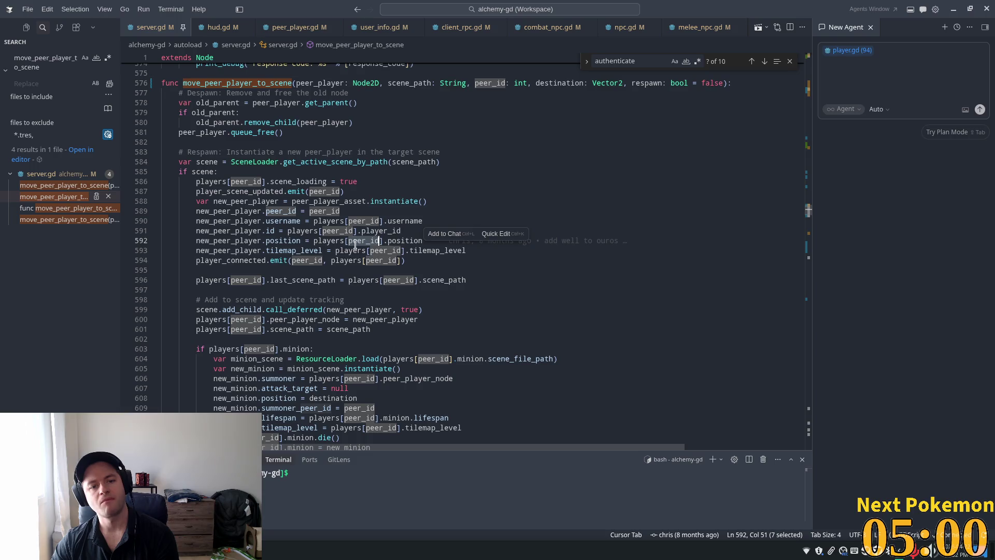
double_click(410, 241)
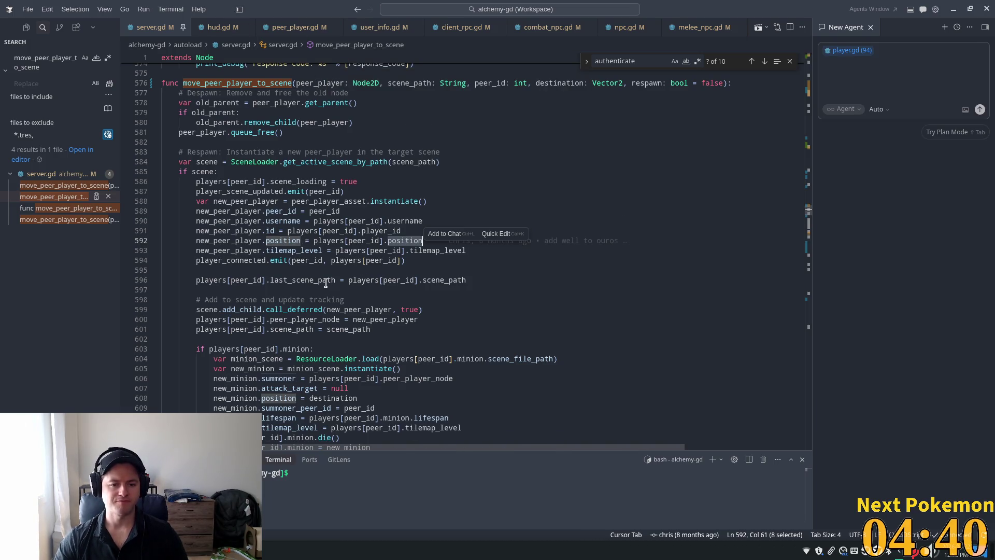
Review peer_player_node storage on line 600, trace peer_id, scene and scene_path, then open Quick Open.
scroll(326, 283, down, 2)
click(321, 258)
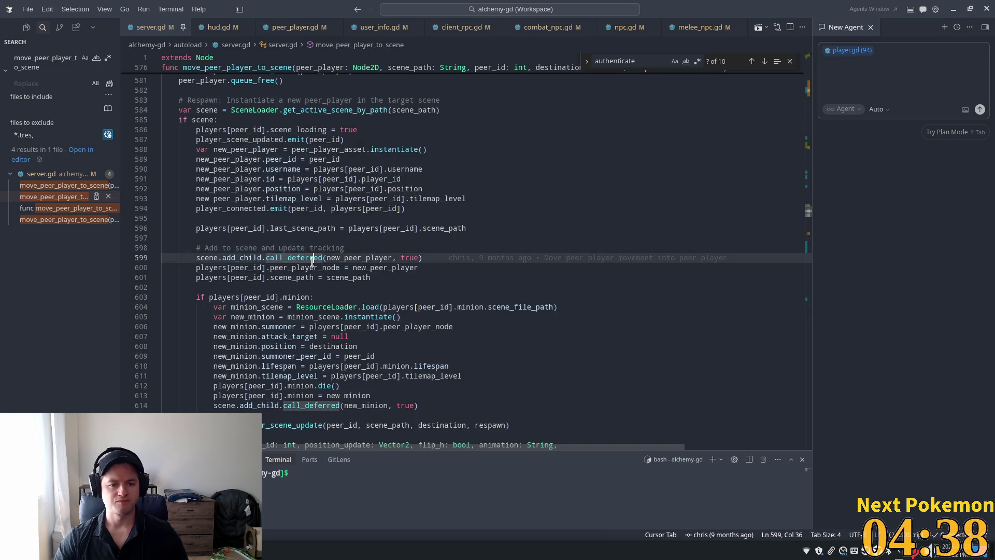
click(305, 276)
click(309, 267)
double_click(309, 267)
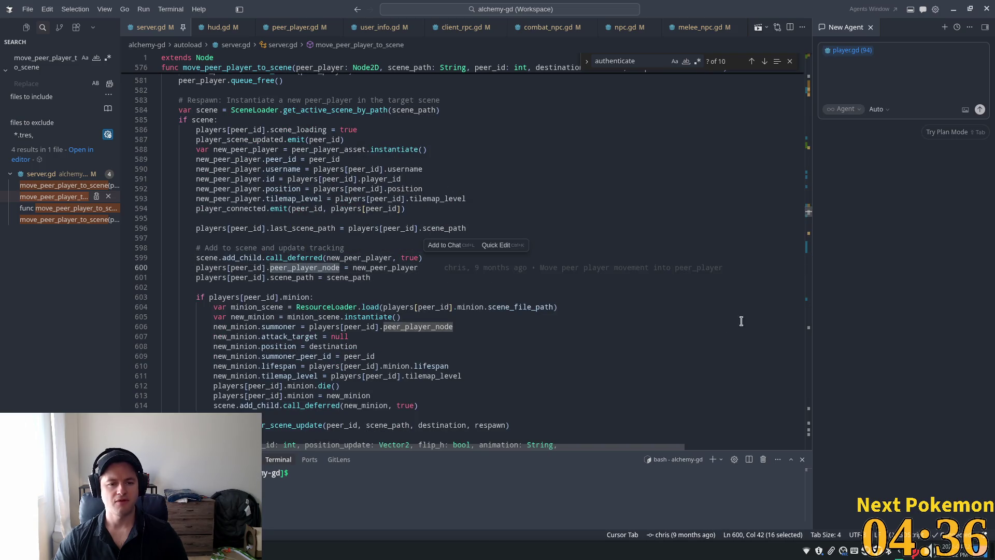
mouse_move(352, 280)
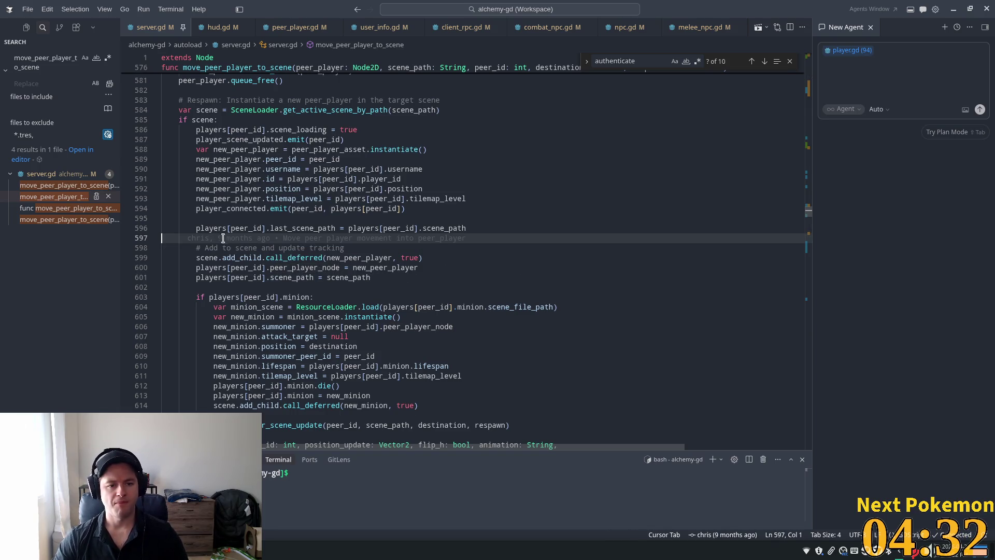
click(242, 266)
double_click(212, 258)
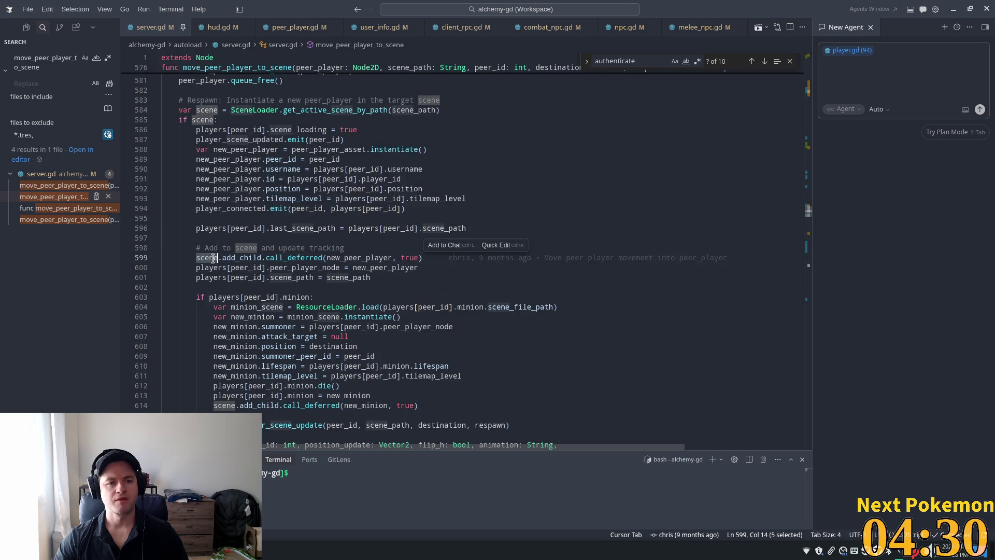
double_click(411, 110)
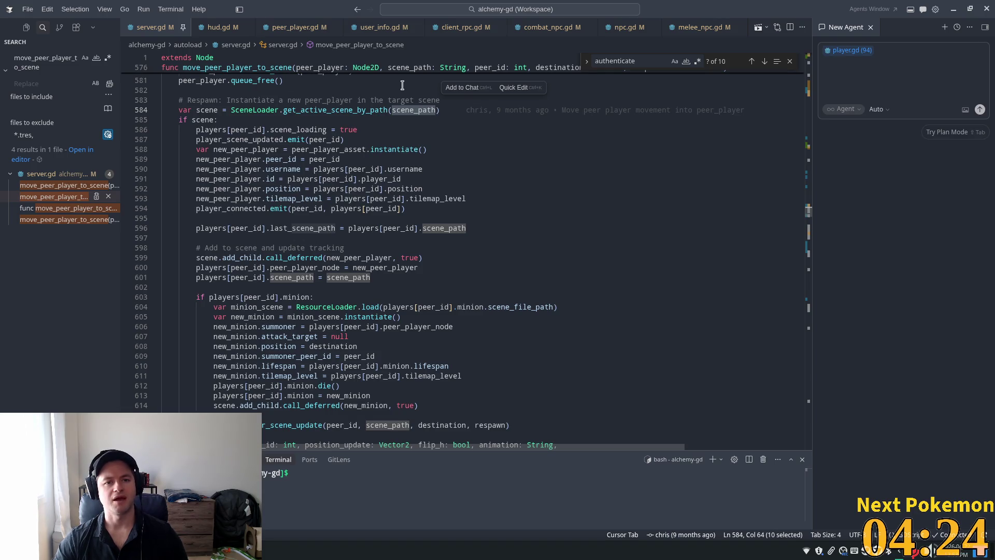
key(ctrl+p)
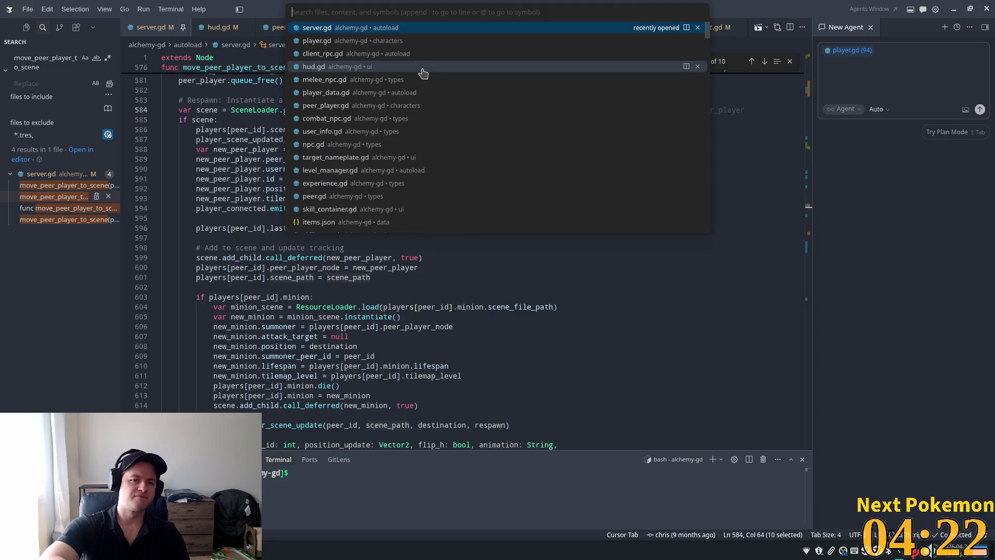
Open player.ts from Quick Open, then close its tab.
text(player.ts)
key(Return)
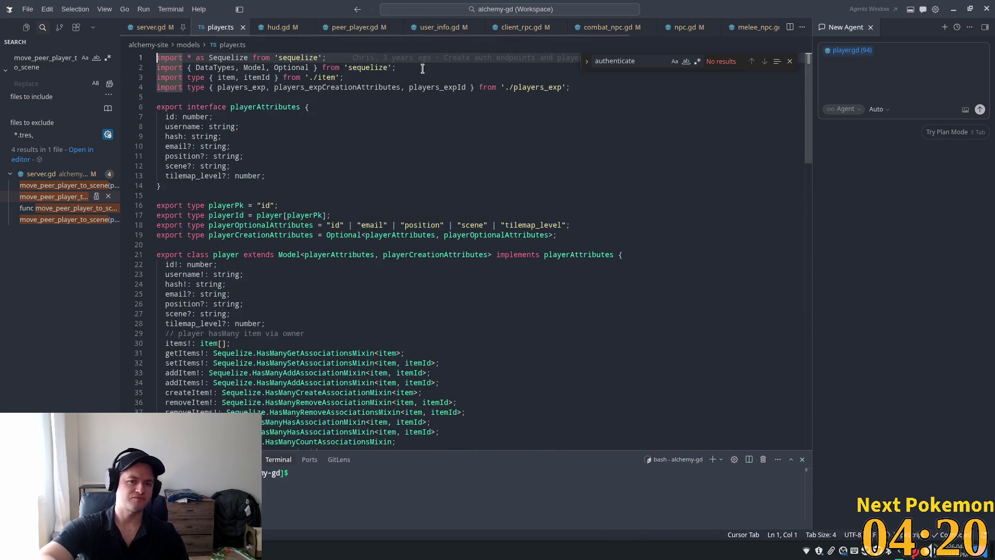
click(243, 28)
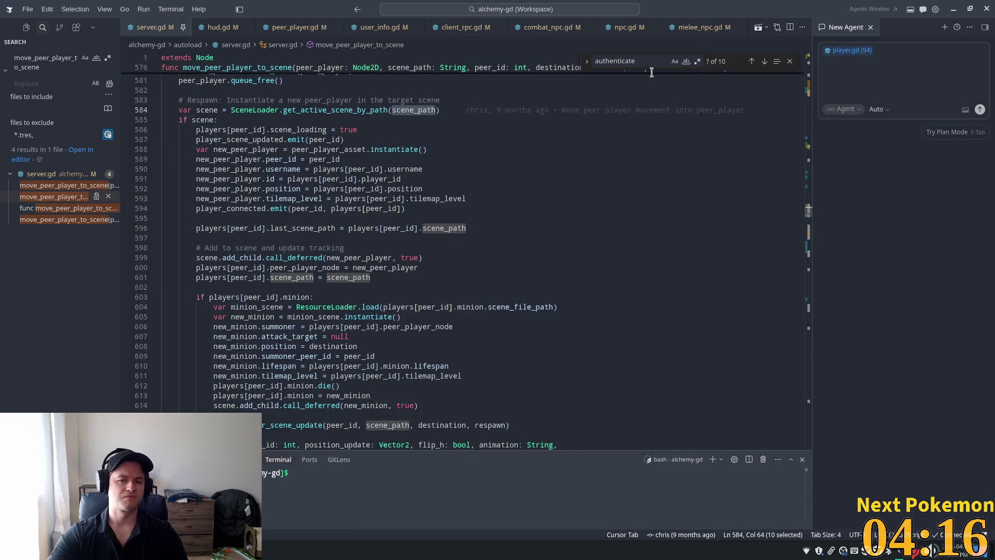
Open player.gd from Quick Open by filtering on 'pla'.
key(ctrl+p)
text(pla)
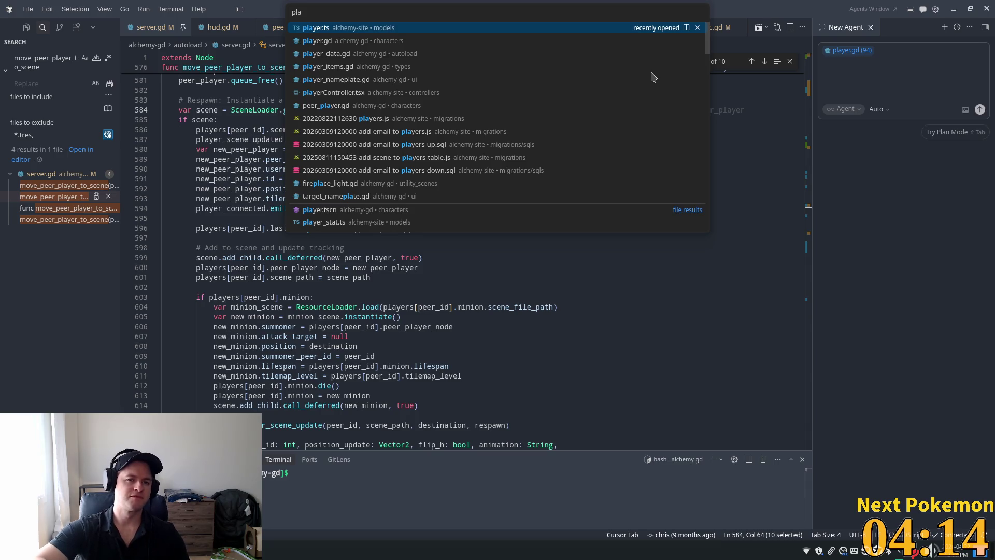
key(Down)
key(Return)
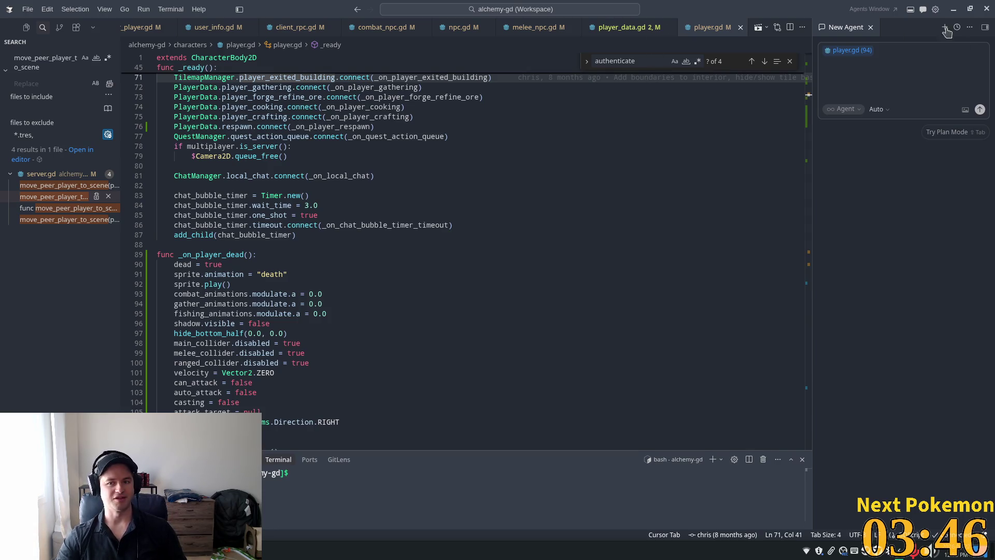
Close the agent side panel and review _on_player_dead around dead = true.
click(871, 27)
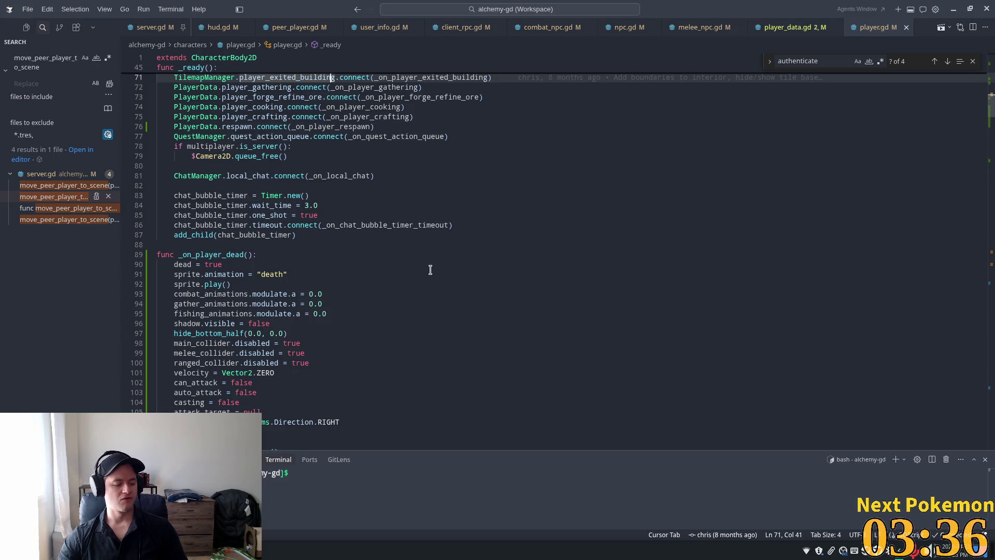
click(442, 215)
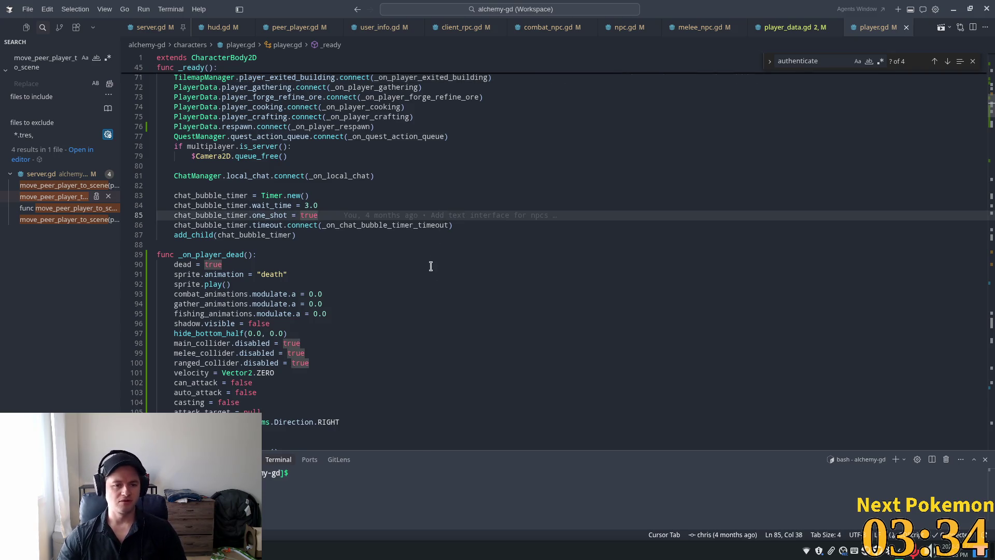
click(384, 264)
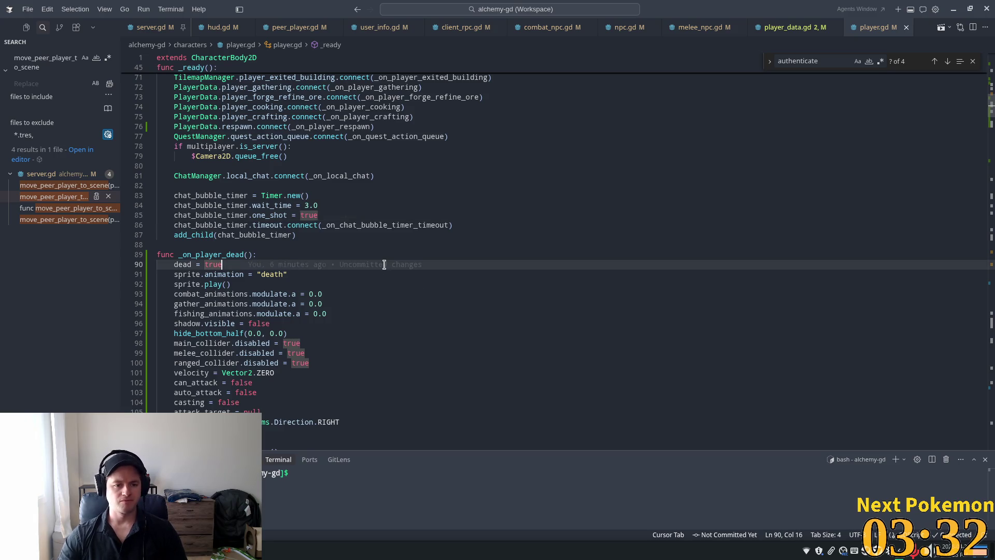
click(382, 245)
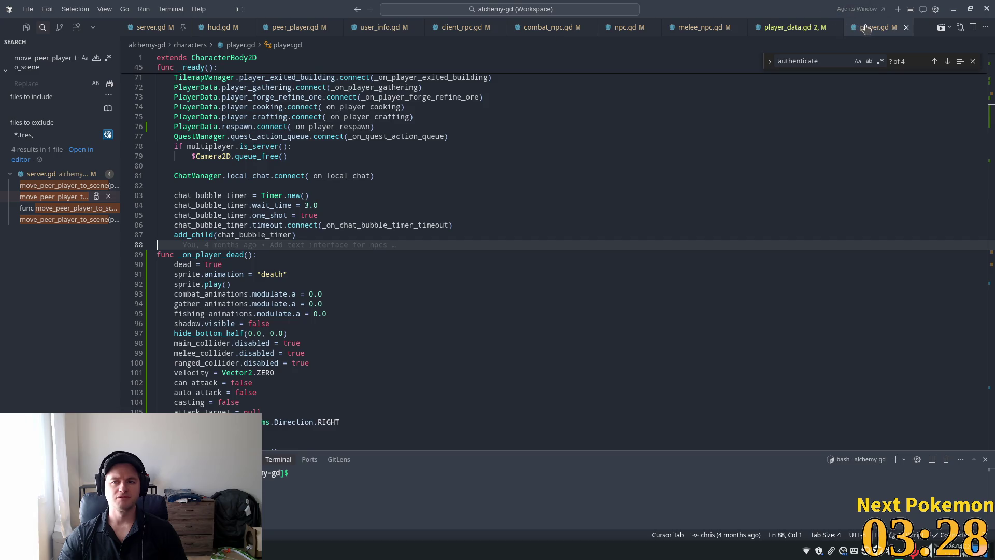
scroll(384, 187, down, 2)
scroll(403, 195, up, 4)
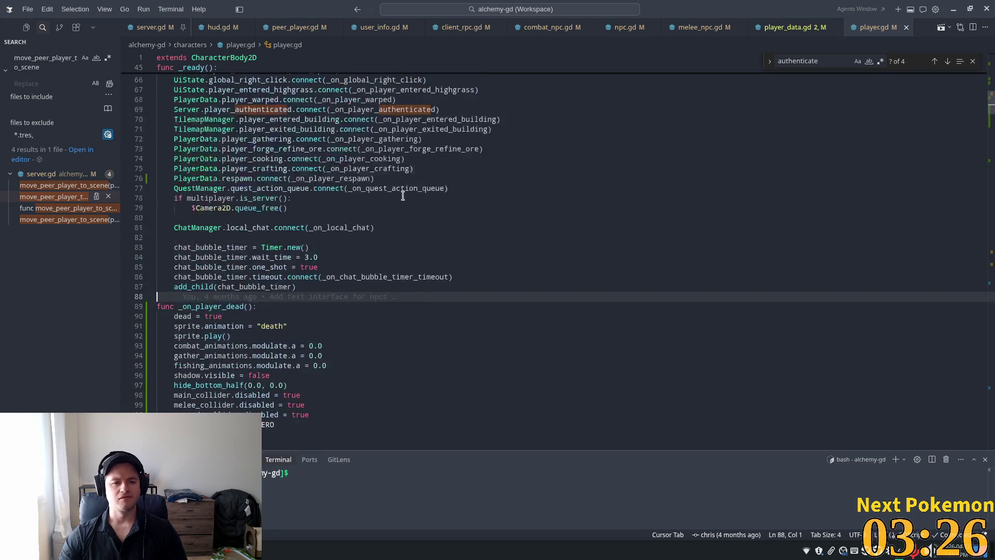
scroll(407, 243, down, 3)
Review the death animation and timer-stopping lines, including attack_timer on line 111.
click(213, 248)
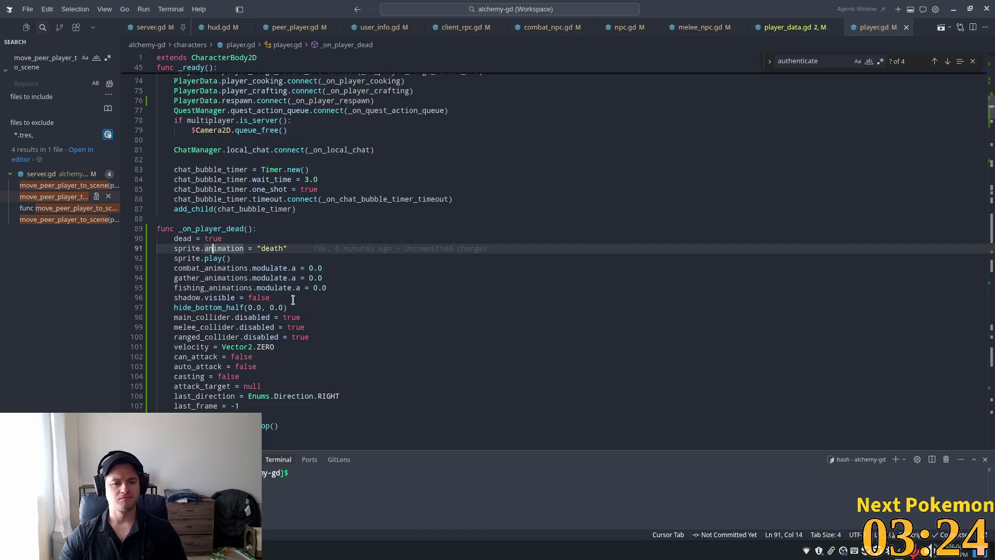
scroll(292, 299, down, 3)
click(242, 345)
click(217, 371)
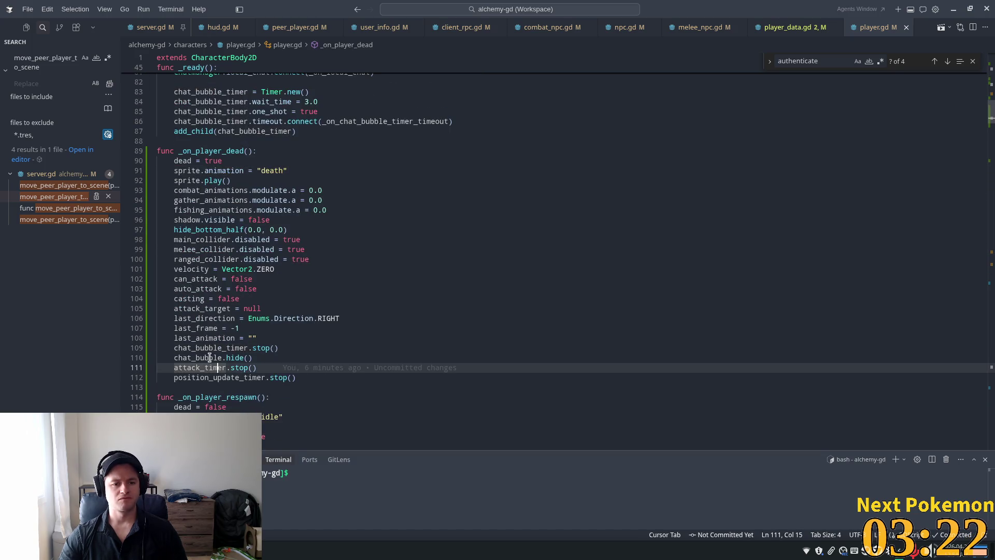
click(210, 357)
double_click(207, 369)
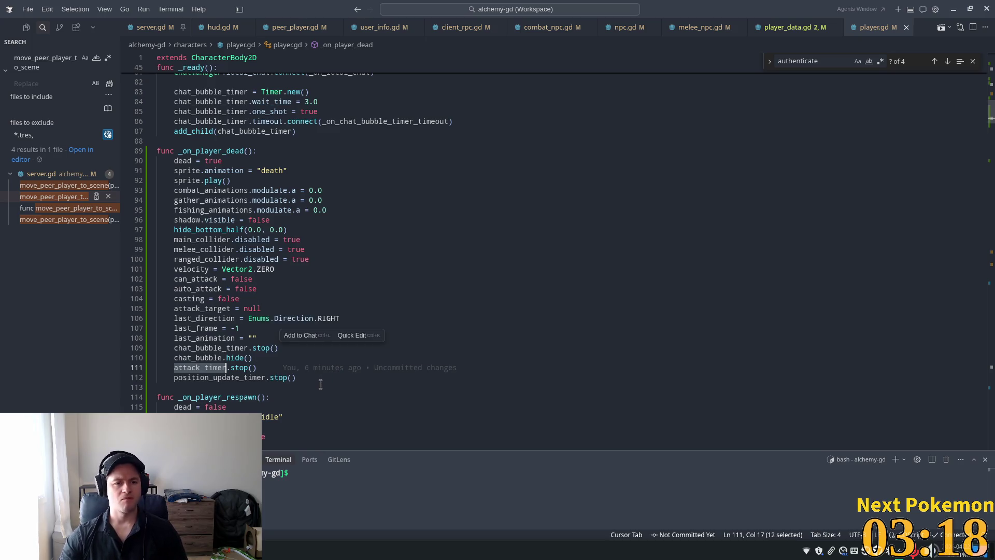
click(365, 242)
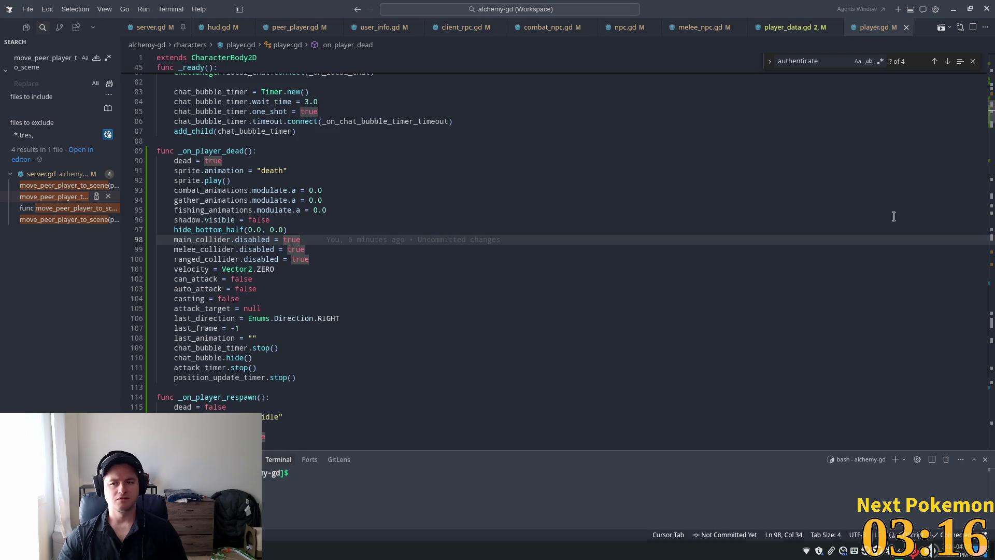
Inspect the position_update_timer setup on line 61 and jump to _on_position_update_timer_timeout.
scroll(337, 206, up, 5)
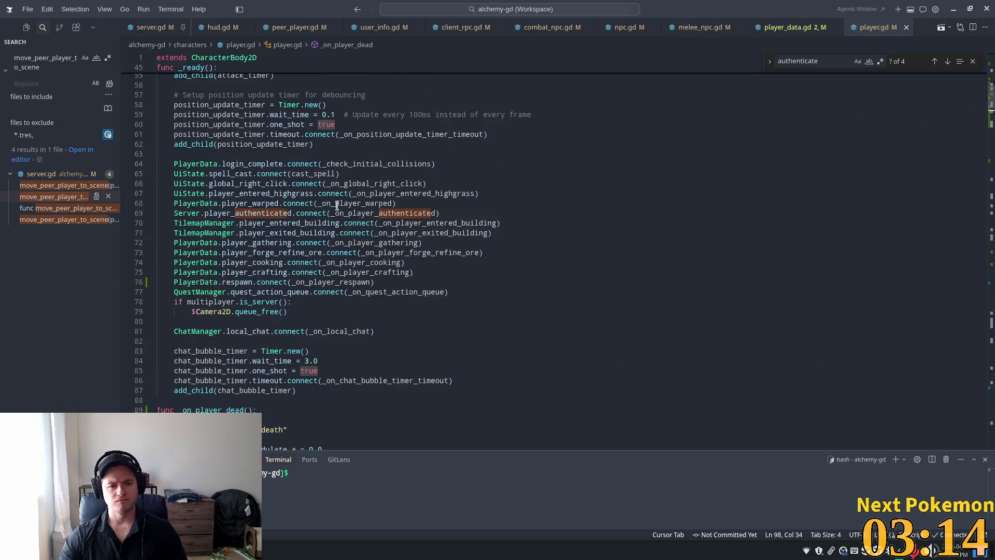
click(337, 206)
scroll(311, 196, up, 2)
click(230, 176)
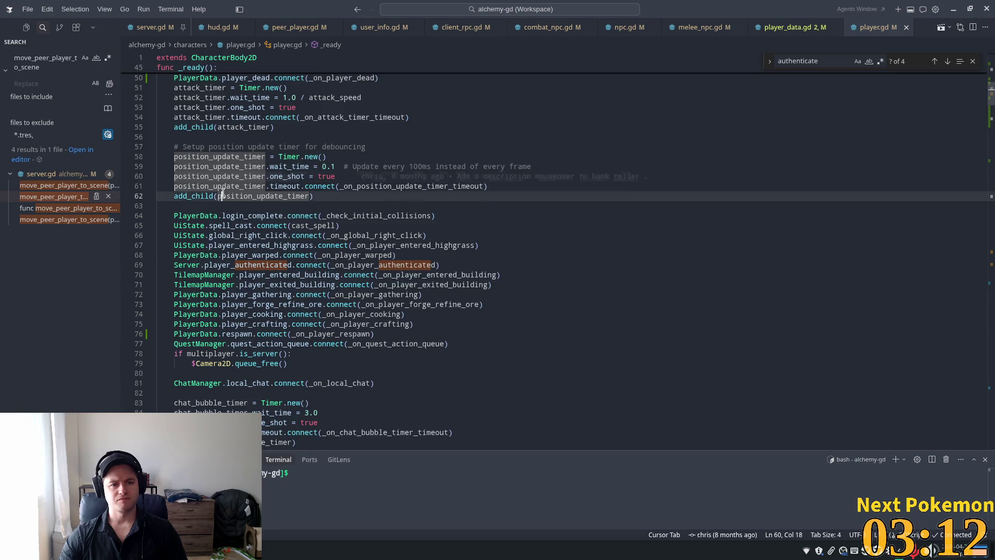
double_click(224, 188)
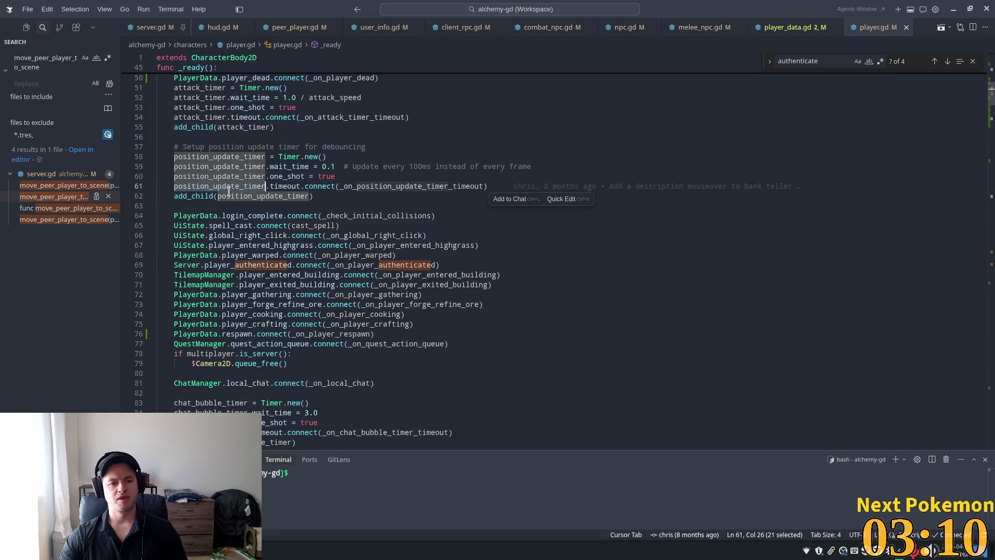
ctrl+click(384, 187)
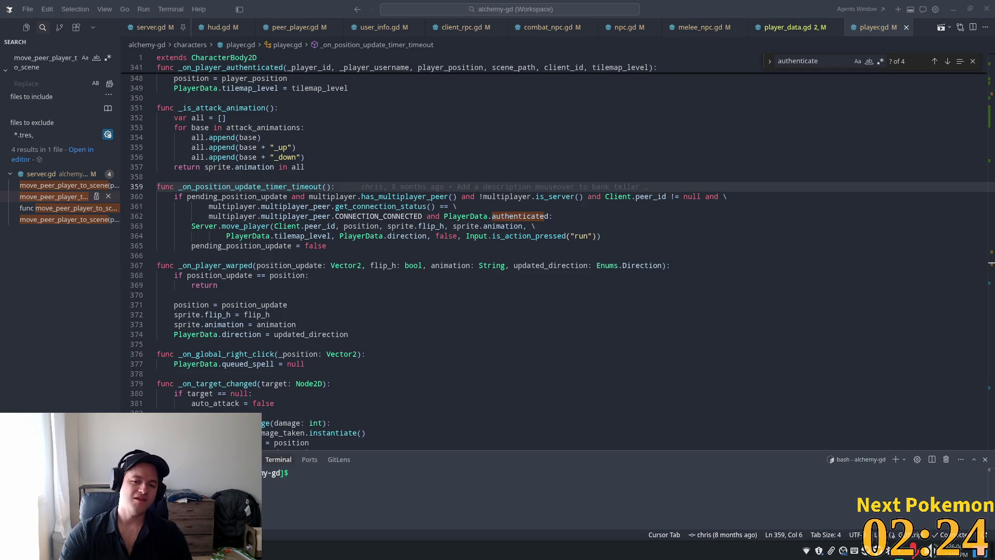
Review the has_multiplayer_peer and authenticated checks in _on_position_update_timer_timeout.
click(244, 254)
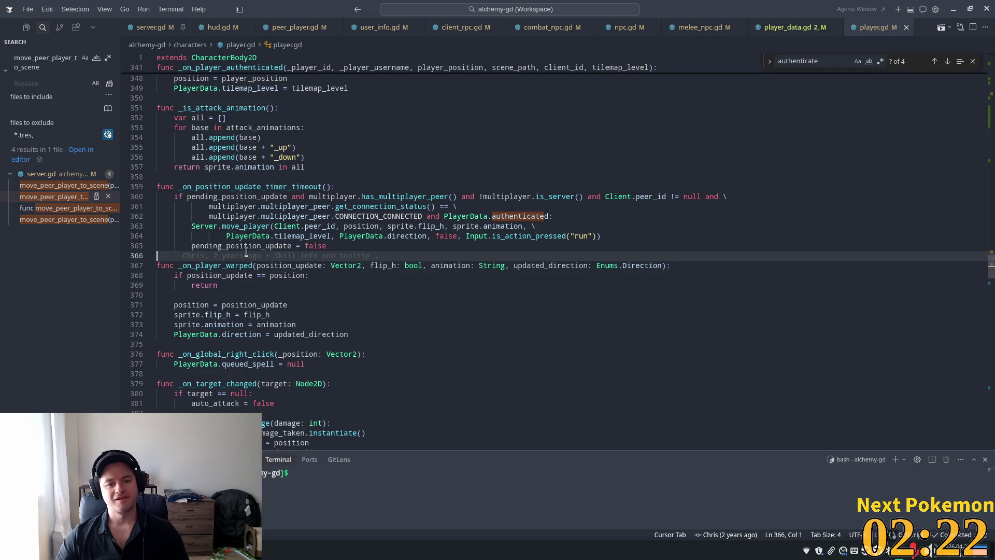
mouse_move(337, 257)
click(568, 226)
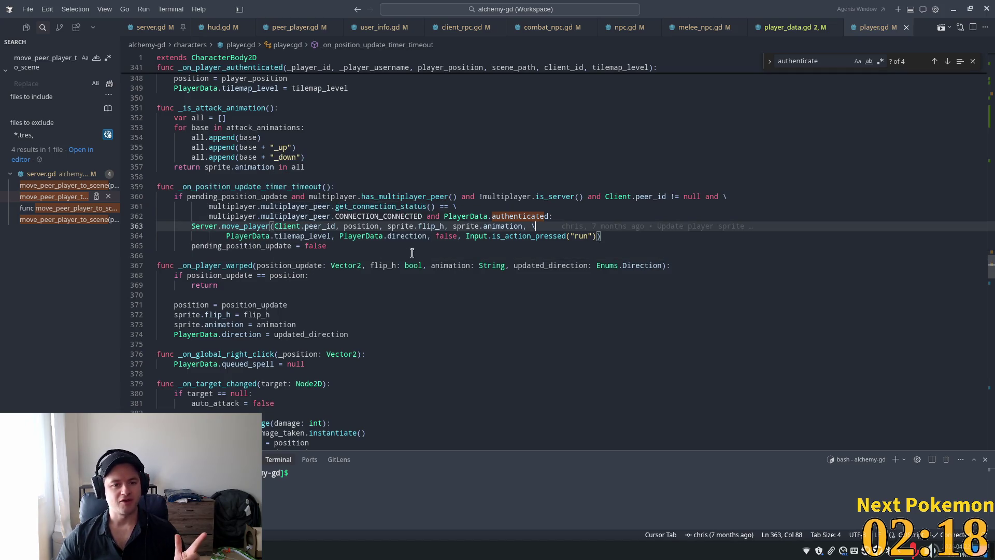
click(418, 196)
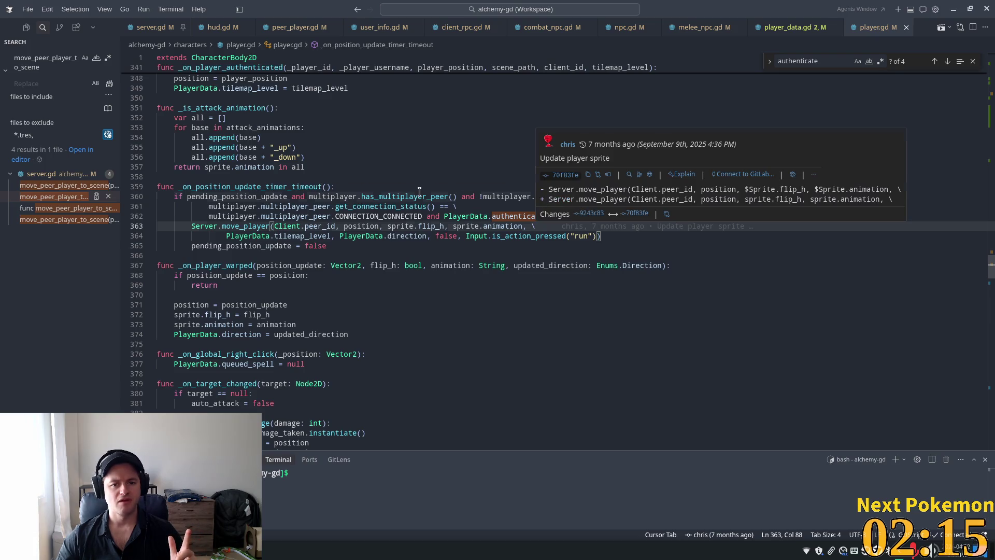
click(467, 215)
click(502, 216)
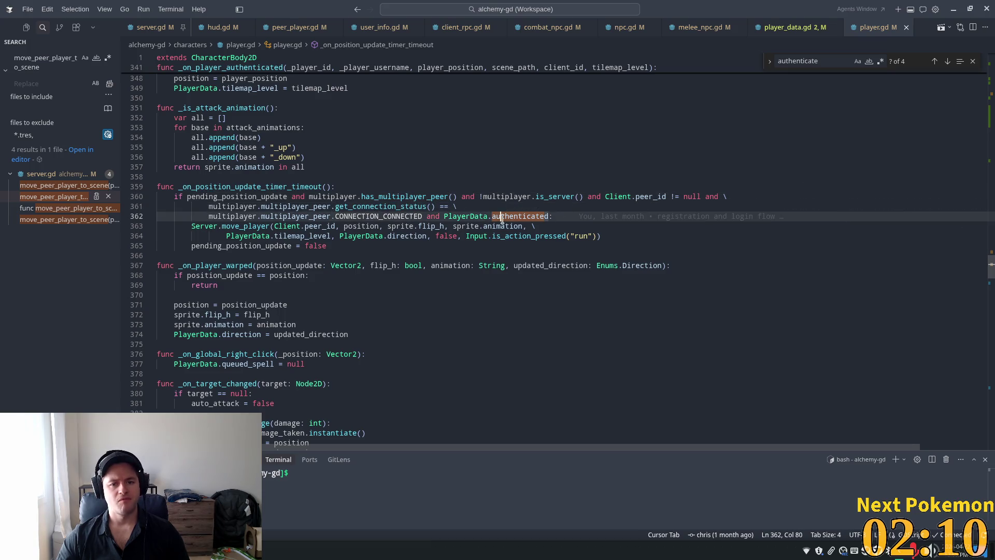
Append 'and !dead' to the line 362 condition and save player.gd.
click(582, 217)
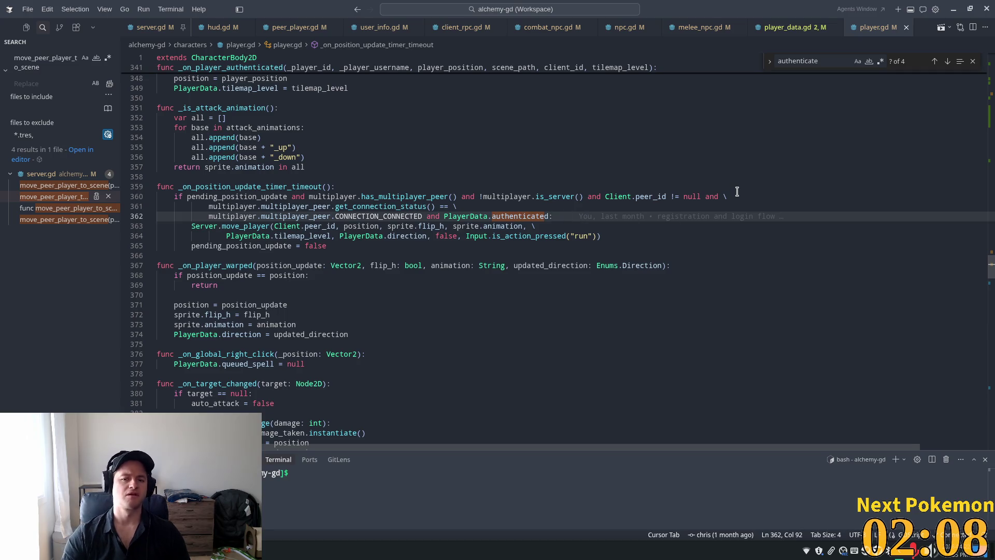
key(Left)
text(a)
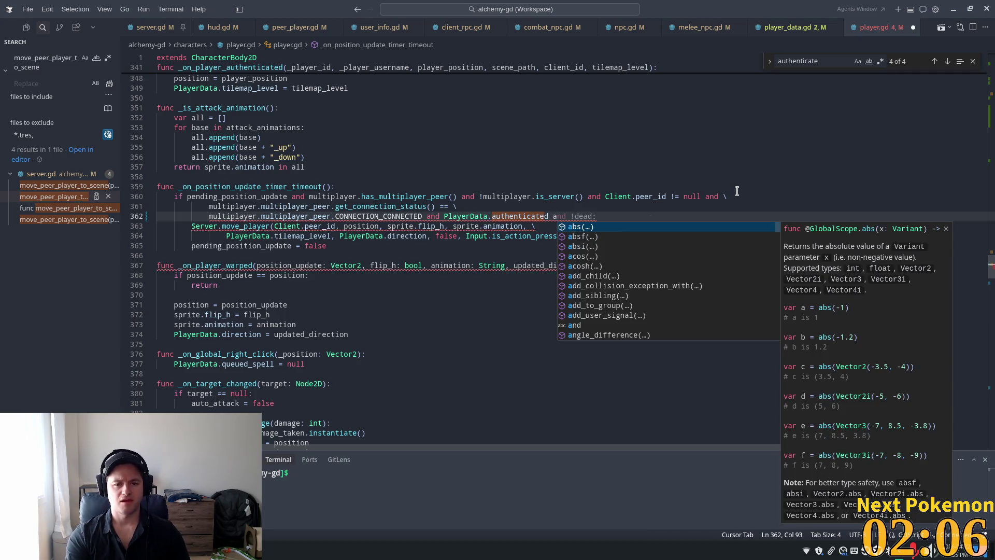
key(Tab)
key(ctrl+s)
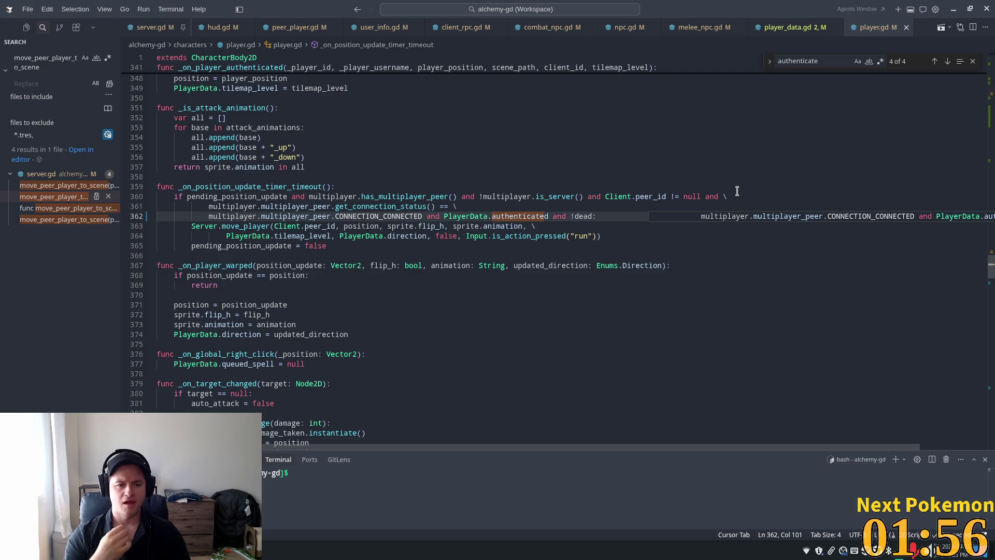
click(222, 196)
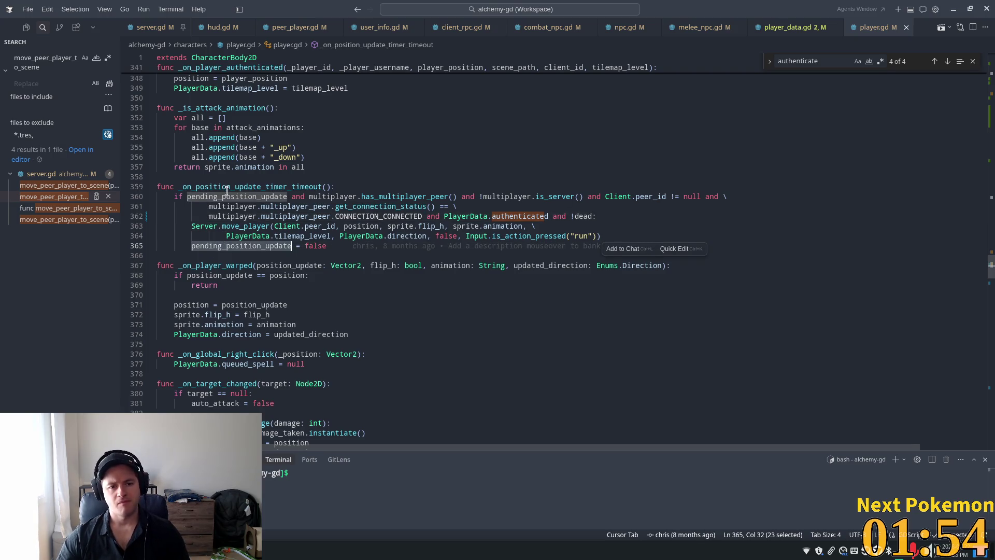
Review the pending_position_update declaration near line 34 of player.gd.
scroll(986, 191, up, 15)
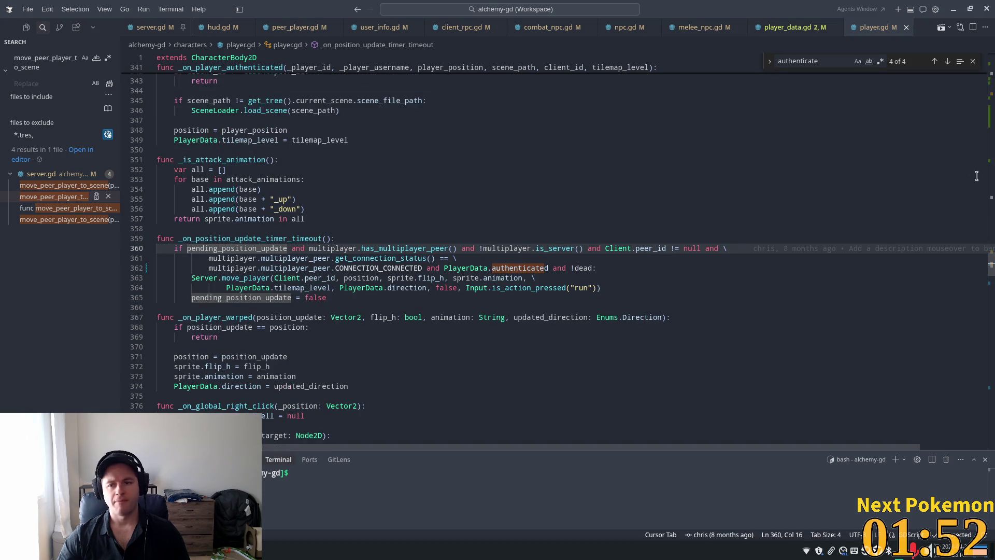
scroll(958, 140, up, 20)
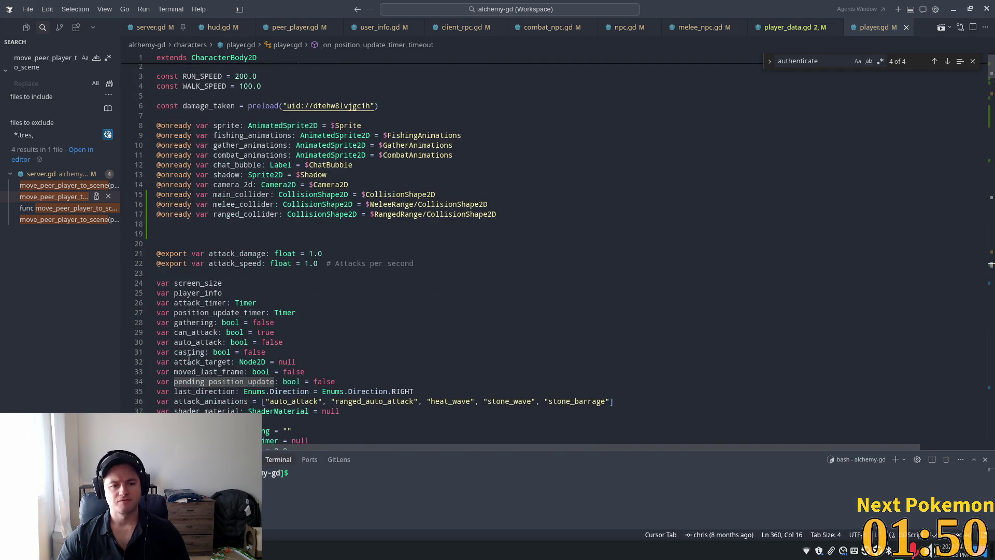
double_click(223, 381)
scroll(279, 322, down, 4)
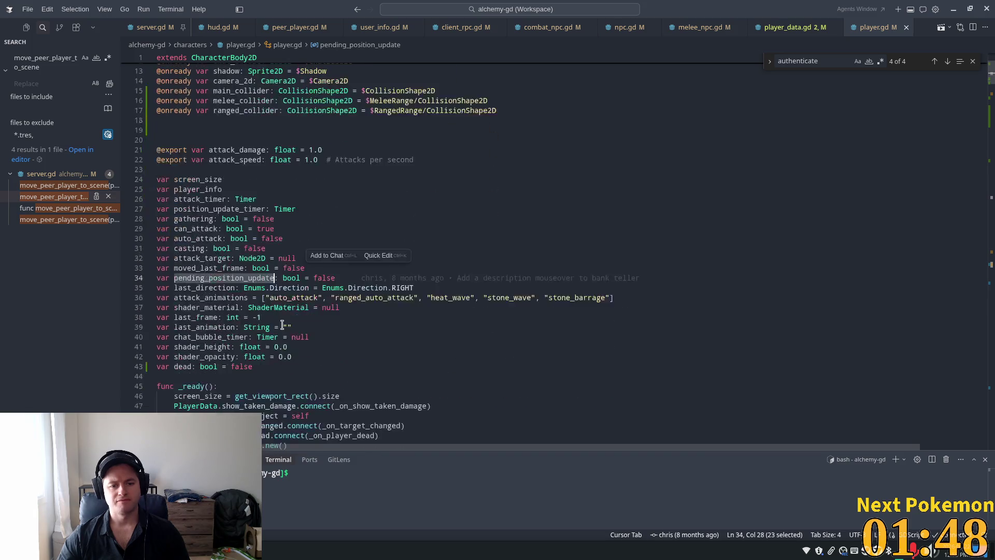
scroll(254, 175, up, 4)
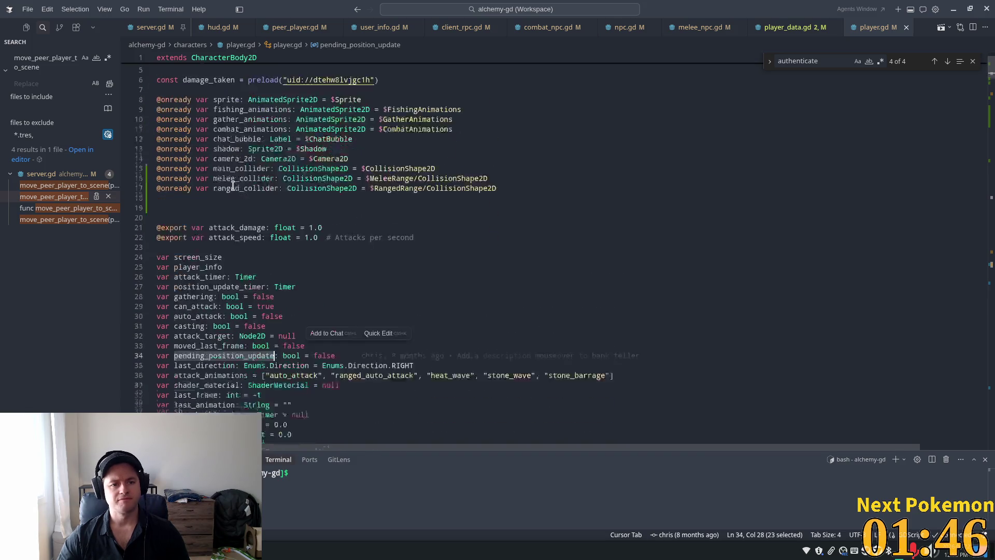
scroll(233, 185, down, 4)
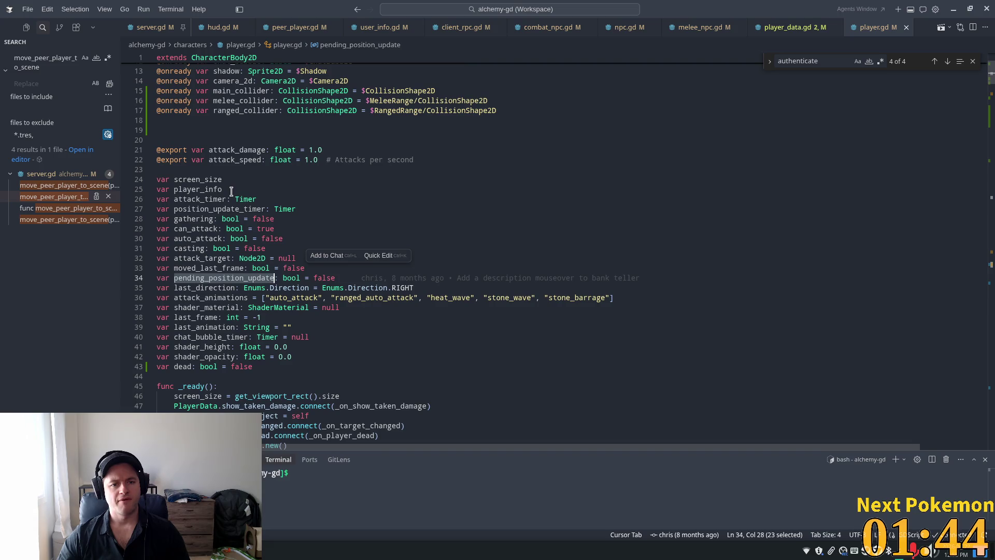
scroll(231, 191, down, 3)
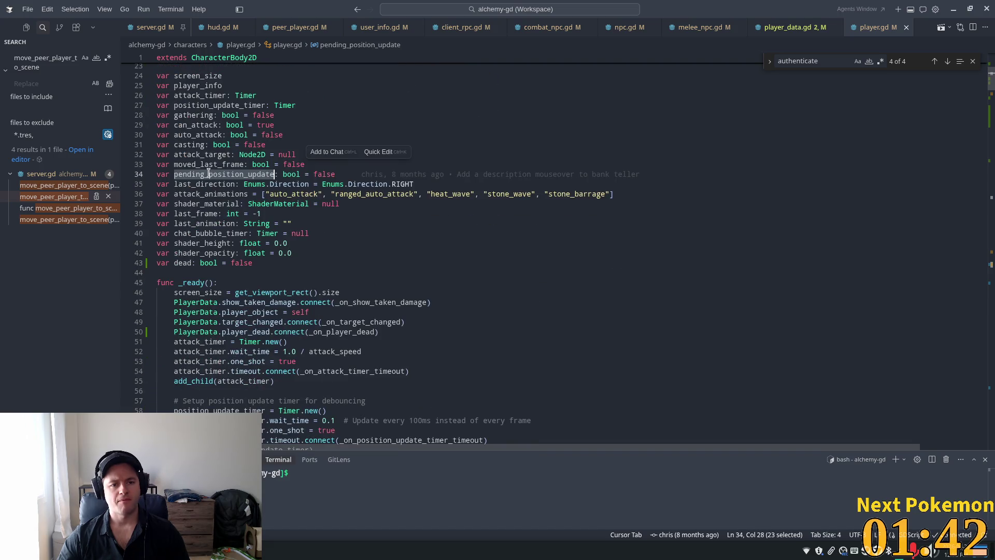
scroll(233, 166, down, 4)
scroll(275, 158, up, 4)
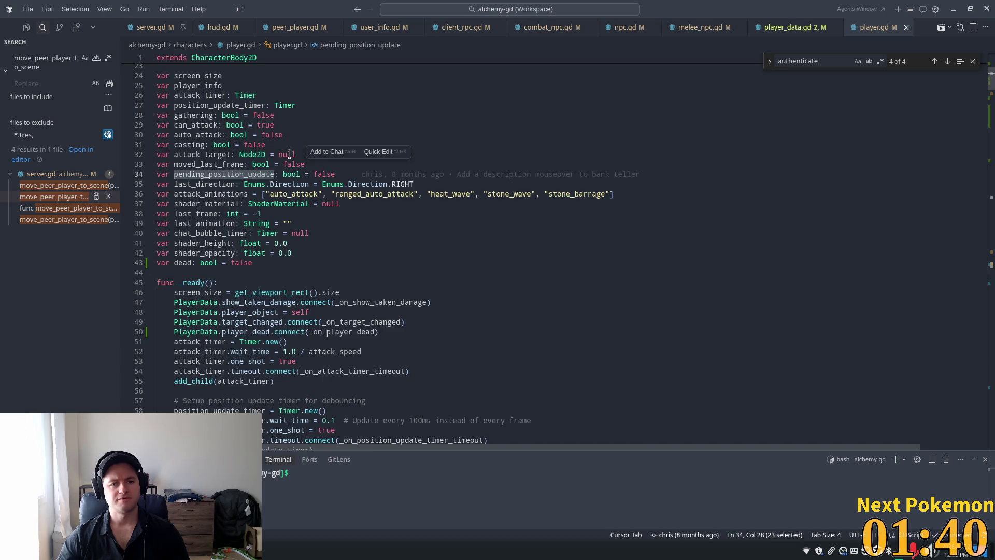
scroll(389, 389, down, 4)
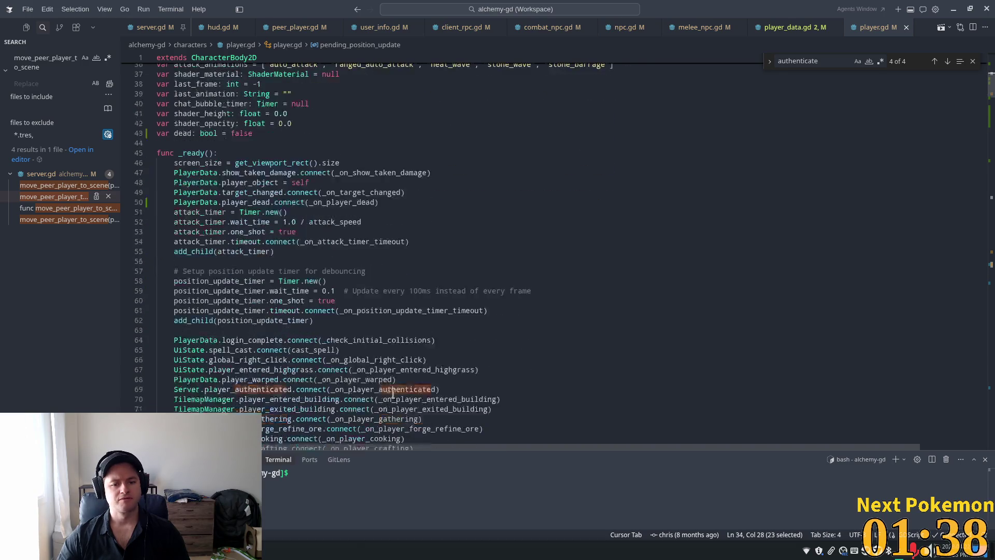
scroll(394, 389, down, 3)
scroll(363, 321, down, 3)
Inspect where the position update timer timeout handler resets pending_position_update.
click(260, 253)
click(200, 314)
click(384, 175)
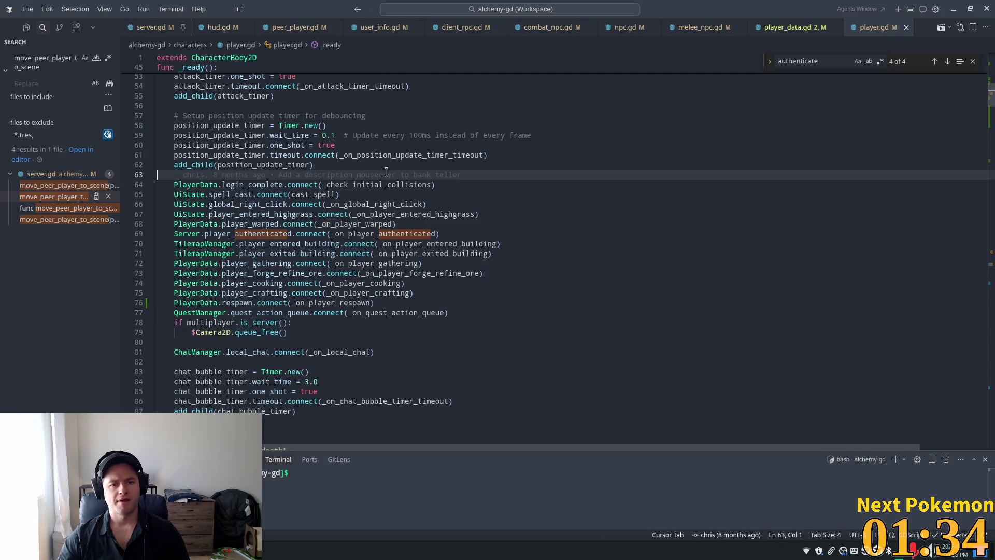
ctrl+click(396, 155)
click(211, 245)
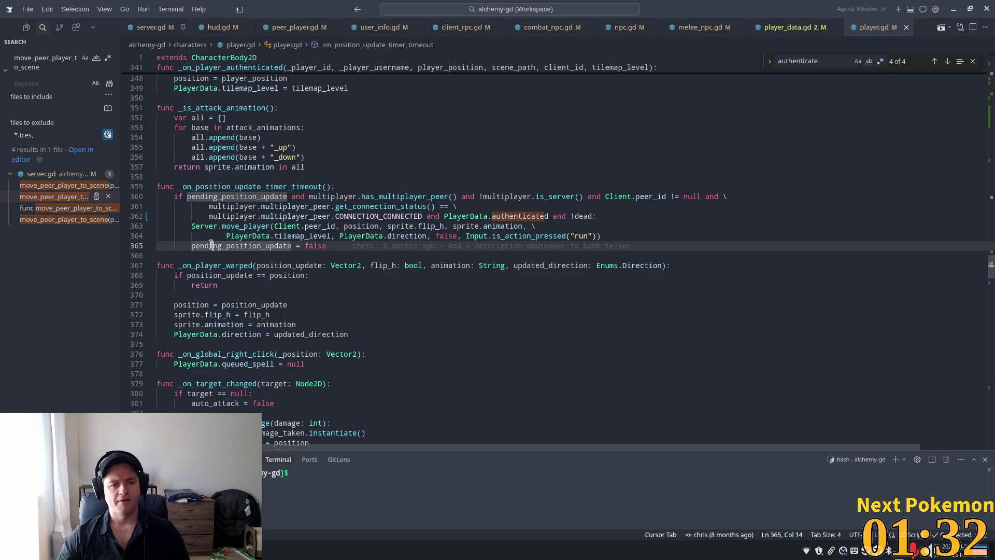
double_click(212, 245)
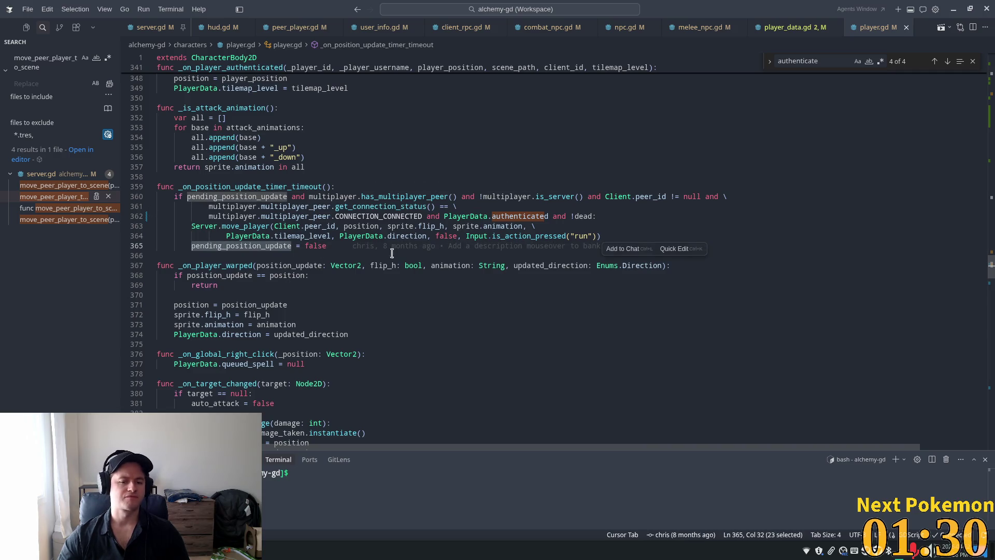
Add pending_position_update = false after position_update_timer.stop() in _on_player_dead, then save player.gd.
scroll(330, 255, up, 4)
scroll(330, 255, up, 7)
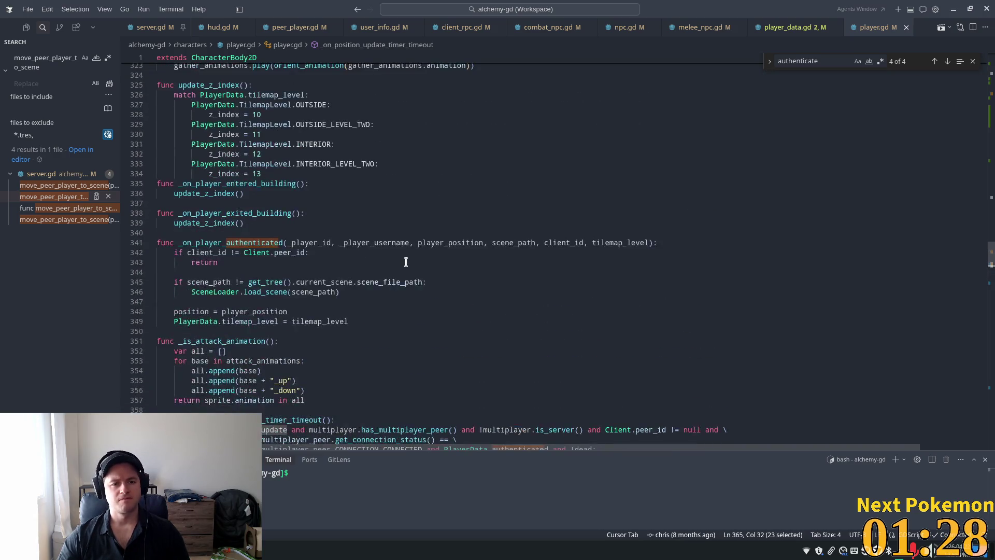
scroll(991, 261, up, 20)
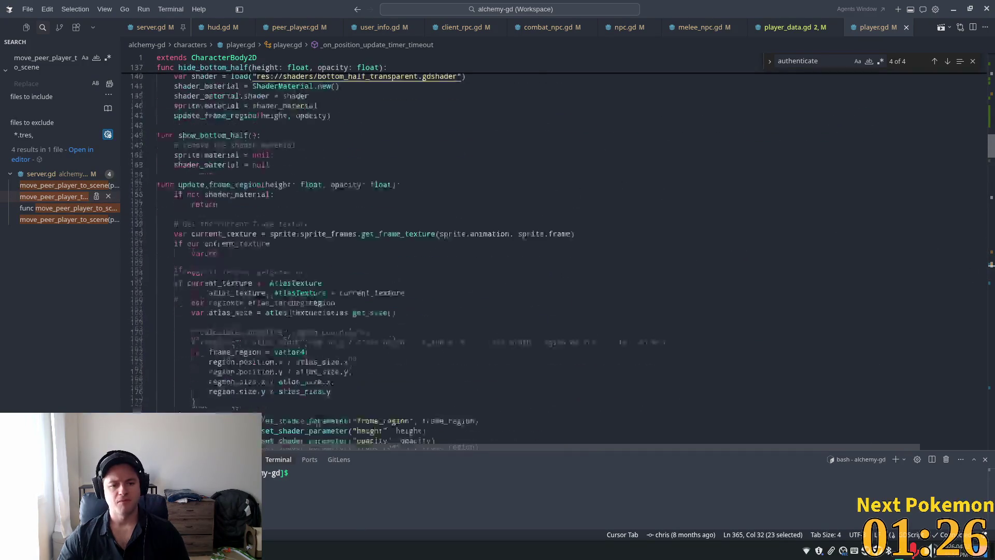
scroll(555, 217, up, 1)
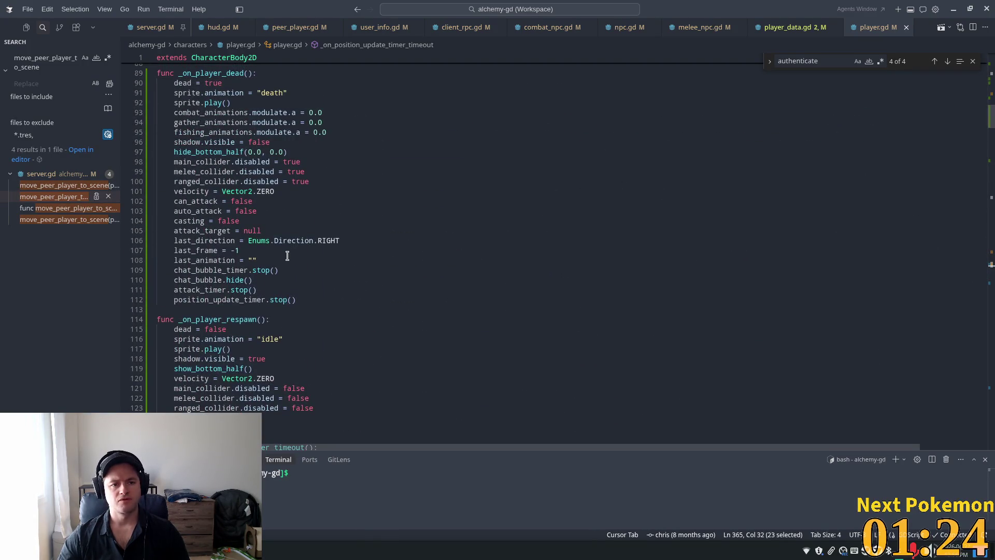
double_click(252, 300)
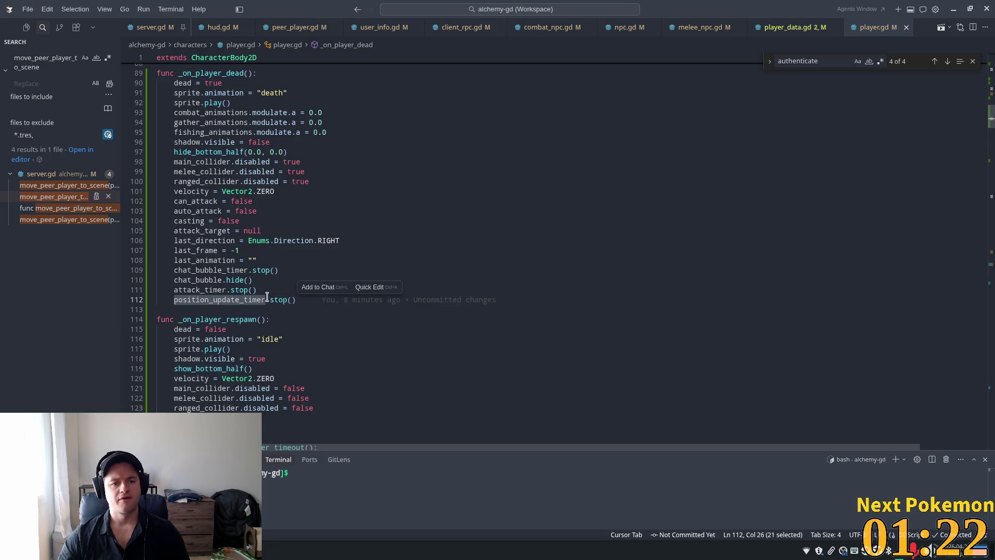
click(303, 298)
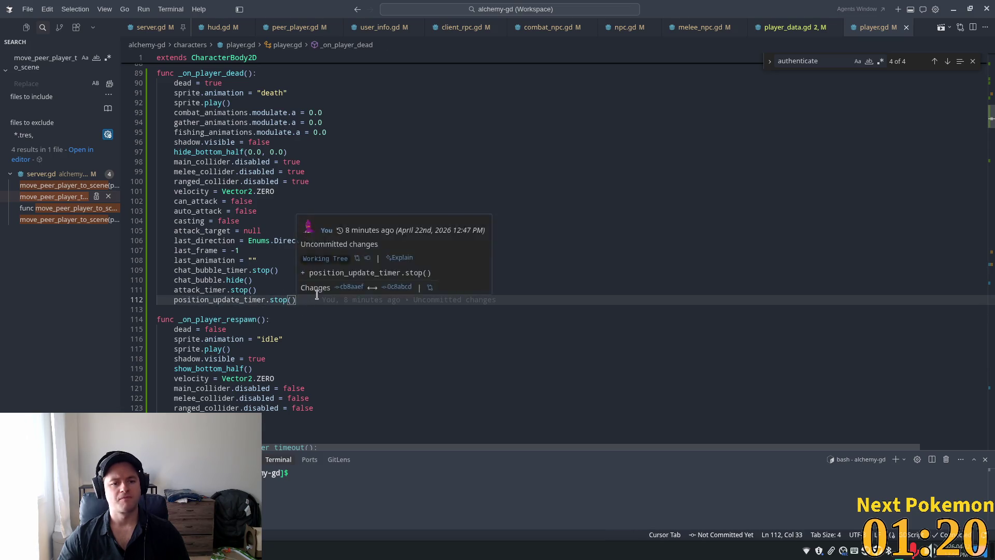
key(Return)
text(pending_position_update = false)
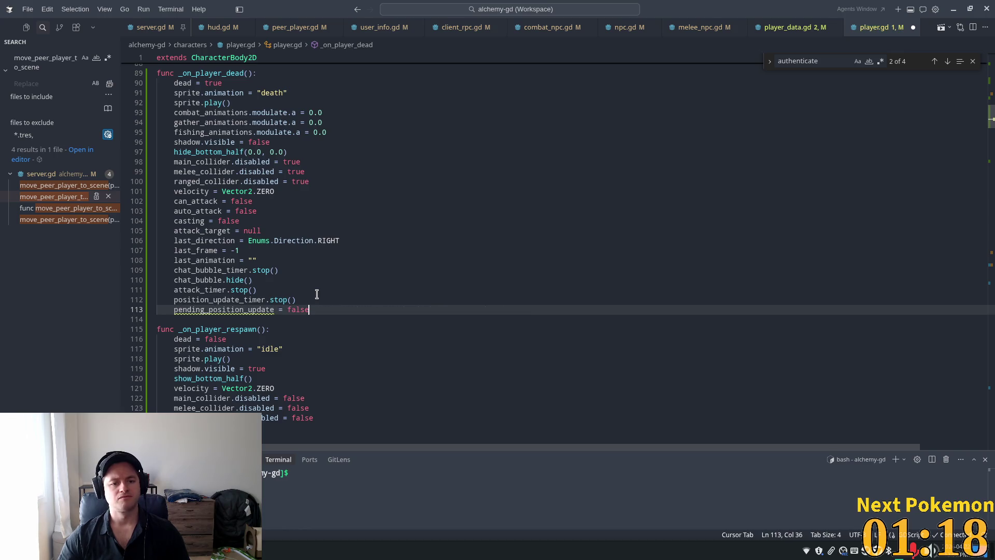
key(ctrl+s)
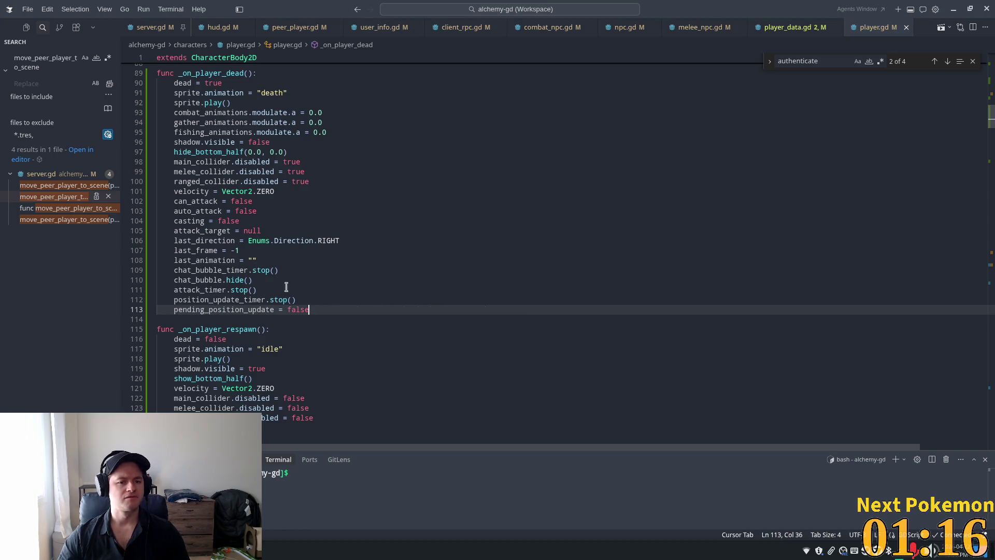
Review the edited death handler around the new line and the chat bubble timer stop.
scroll(223, 309, up, 3)
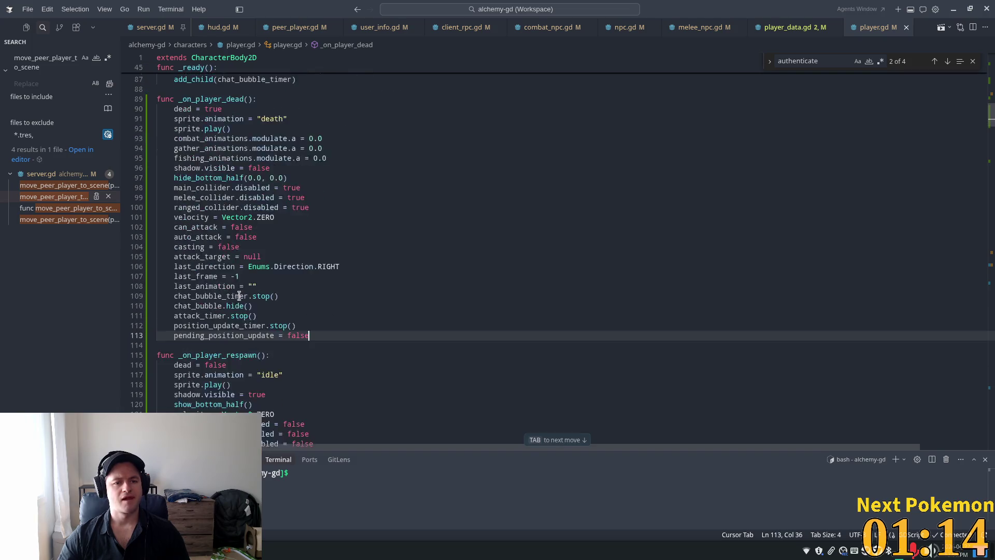
scroll(228, 308, down, 3)
double_click(252, 309)
click(286, 303)
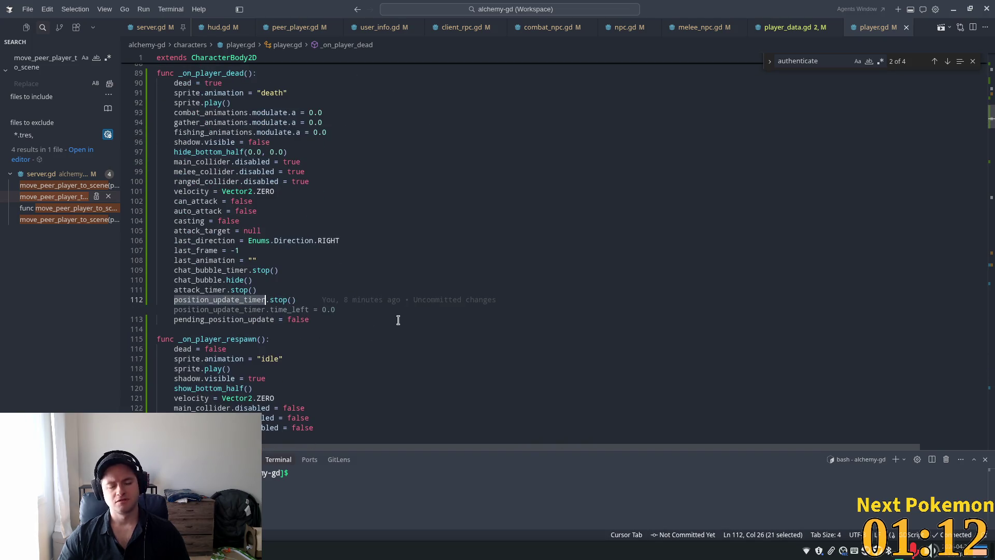
click(335, 270)
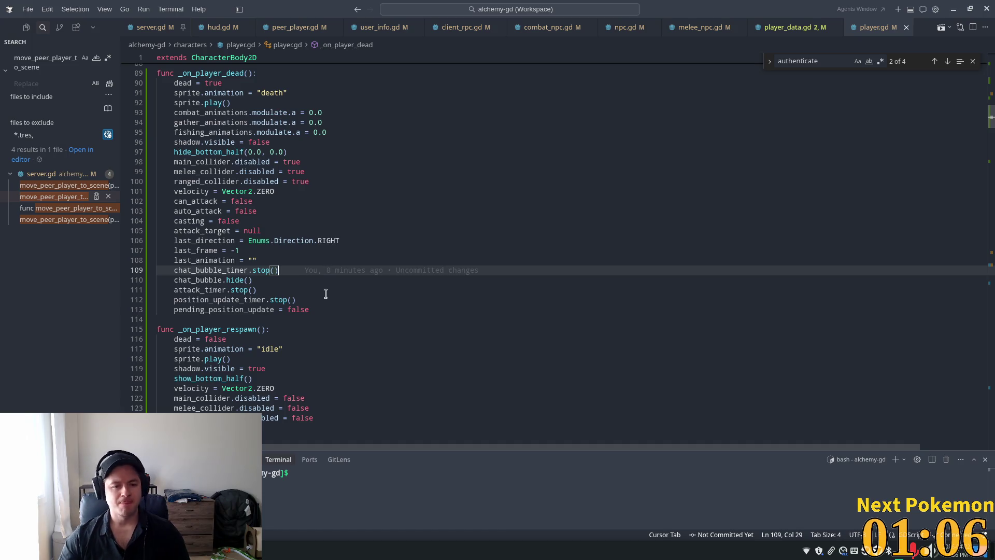
Search for position_update_timer from the death handler to find where the timer starts.
double_click(229, 299)
key(ctrl+f)
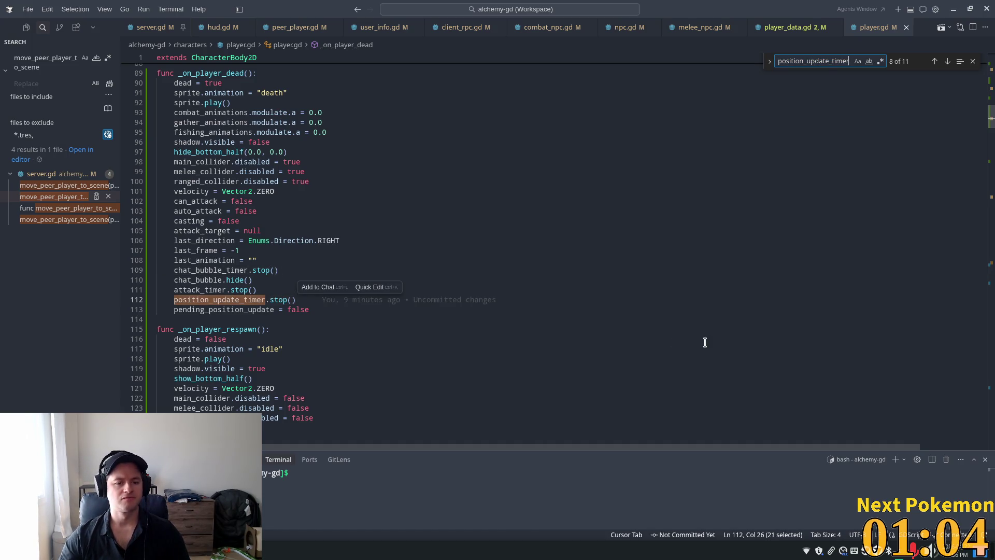
key(Return)
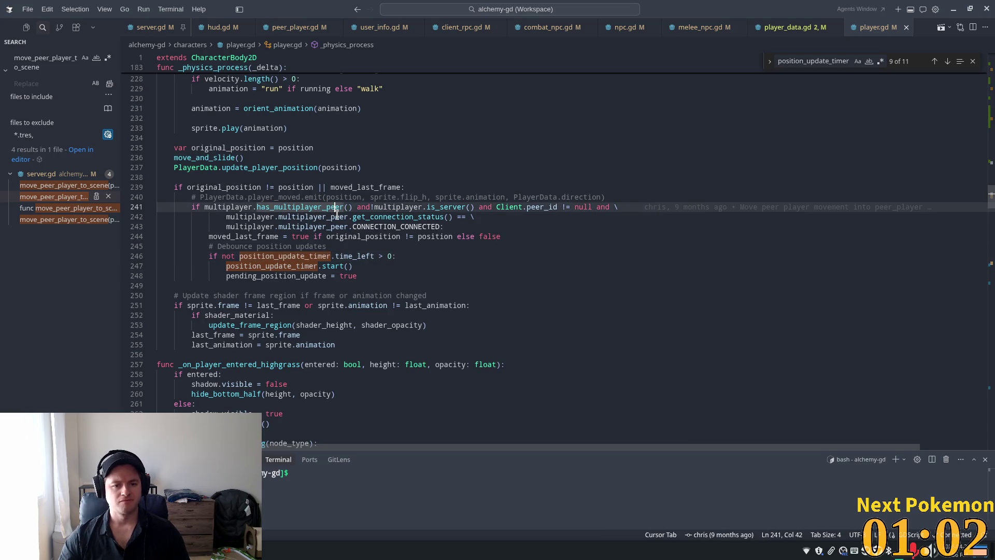
double_click(272, 265)
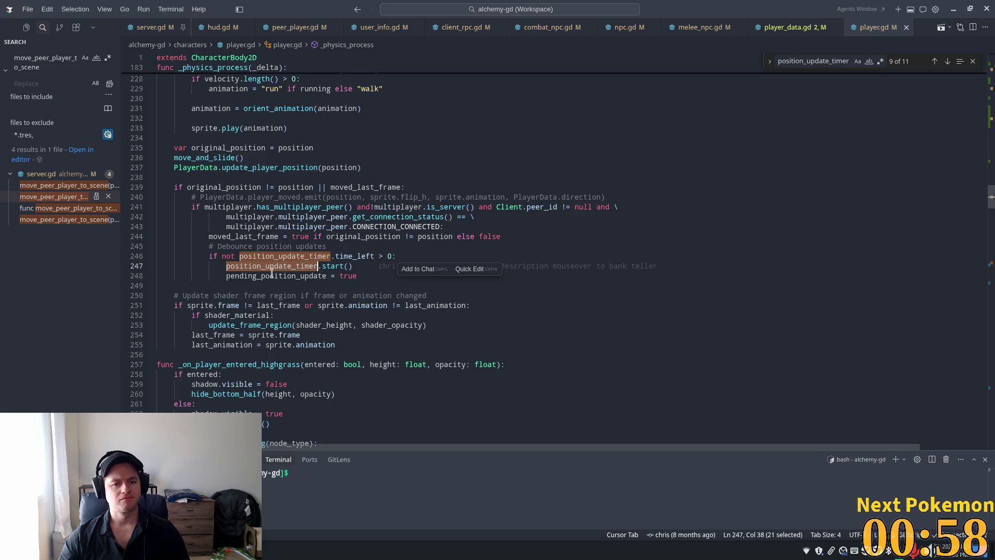
scroll(353, 276, up, 3)
scroll(377, 284, up, 4)
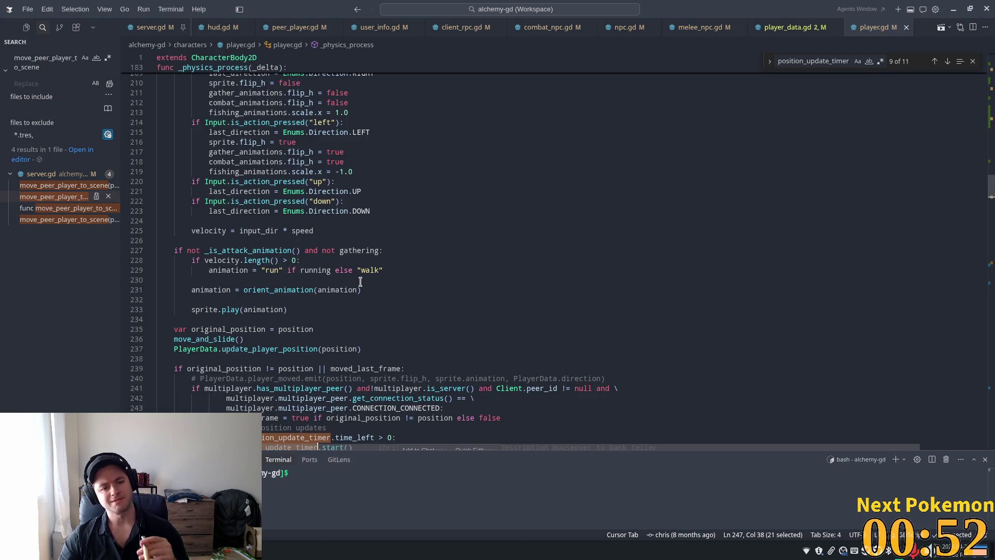
scroll(354, 280, down, 3)
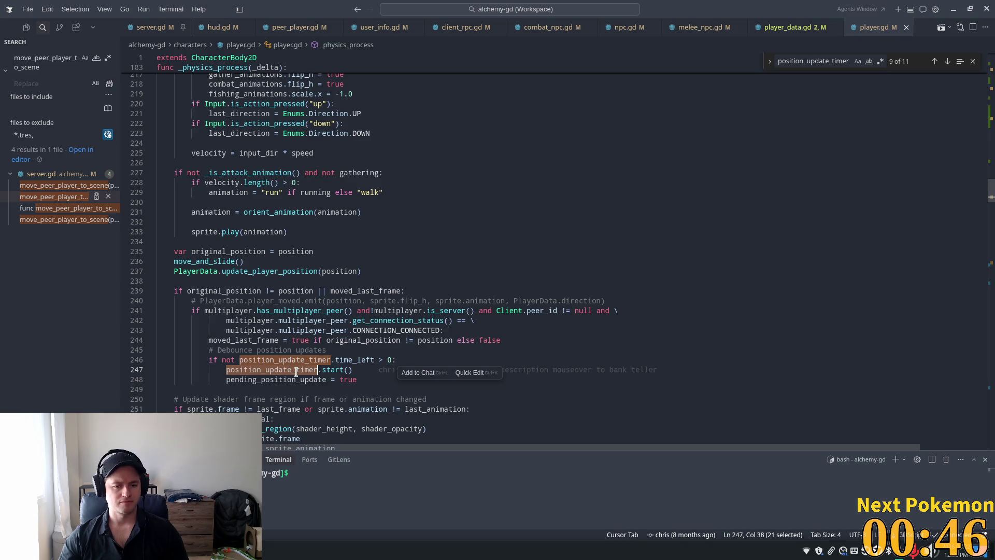
scroll(225, 317, up, 10)
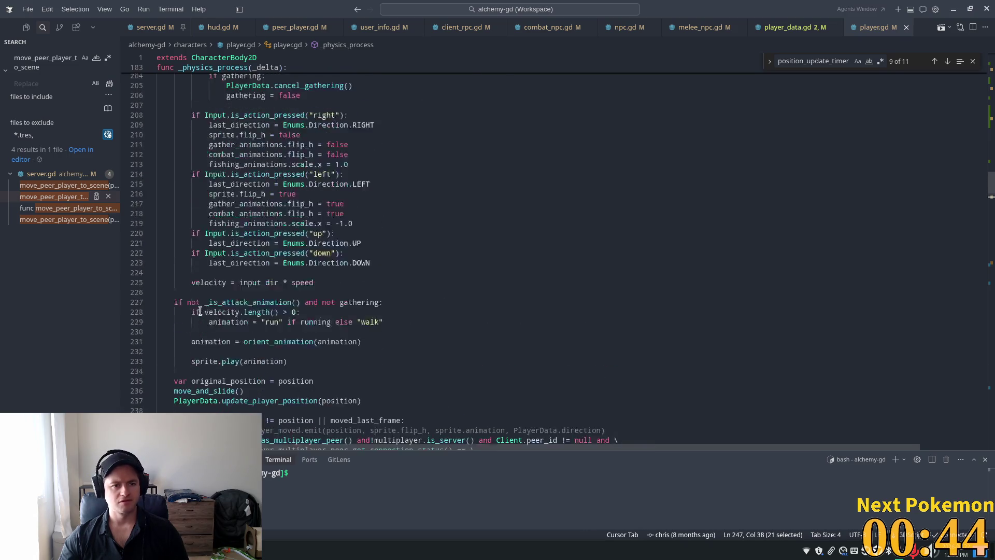
scroll(216, 236, up, 2)
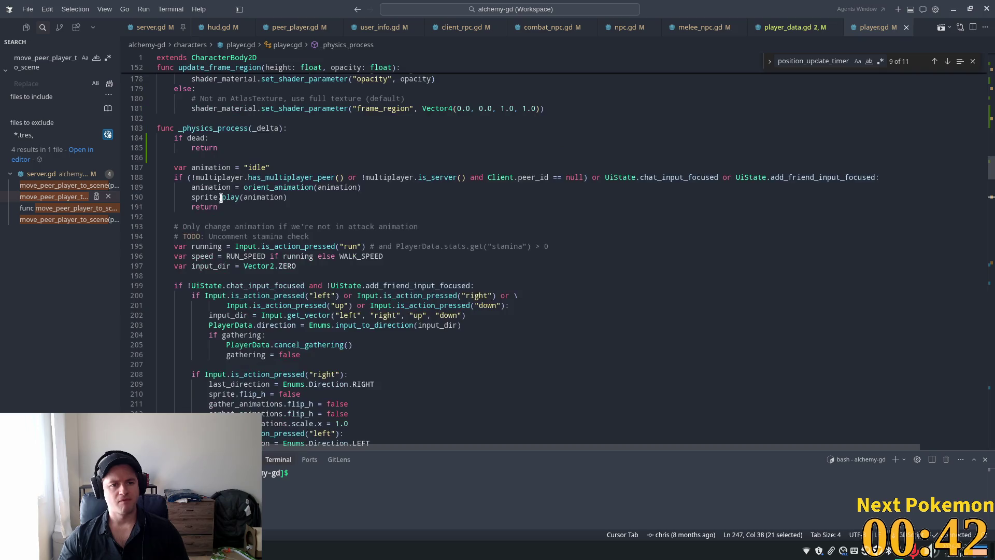
scroll(215, 236, down, 5)
scroll(216, 236, down, 8)
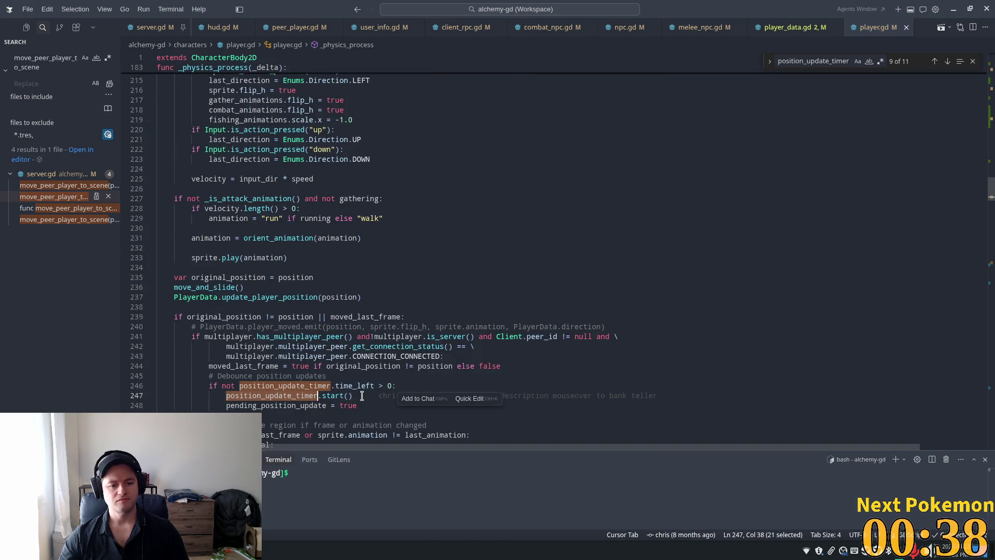
Search the file for position_update_timer.start() and dismiss the commit details card.
drag(352, 396, 226, 396)
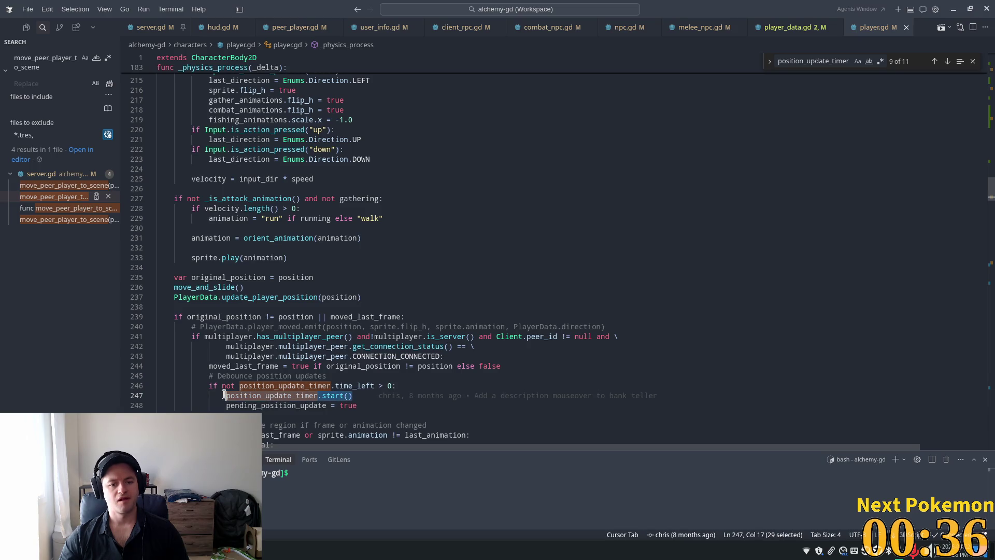
key(ctrl+f)
mouse_move(552, 393)
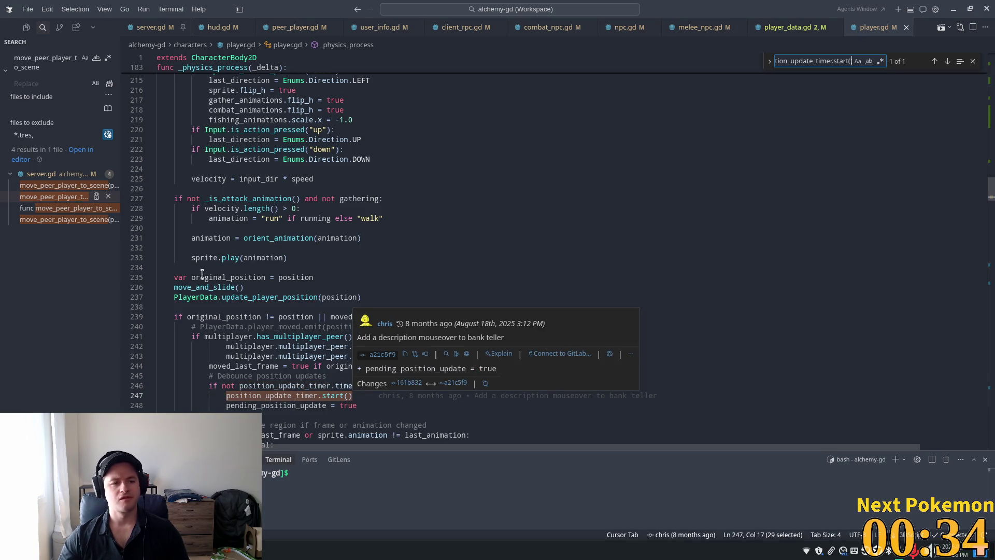
click(453, 200)
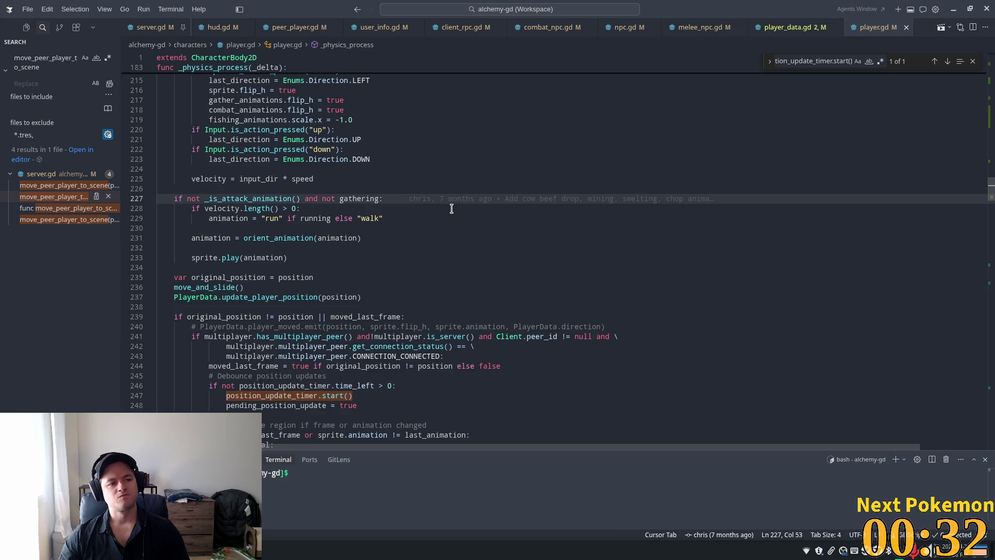
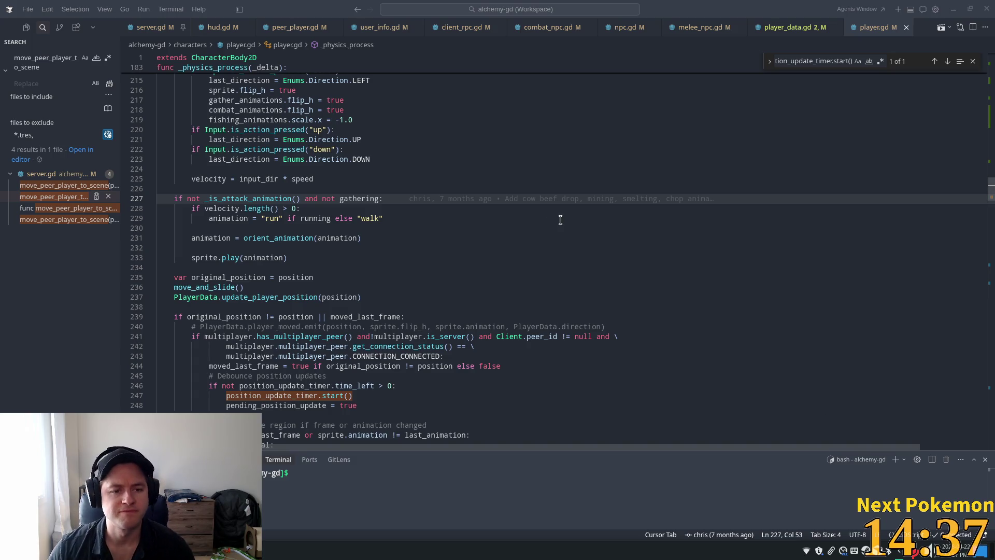
Run Alchemy as two debug clients from Godot and arrange the two game windows.
click(478, 203)
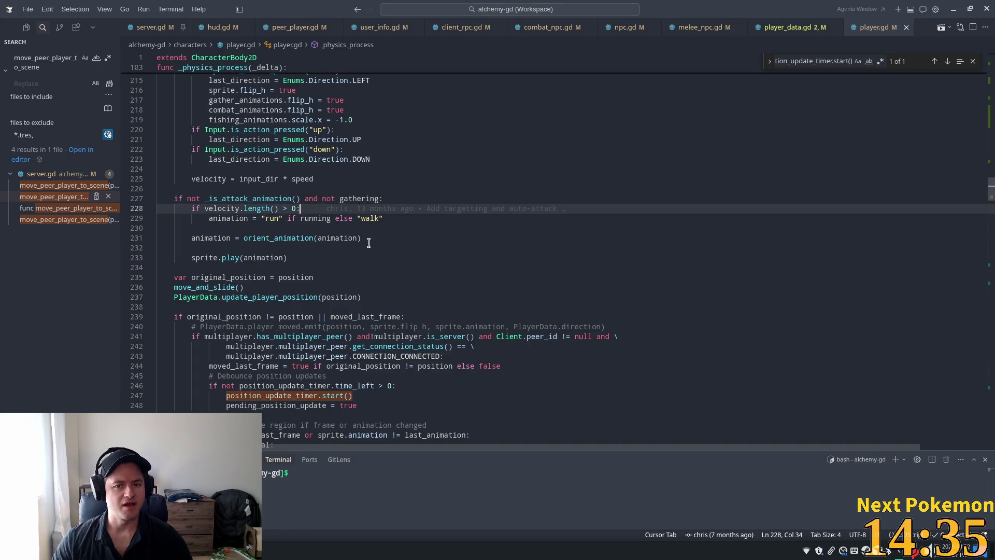
key(alt+Tab)
click(869, 23)
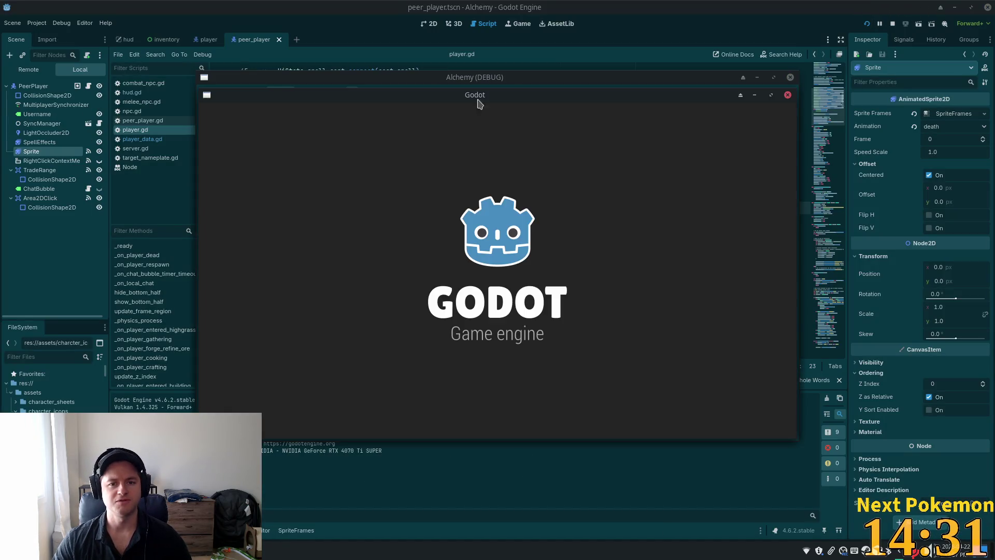
drag(474, 91, 294, 79)
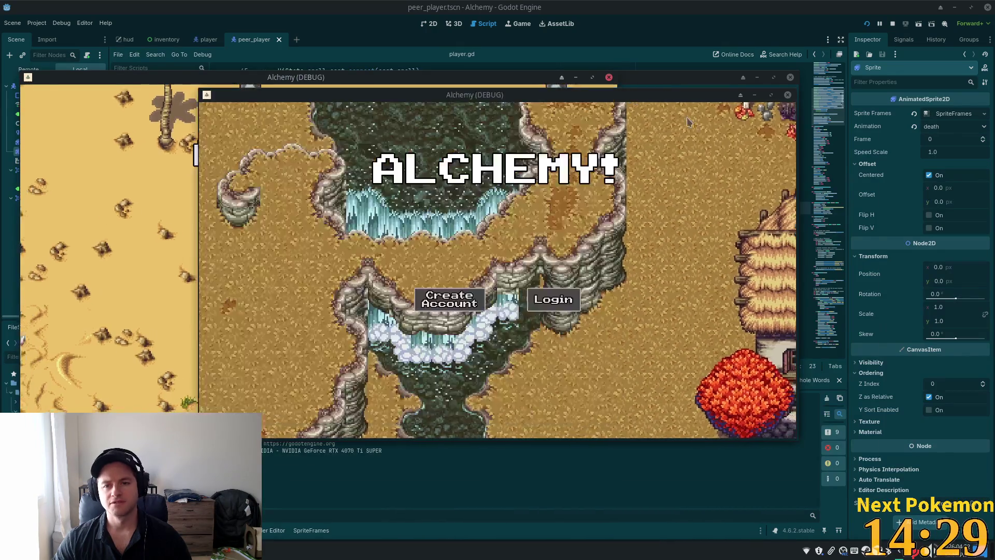
drag(678, 78, 837, 160)
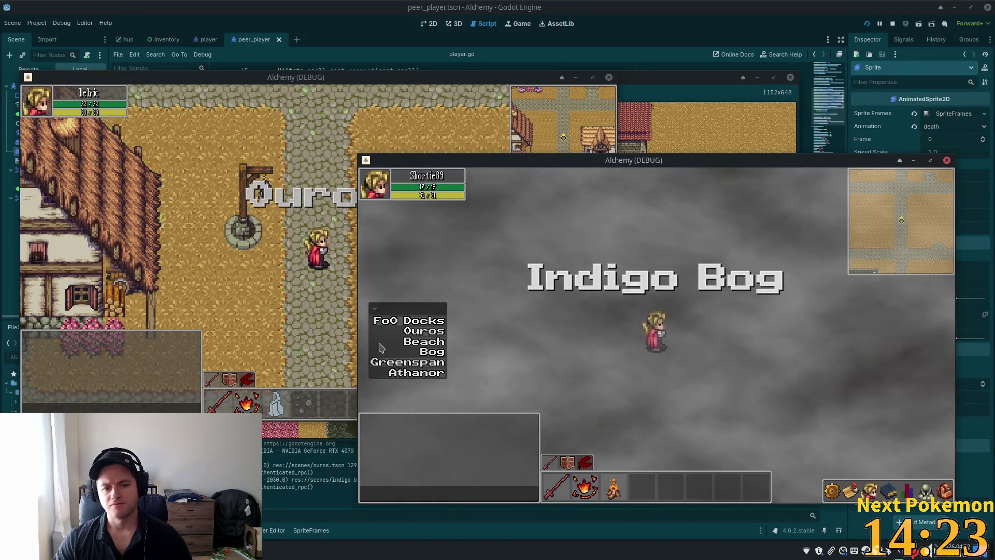
Warp one character to Ouros, then the Bog, walk it into the pink enemy, and acknowledge the death.
click(374, 340)
click(422, 332)
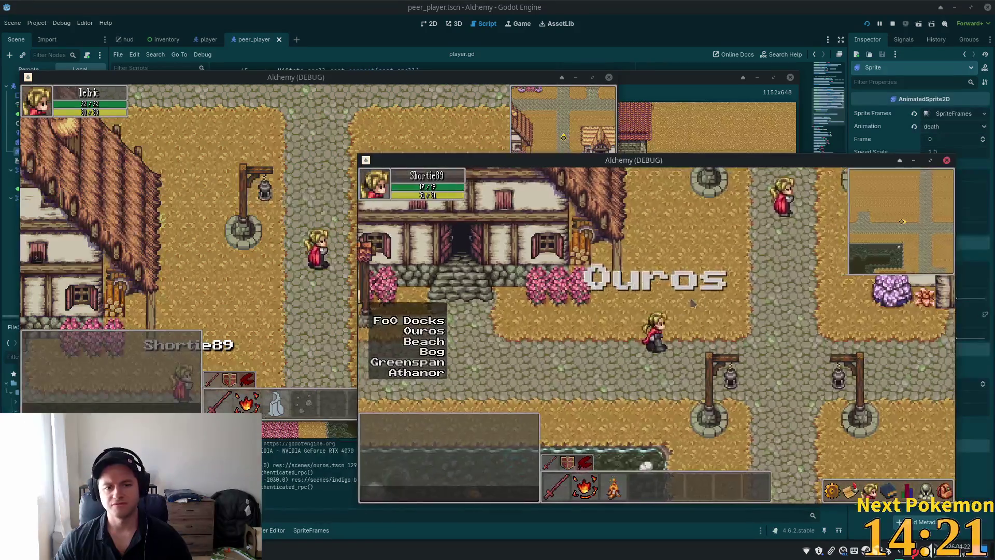
click(430, 351)
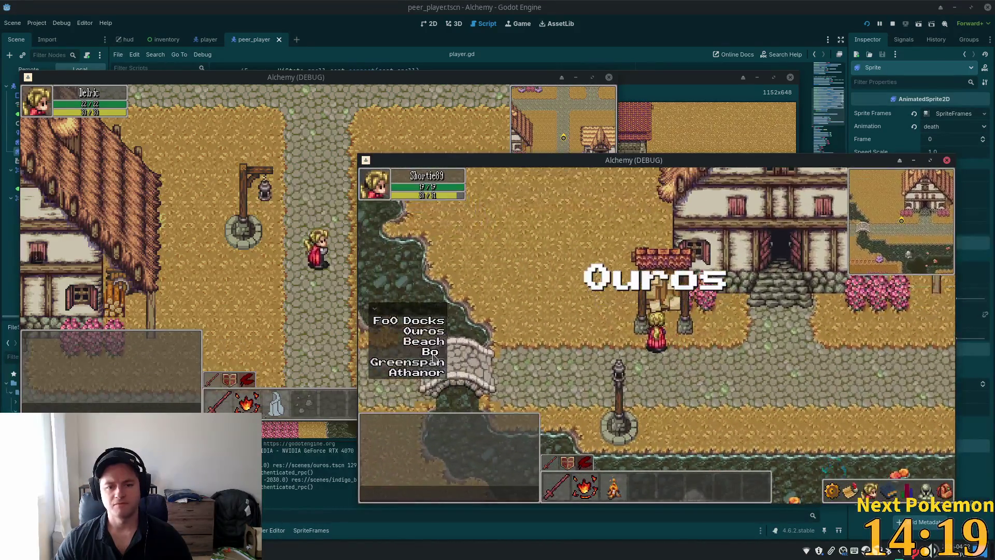
key(Up)
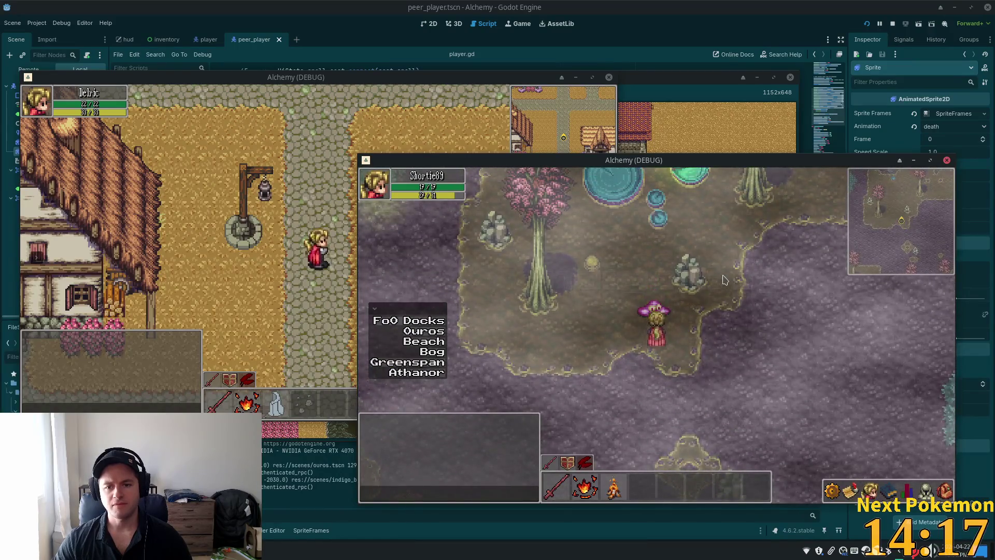
key(Down)
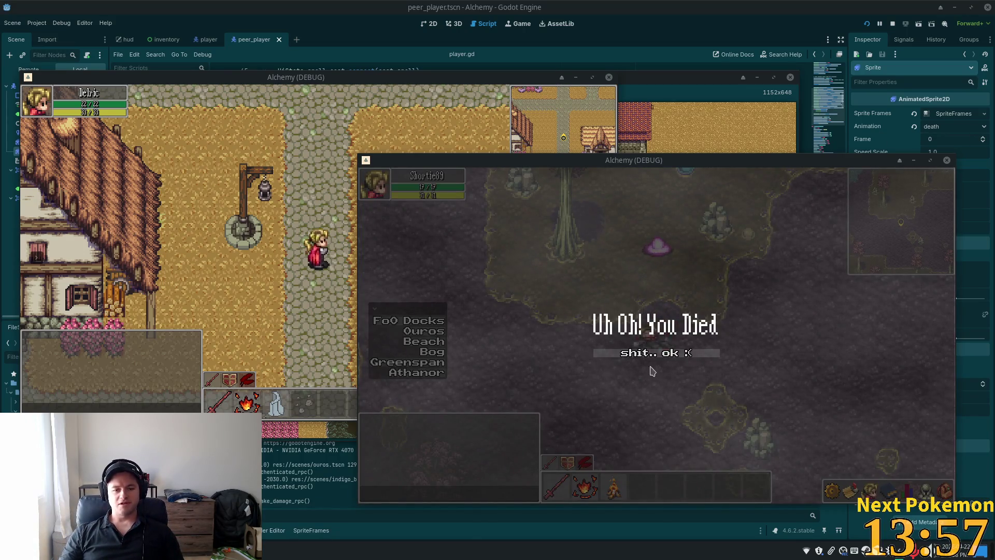
click(641, 355)
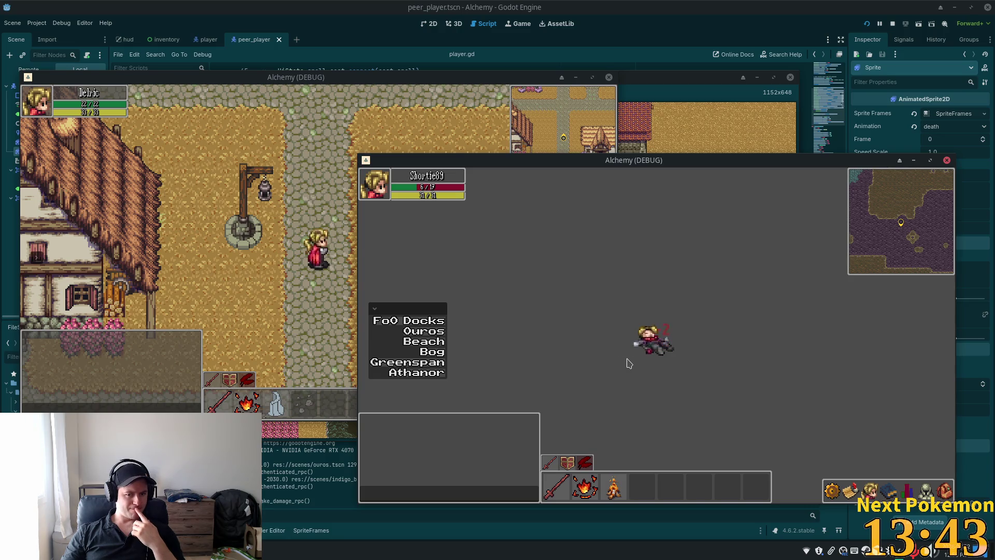
Warp the respawned character to the Bog and back to Ouros, then stop the game clients with F8.
click(442, 354)
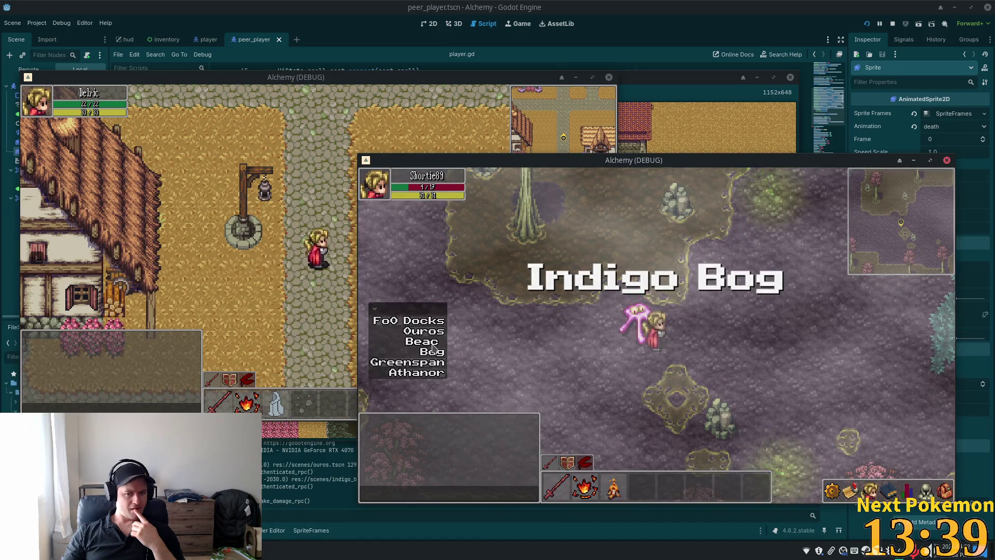
click(435, 334)
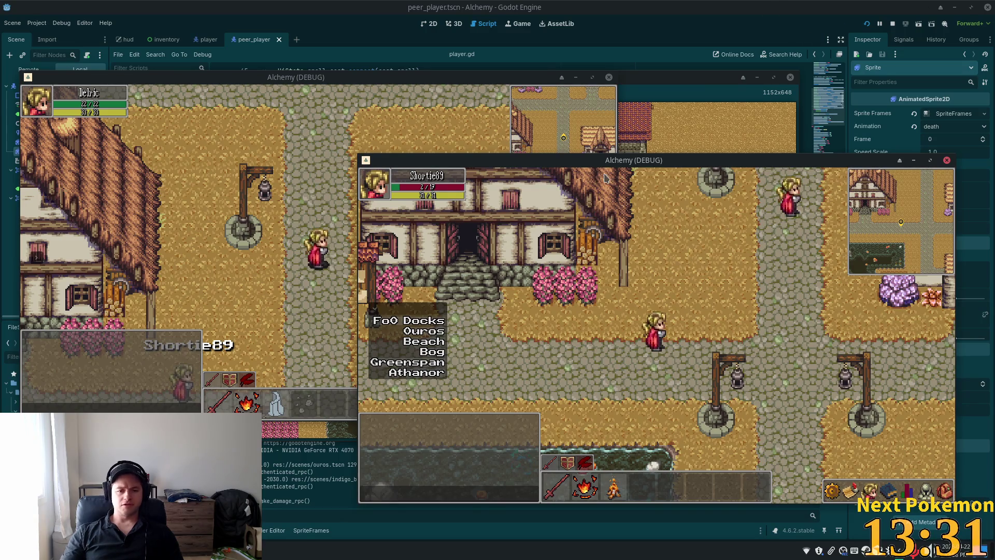
key(F8)
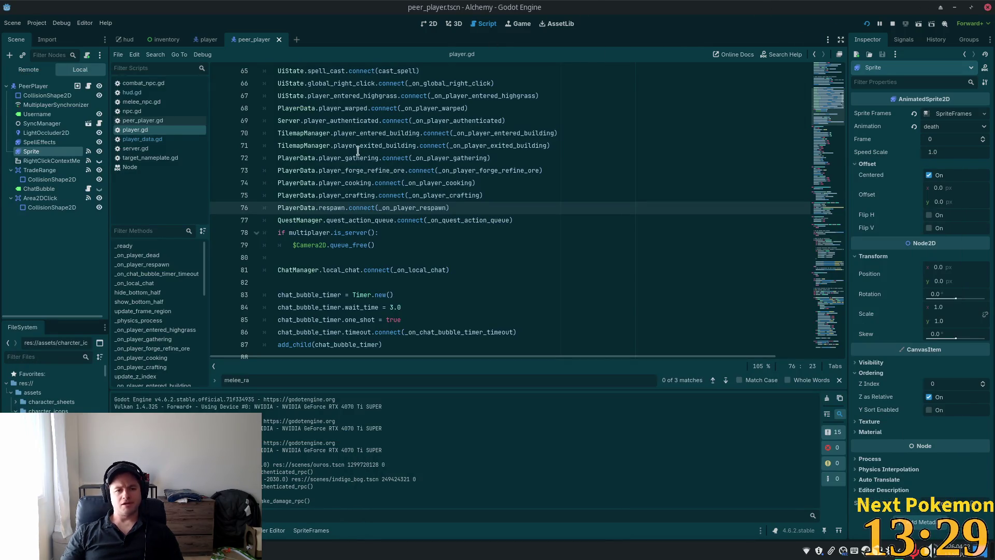
Switch to the hud scene, open its UiButtons node as a standalone scene, then return to hud.
scroll(405, 125, up, 6)
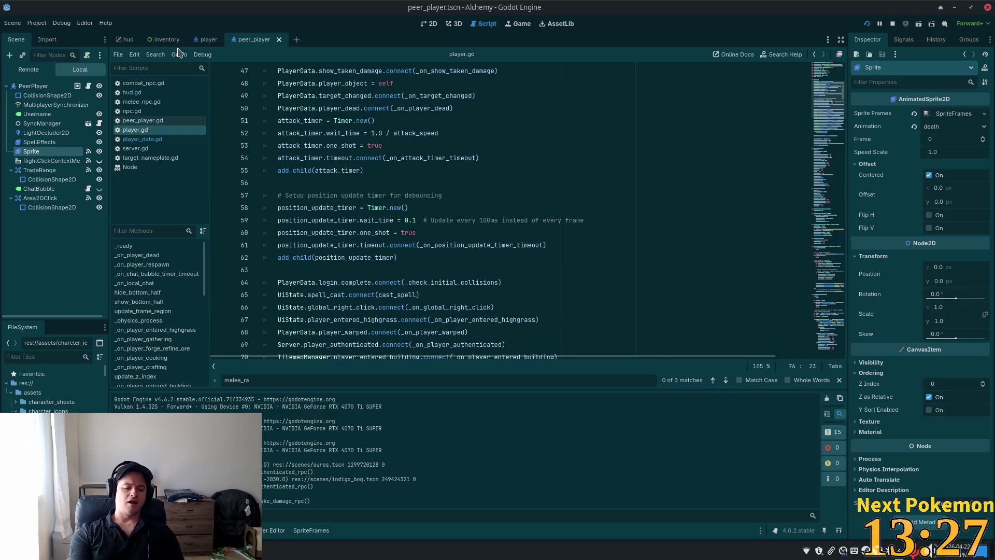
key(shift+alt+o)
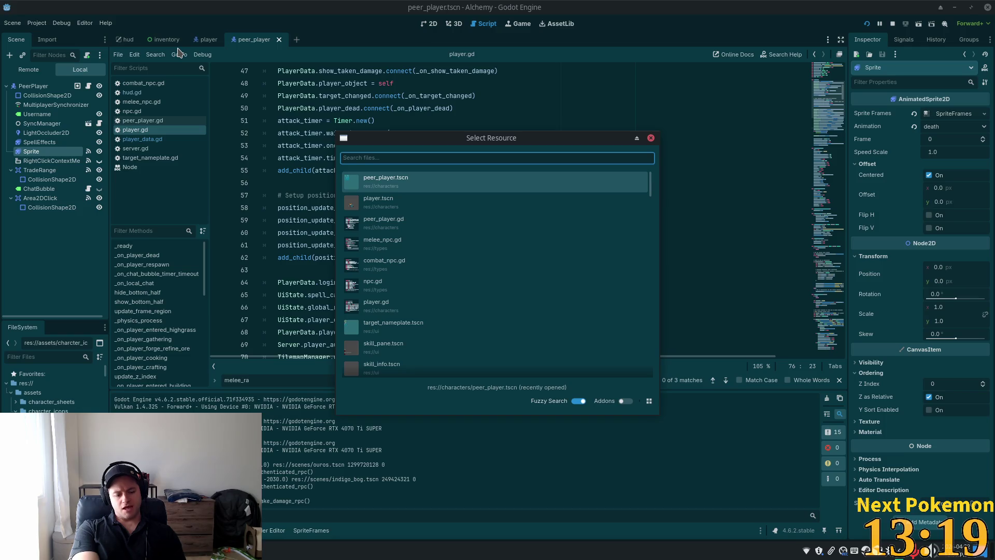
key(Escape)
click(122, 43)
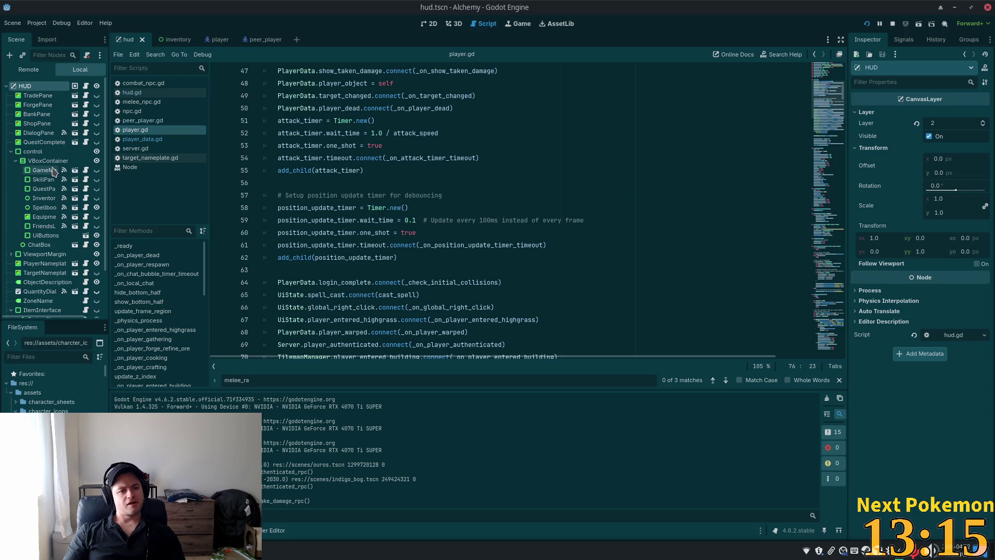
scroll(51, 176, down, 2)
scroll(51, 179, down, 1)
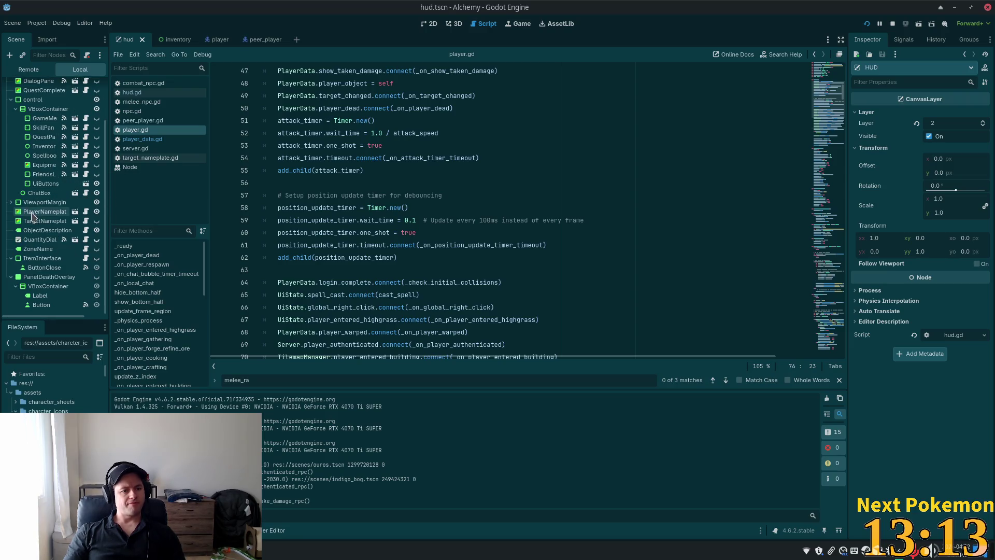
scroll(55, 180, up, 3)
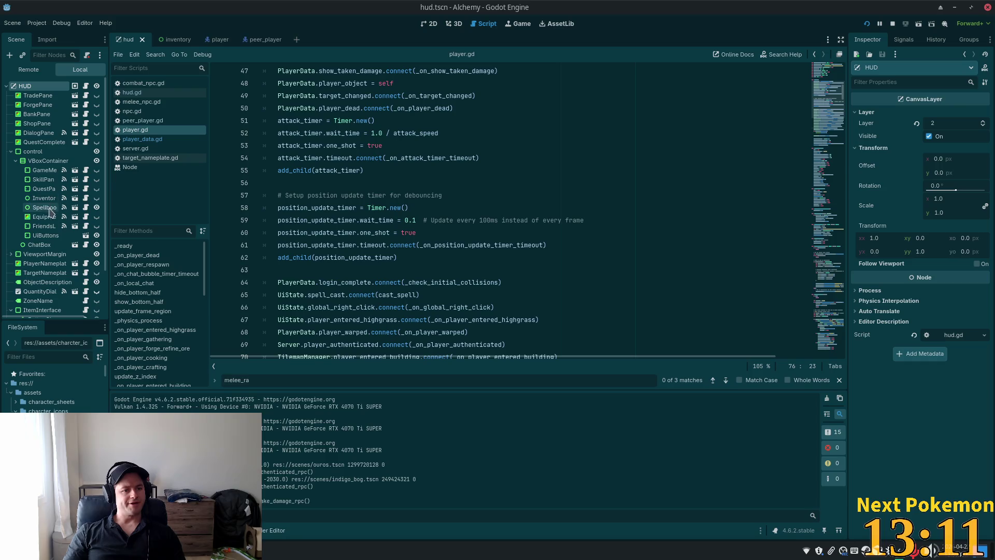
click(46, 235)
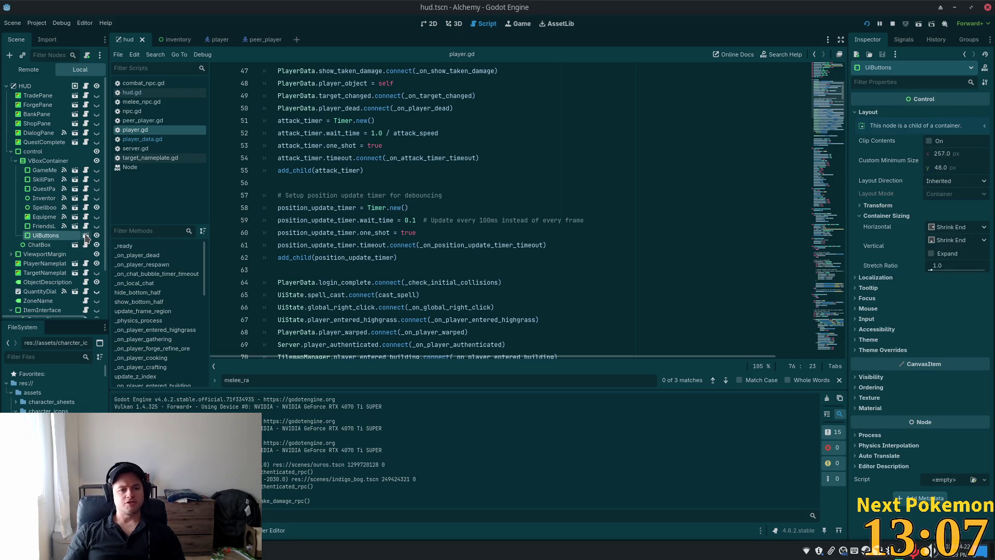
click(86, 236)
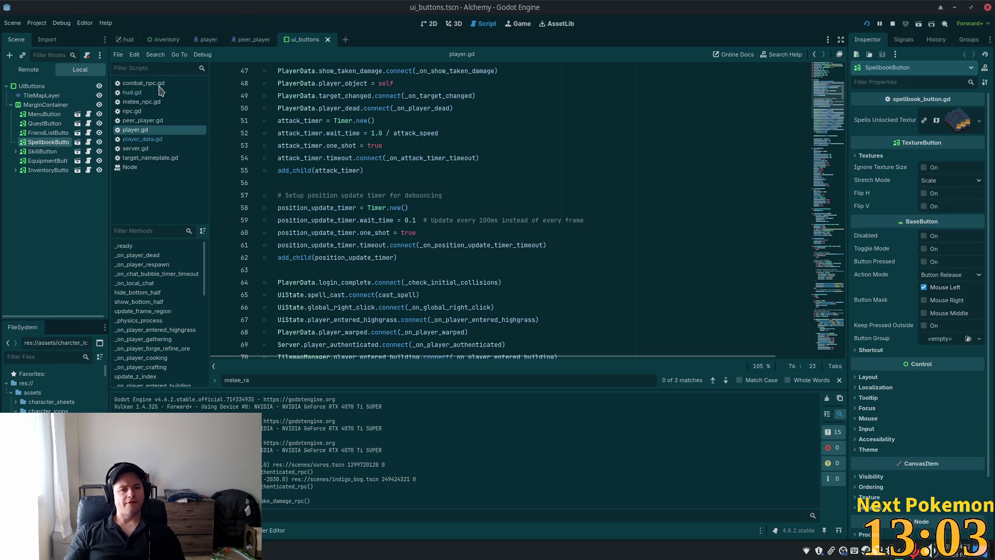
click(128, 39)
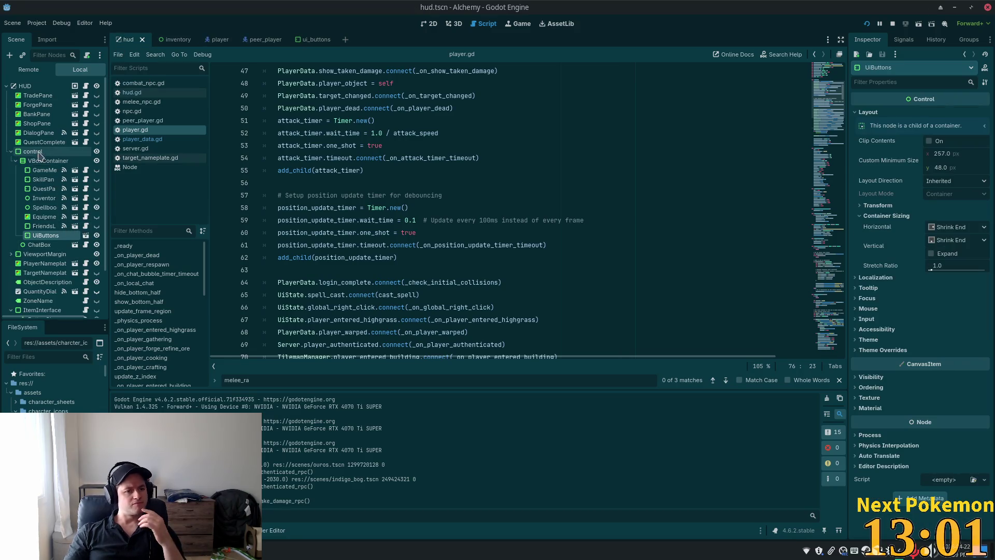
Expand ViewportMargin and WarpButtons in the hud tree and open the Bog button's warp_button.gd.
click(11, 254)
scroll(30, 253, down, 1)
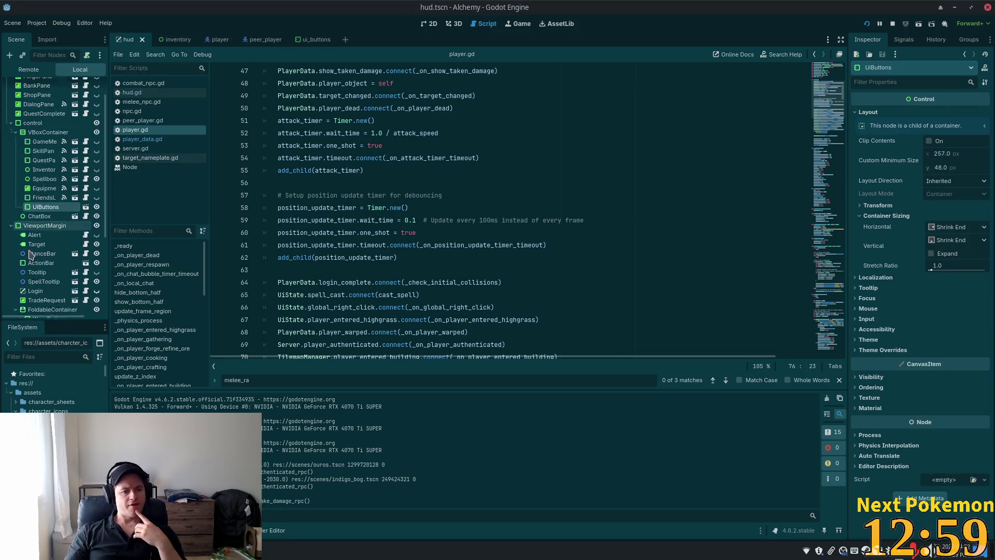
scroll(30, 253, down, 2)
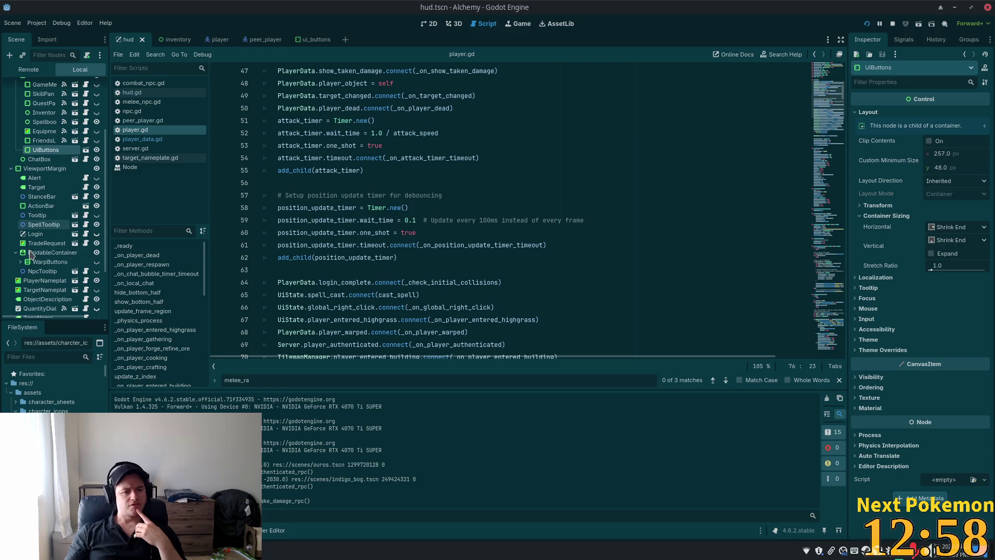
click(52, 266)
click(21, 262)
scroll(52, 259, down, 2)
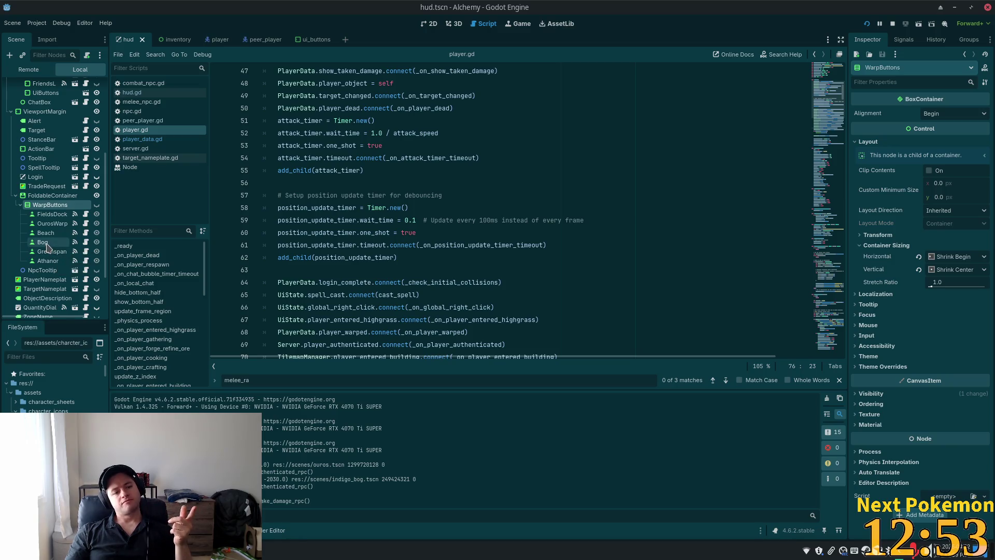
click(75, 243)
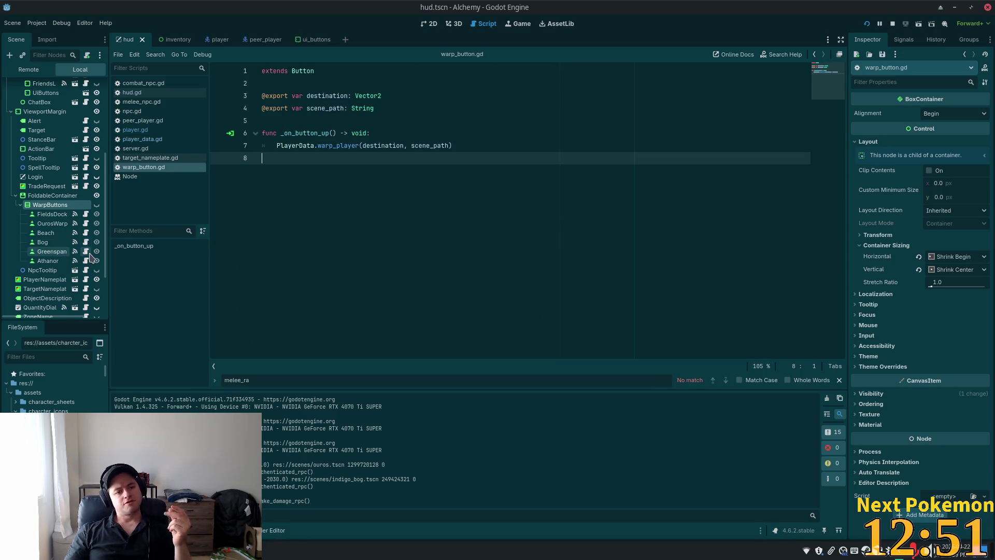
Follow warp_player into player_data.gd, review its Server.request_warp_player call, then switch to Cursor.
click(422, 103)
double_click(340, 147)
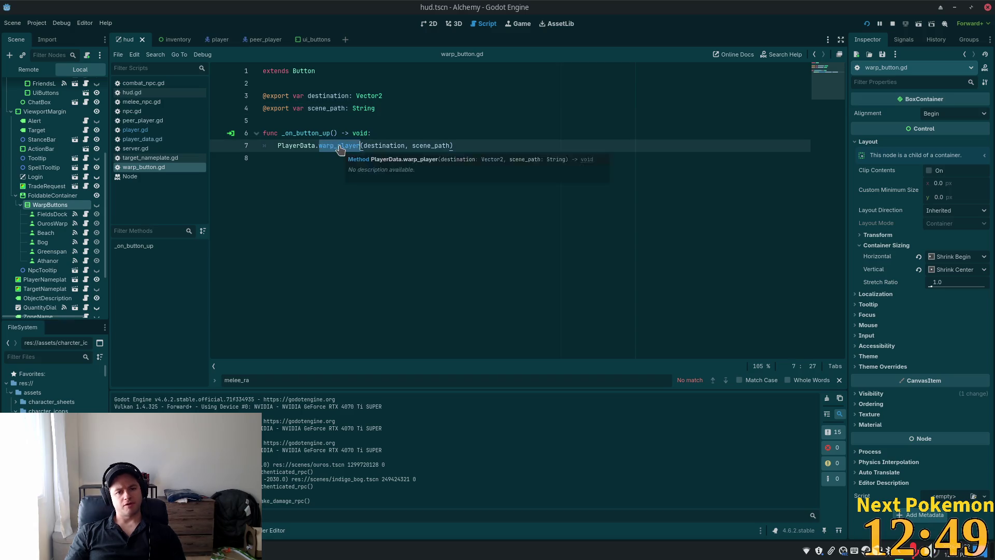
ctrl+click(340, 147)
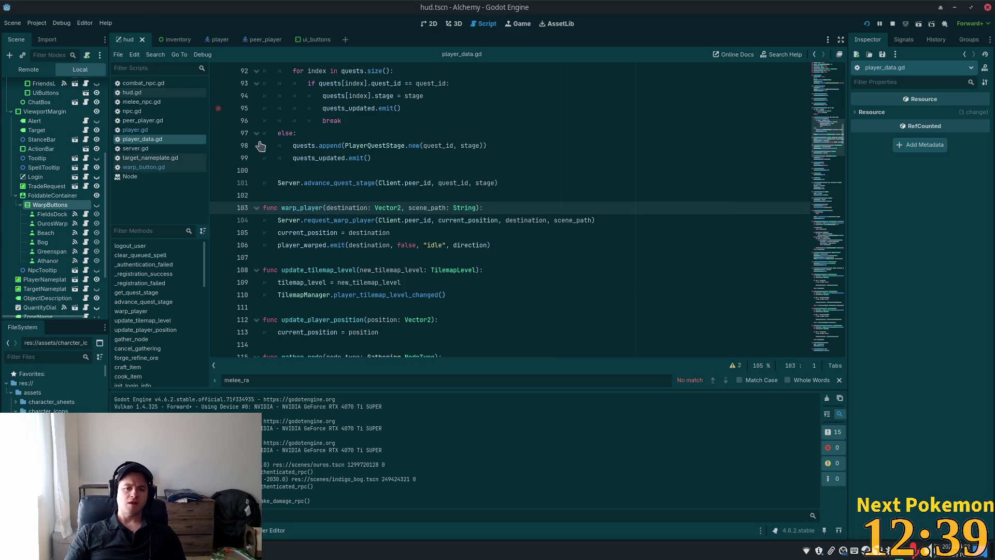
scroll(312, 226, up, 5)
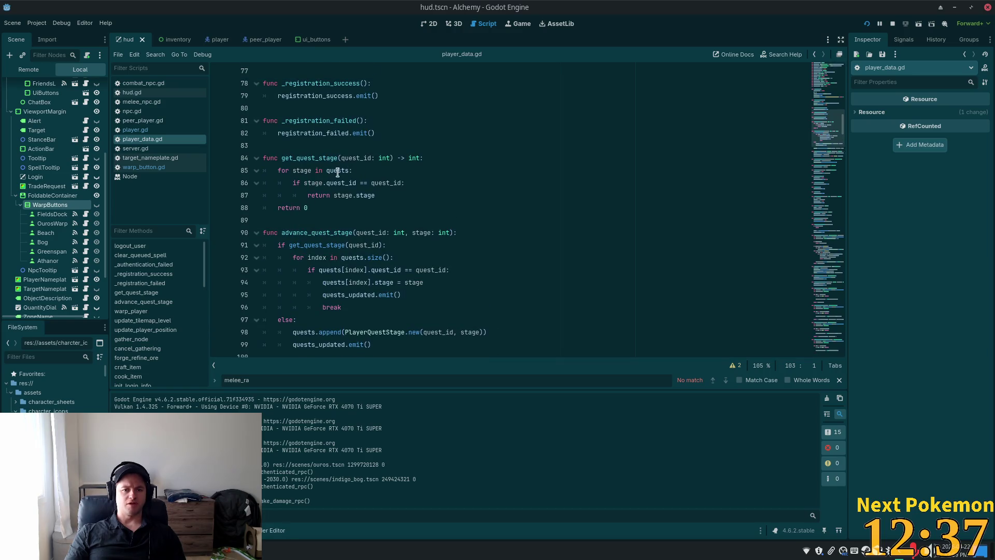
scroll(339, 172, down, 4)
double_click(298, 245)
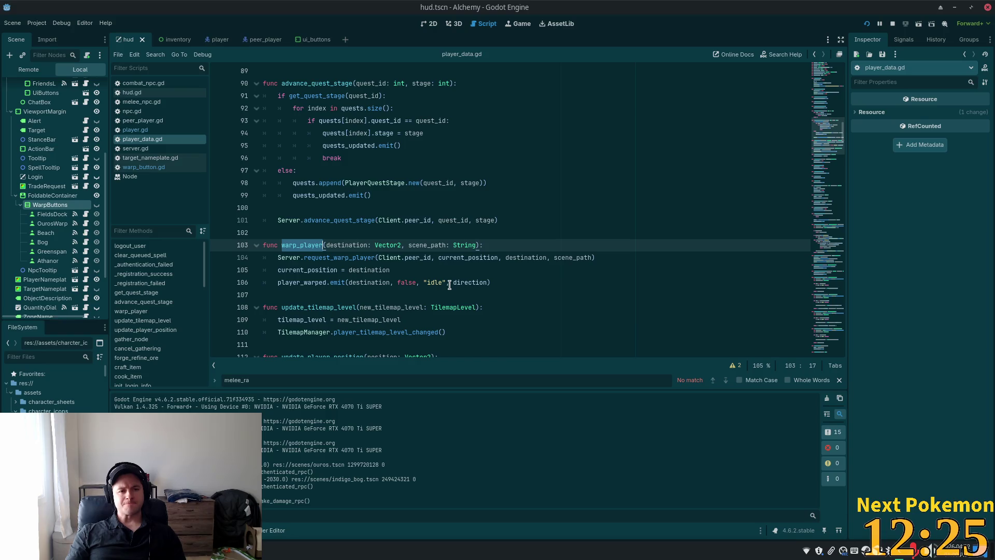
scroll(450, 284, down, 1)
double_click(327, 219)
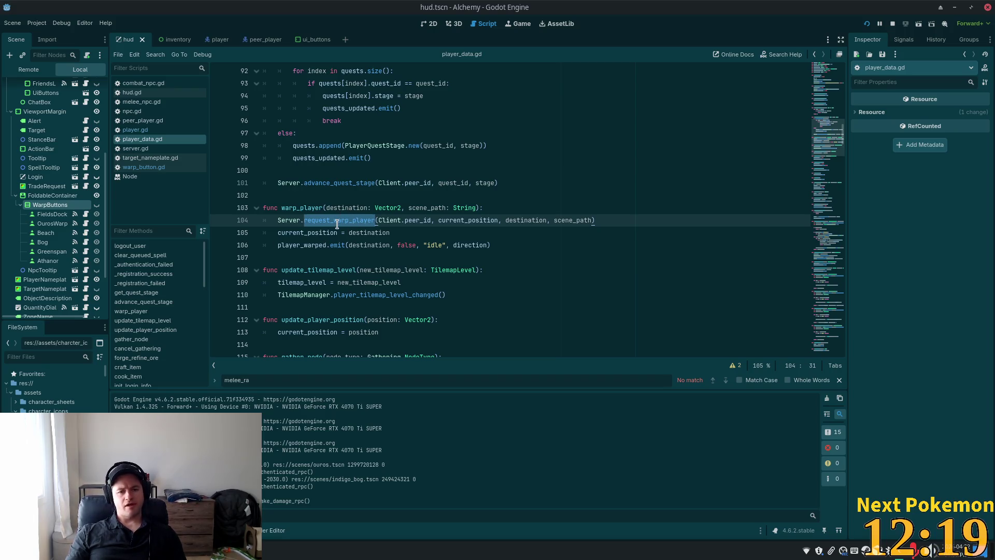
double_click(309, 233)
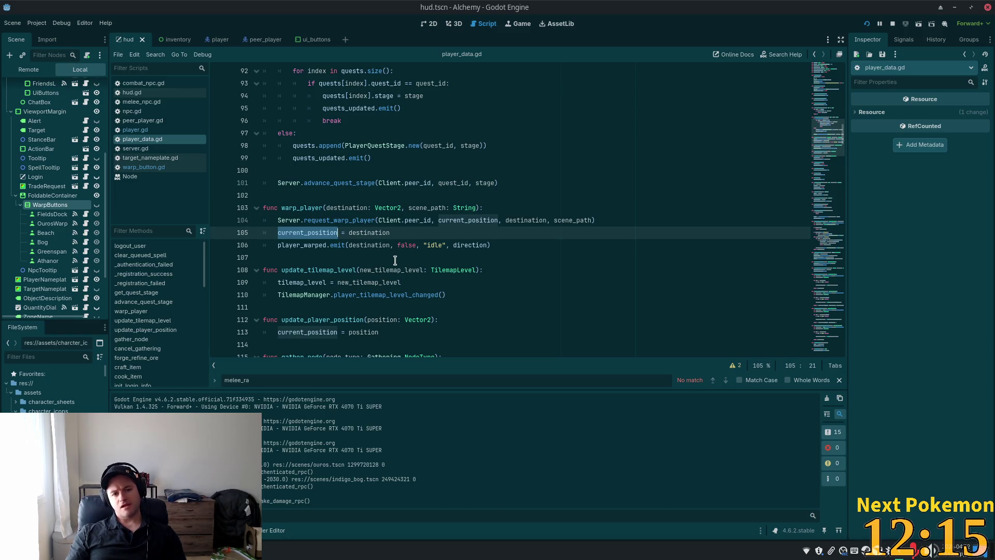
key(alt+Tab)
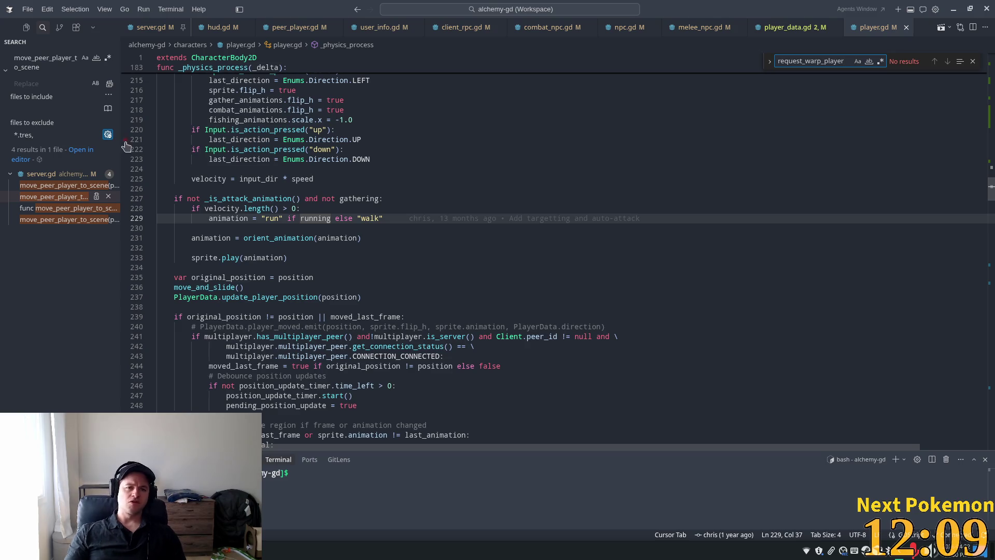
In server.gd, follow request_warp_player into its request_warp_player_rpc definition.
click(151, 27)
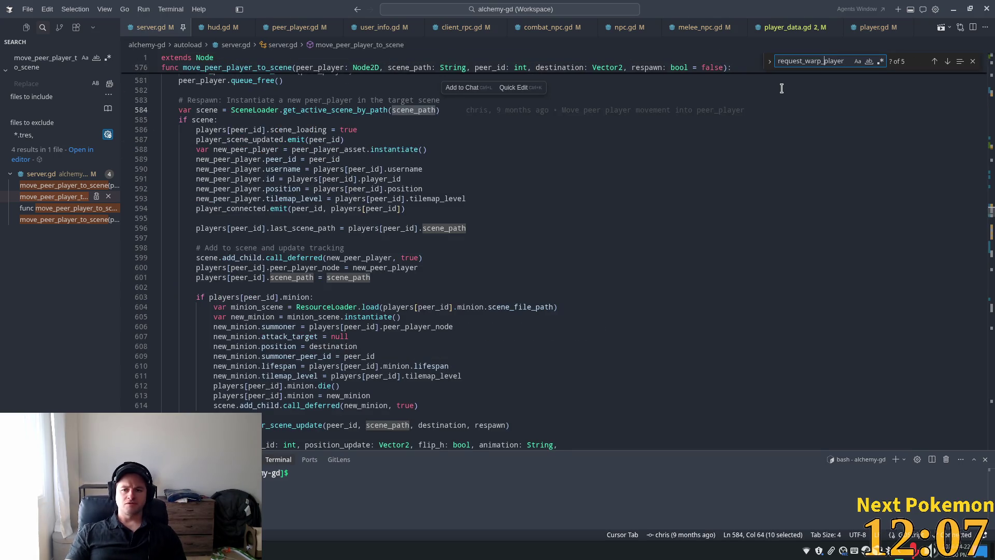
key(Return)
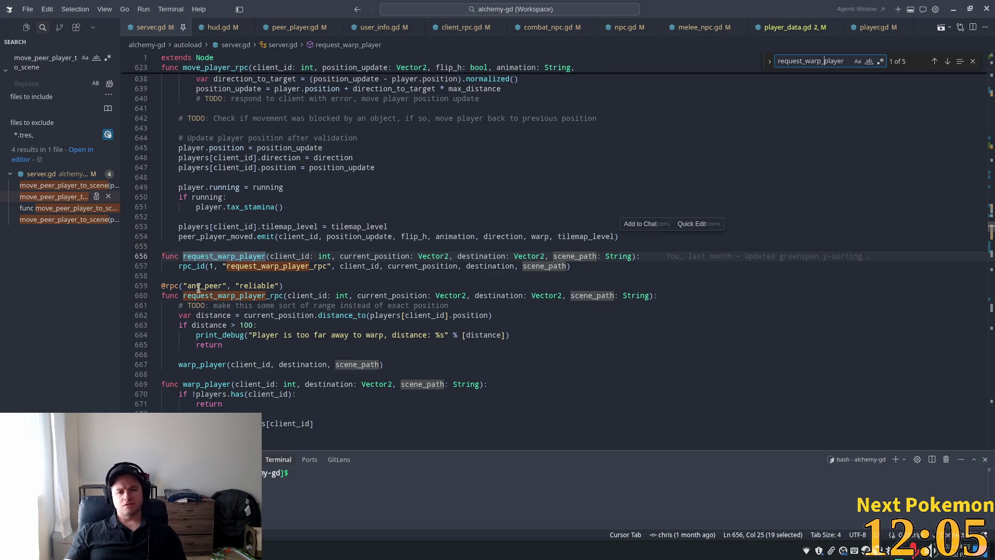
click(256, 257)
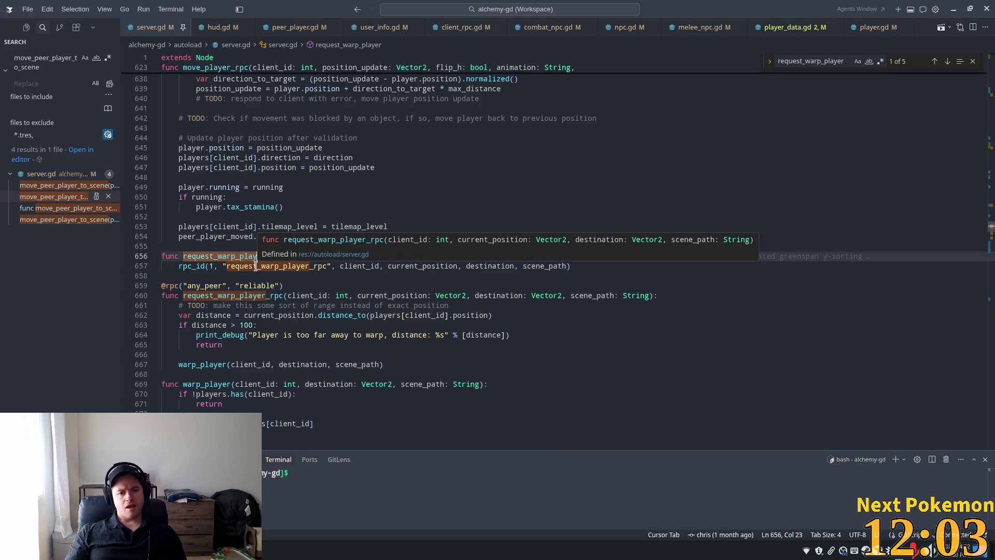
ctrl+click(255, 266)
scroll(338, 307, down, 1)
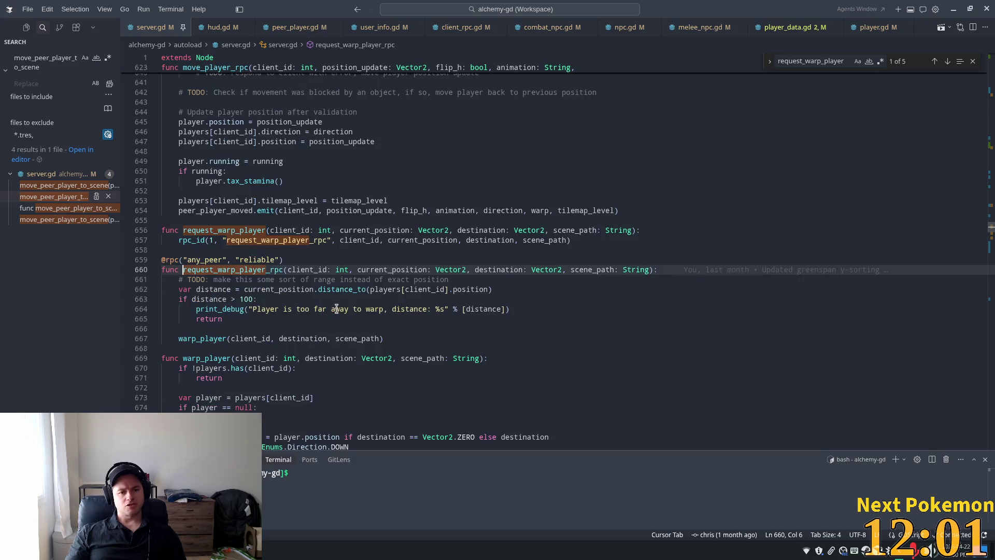
scroll(239, 269, down, 3)
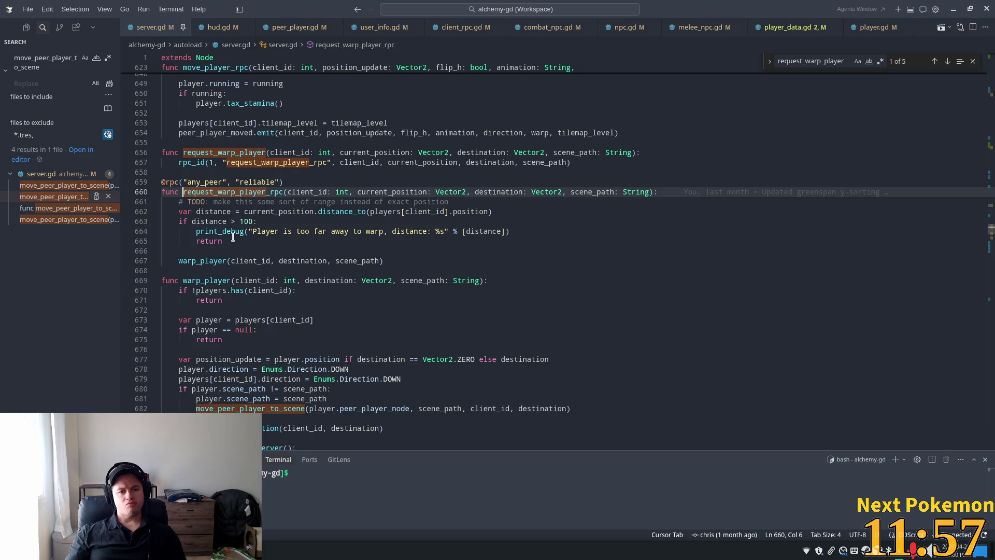
Review the warp_player call on line 667 and the null check in set_player_location.
double_click(211, 260)
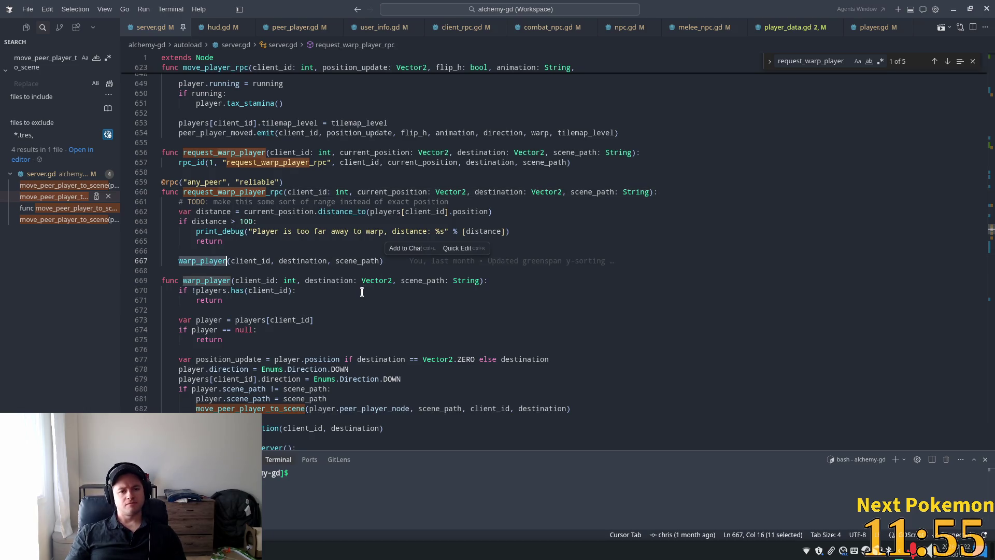
scroll(336, 264, down, 2)
click(202, 209)
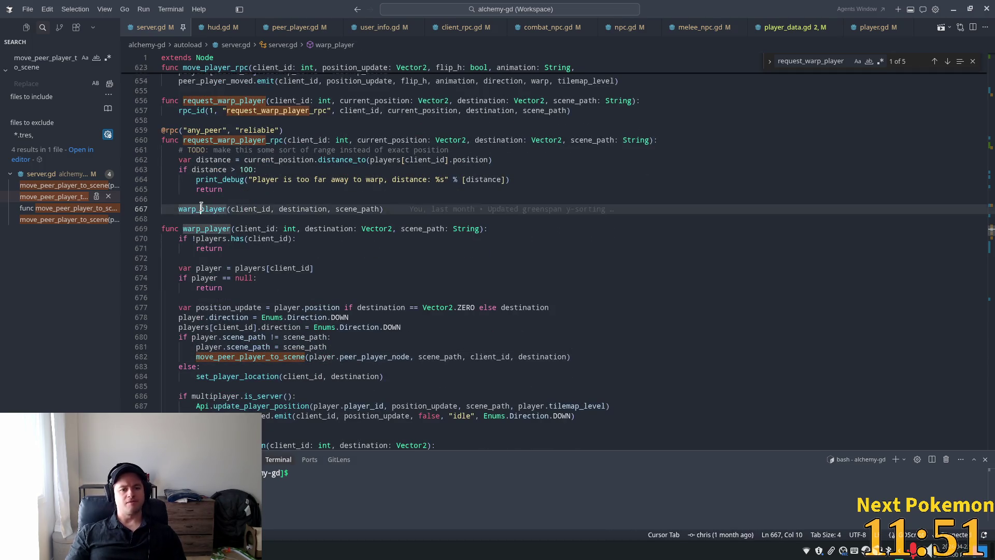
double_click(201, 209)
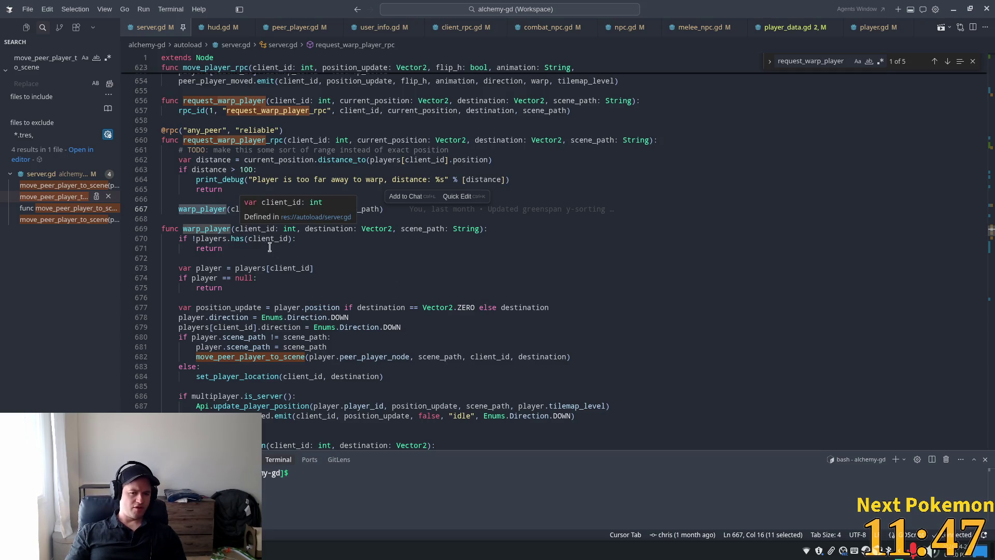
scroll(290, 259, down, 4)
scroll(311, 259, down, 3)
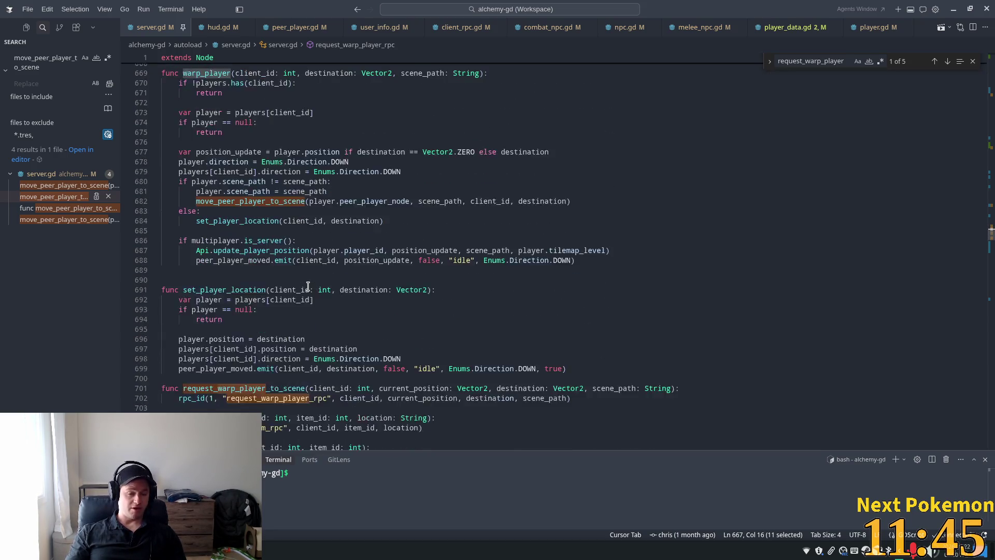
click(318, 285)
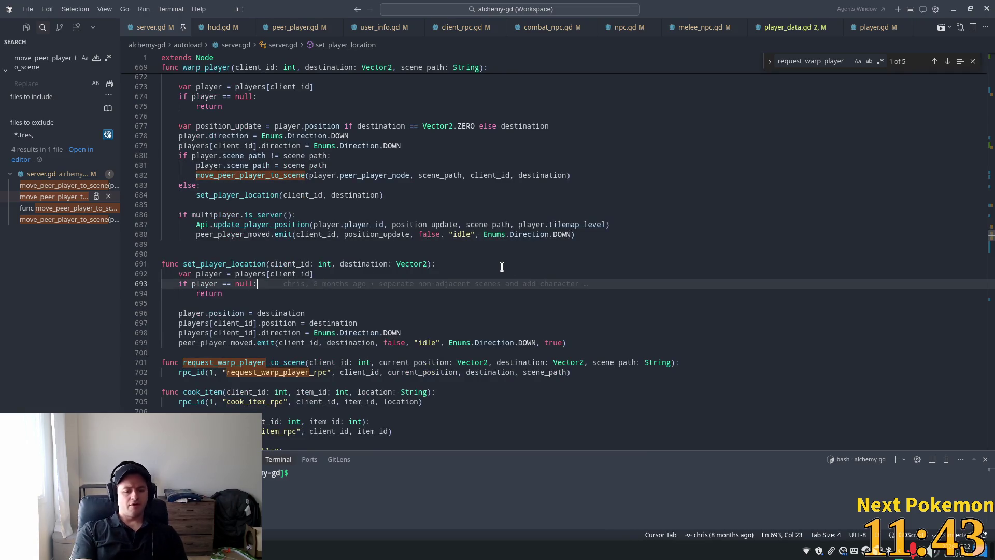
Search server.gd for 'respawn' to locate player_respawn_rpc.
key(ctrl+p)
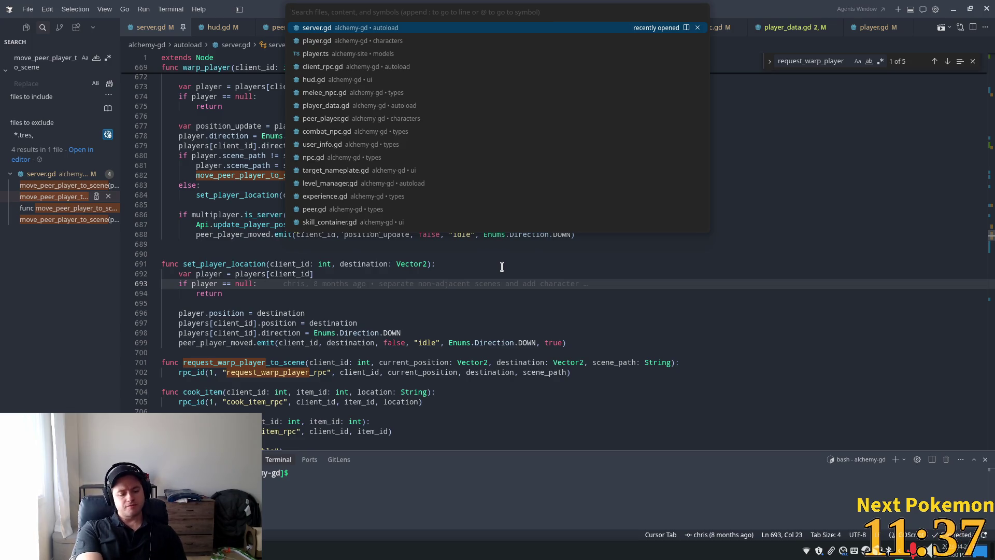
text(respawn)
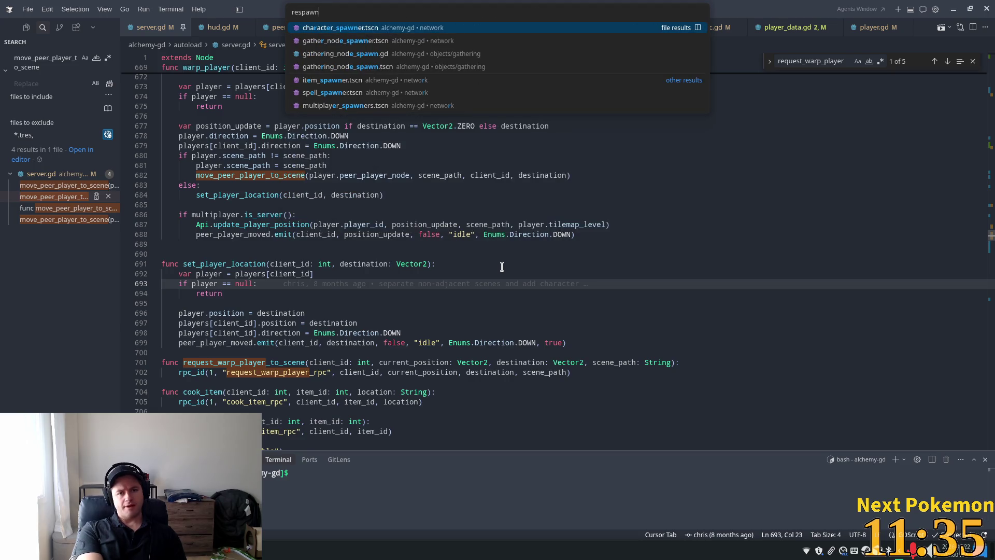
key(Escape)
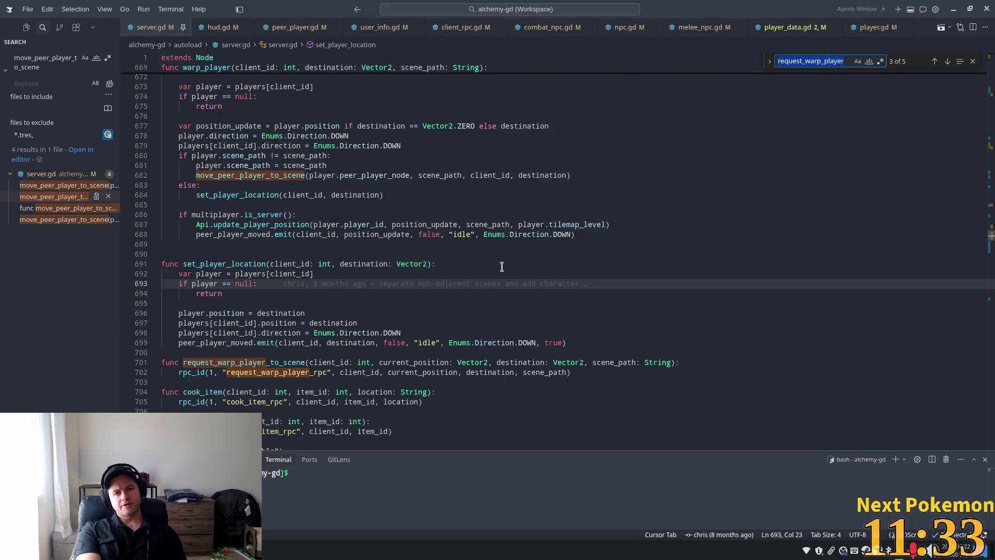
key(ctrl+f)
text(respawn)
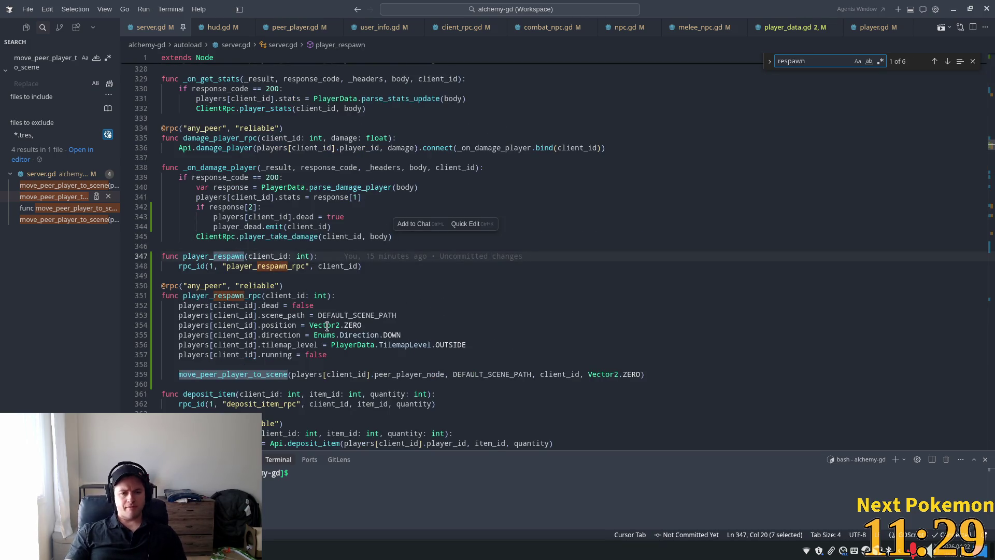
Replace line 359's move_peer_player_to_scene call with warp_player(client_id, Vector2.ZERO, DEFAULT_SCENE_PATH).
click(319, 374)
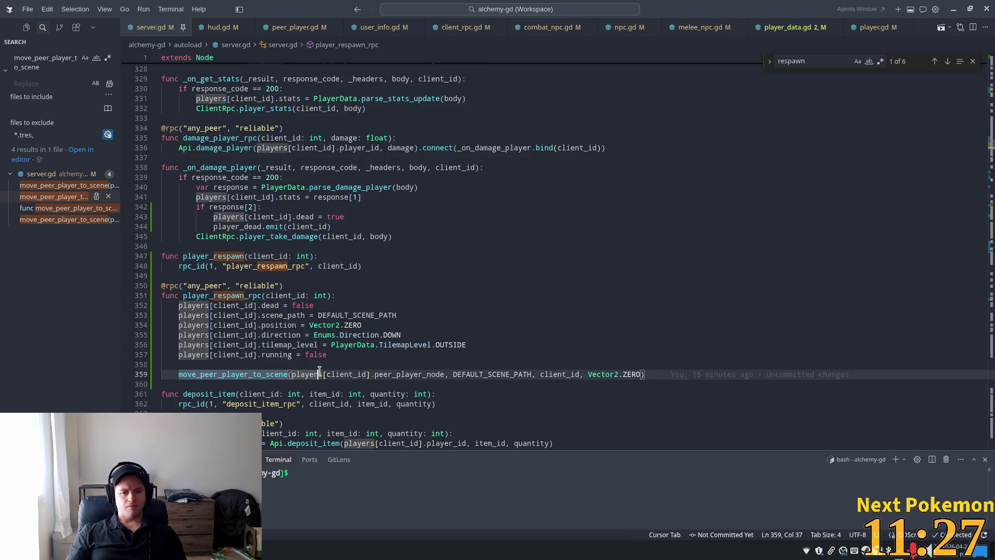
drag(658, 374, 178, 374)
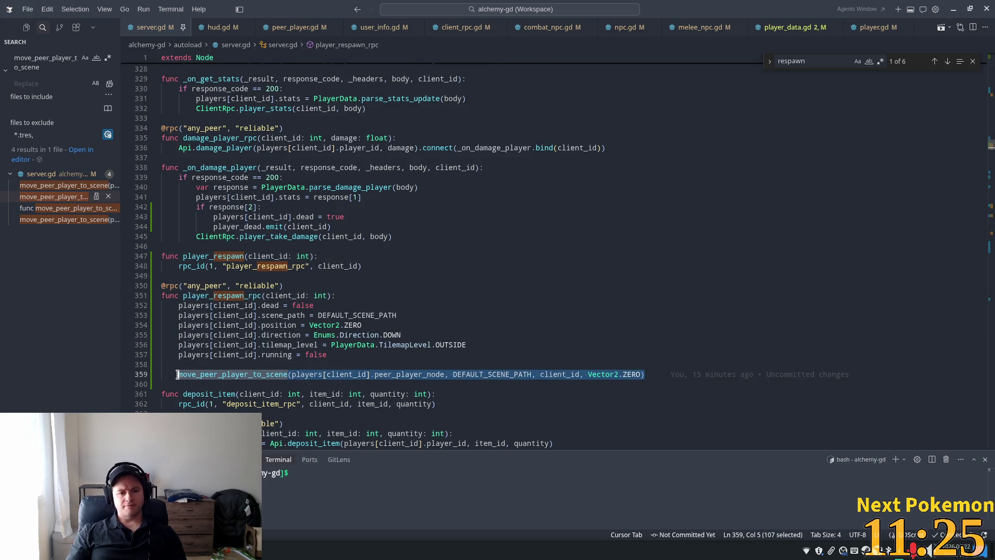
text(warp_player()
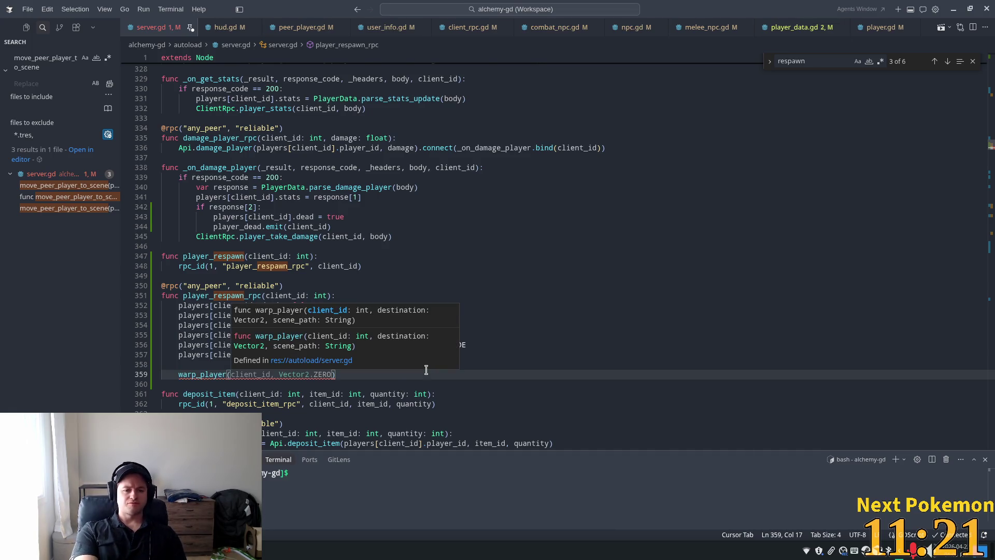
text(client_)
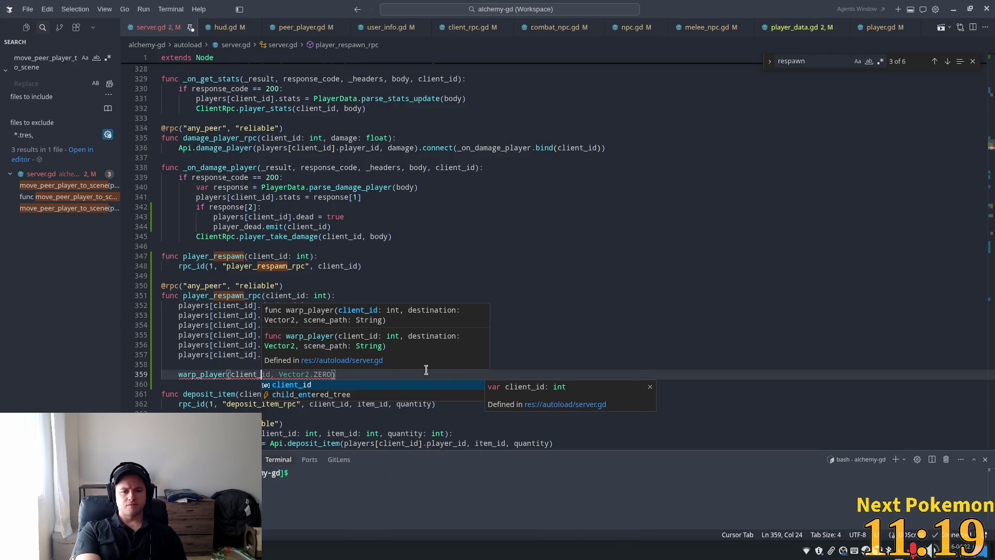
text(id,)
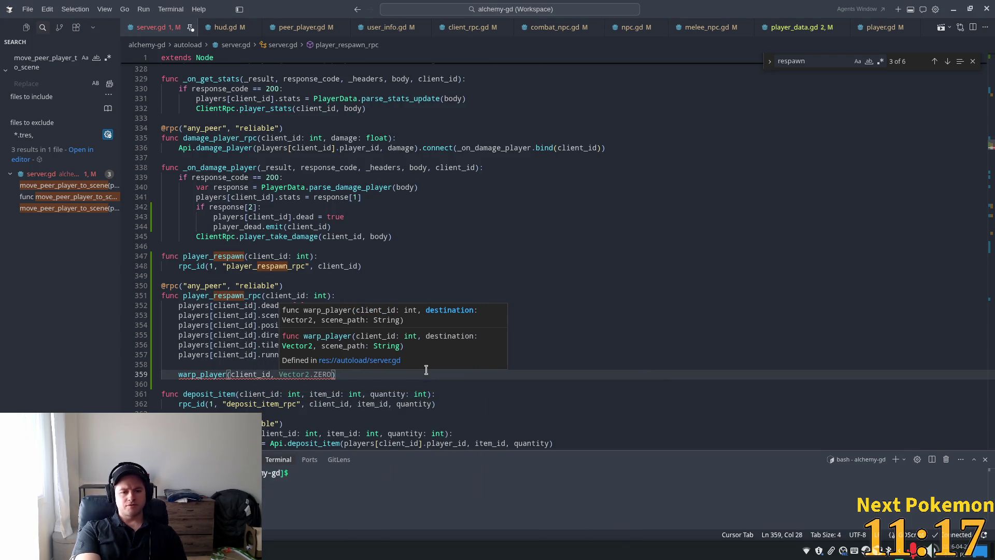
key(Tab)
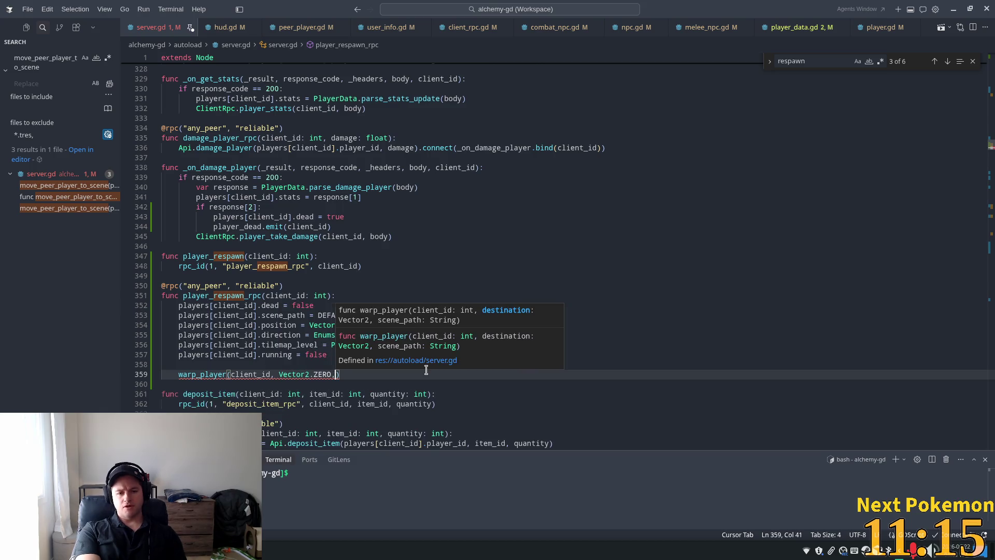
key(Tab)
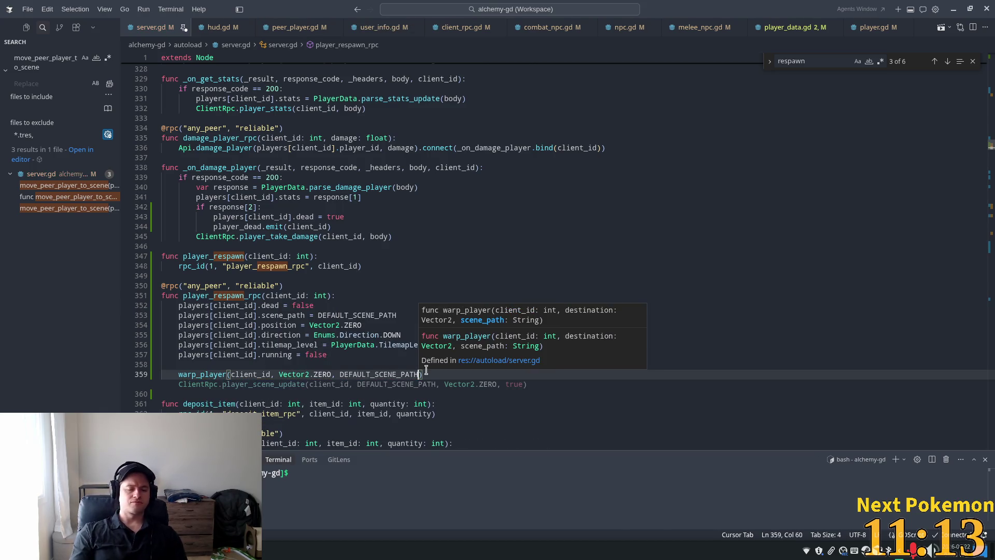
Review player_respawn_rpc's scene_path, running and dead resets, then jump to the login move_peer_player_to_scene call.
click(318, 315)
click(407, 354)
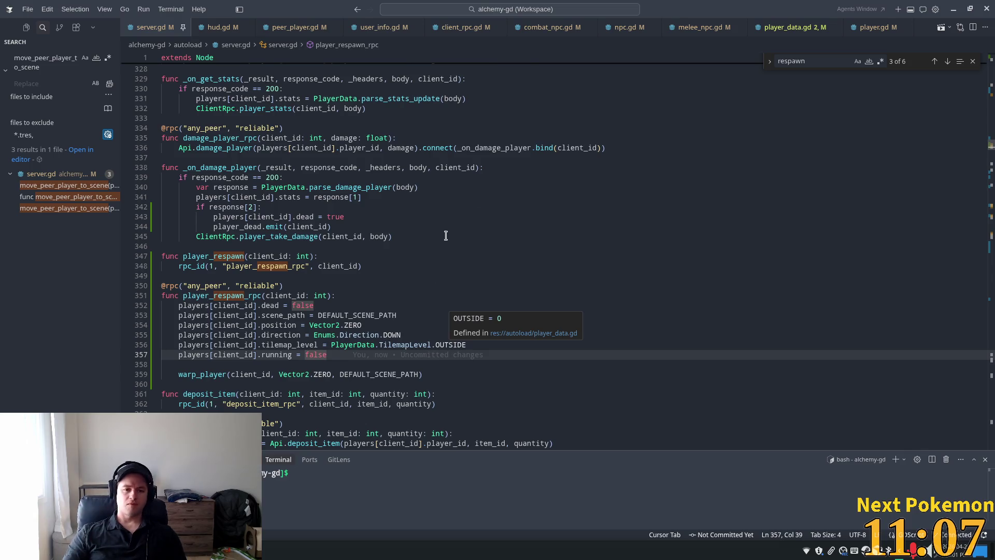
click(394, 305)
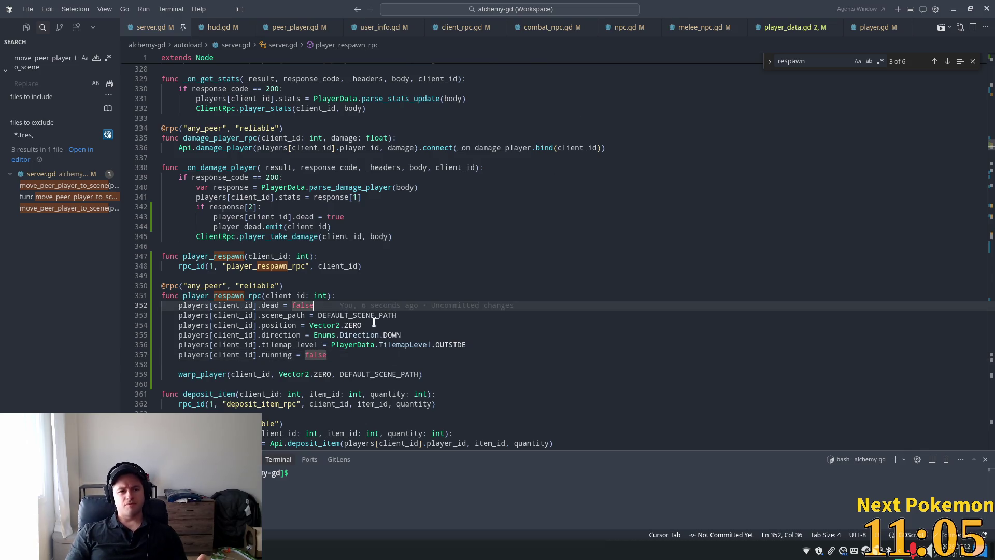
click(264, 265)
scroll(346, 321, down, 5)
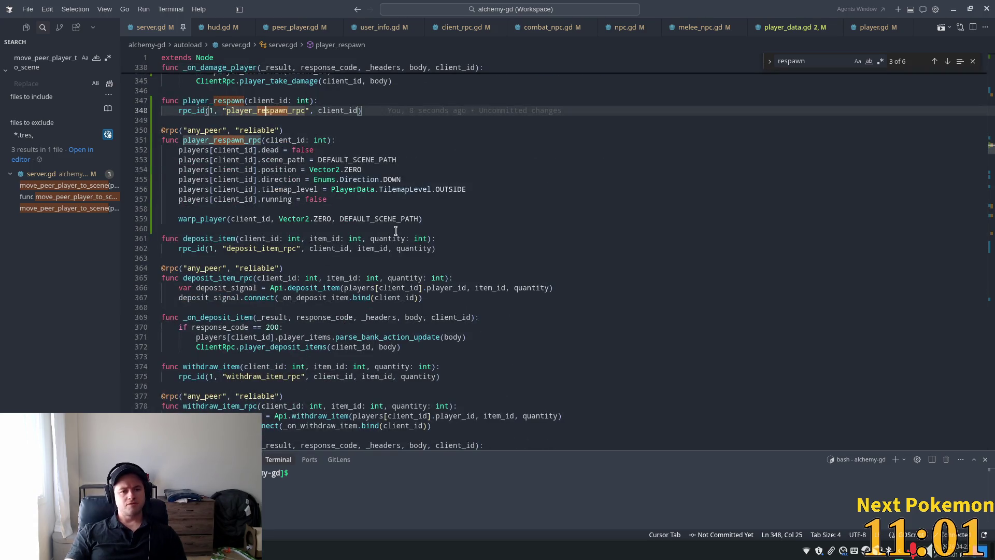
scroll(395, 230, up, 8)
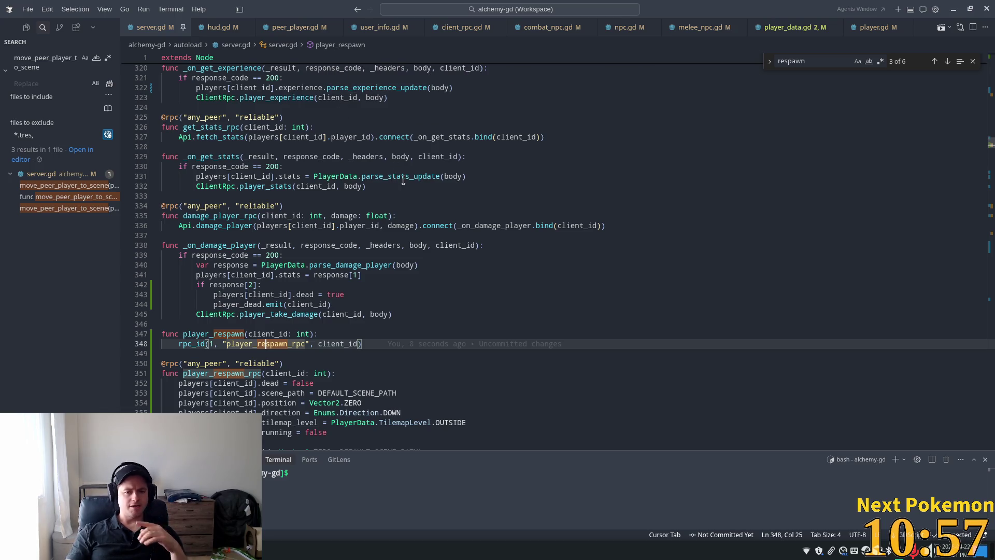
scroll(404, 179, up, 10)
click(54, 186)
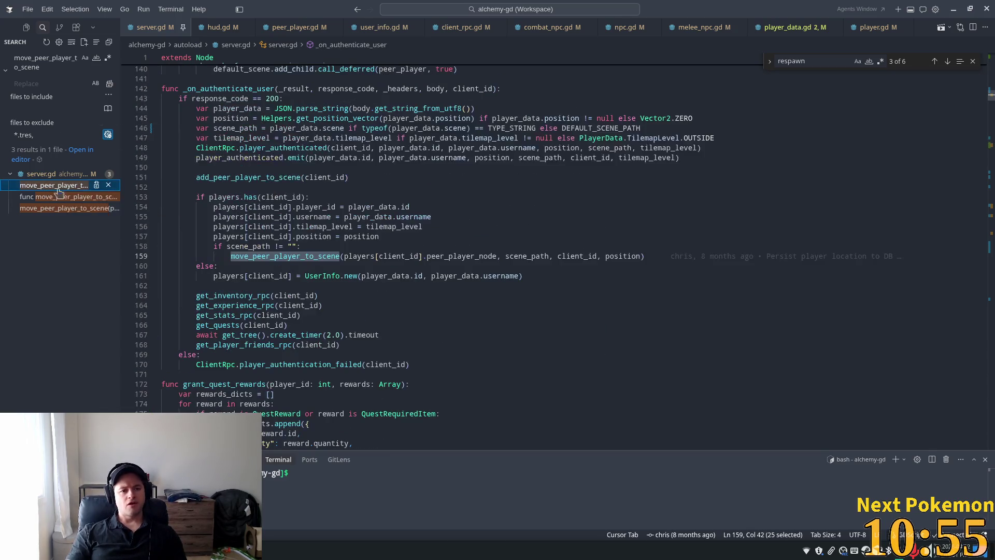
Go to the move_peer_player_to_scene definition and delete its ', respawn: bool = false' parameter on line 576.
click(374, 226)
click(276, 261)
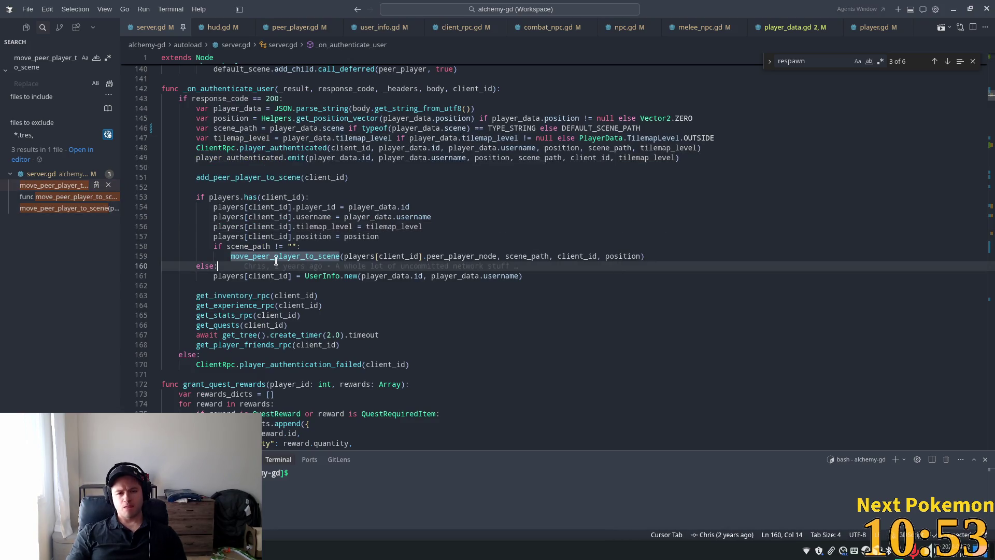
ctrl+click(275, 257)
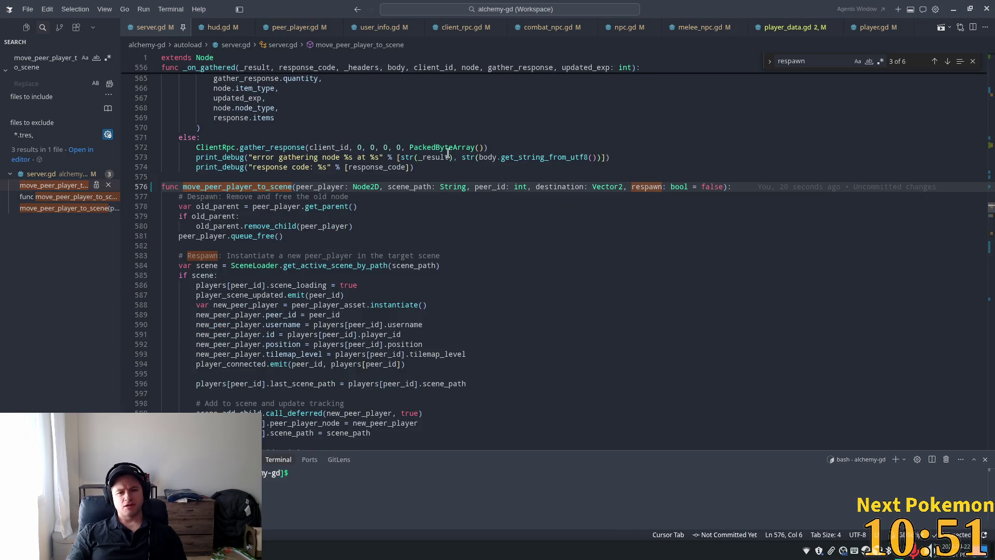
click(523, 187)
mouse_move(723, 186)
mouse_down()
mouse_move(608, 187)
mouse_move(625, 186)
mouse_up()
key(BackSpace)
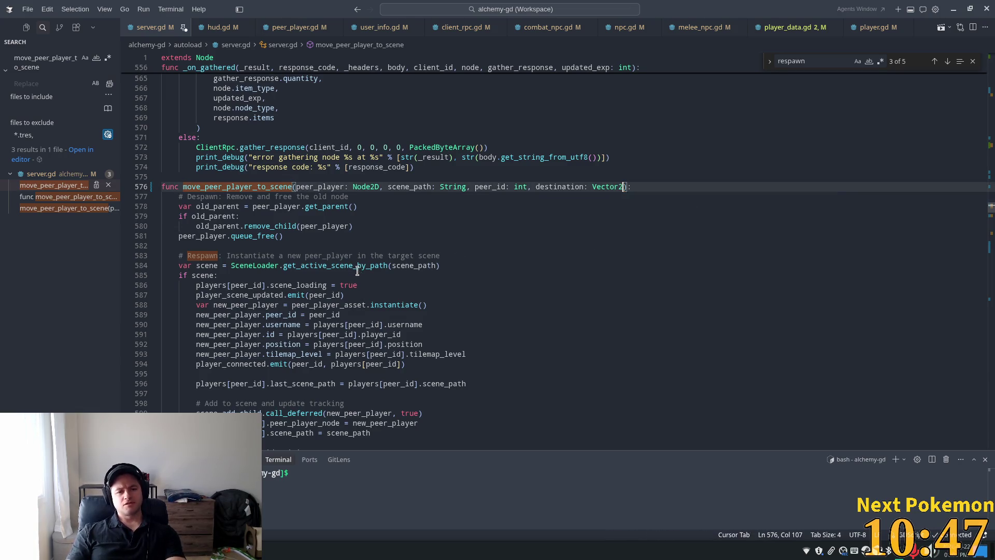
Drop respawn from the player_scene_update call and open player_scene_update in client_rpc.gd.
click(317, 217)
scroll(363, 285, down, 5)
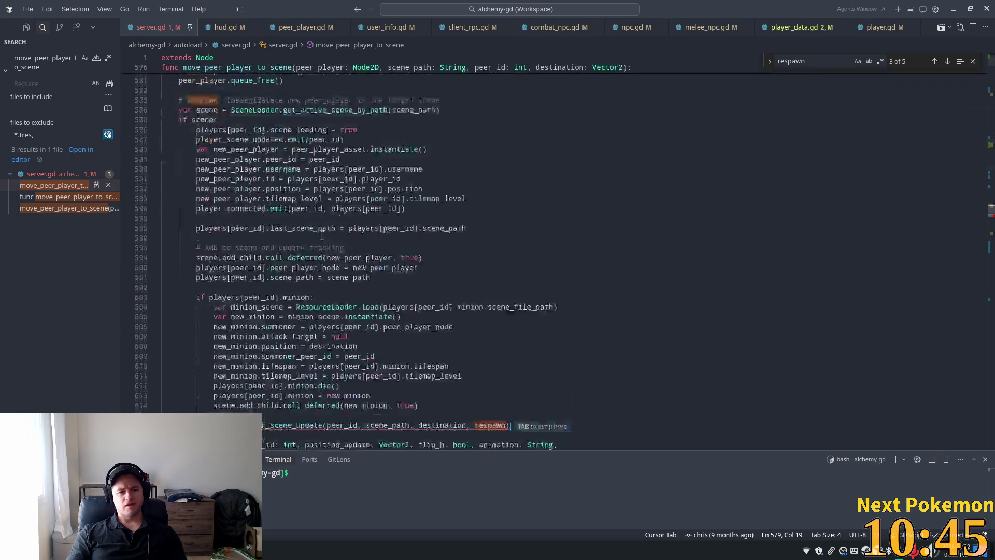
key(Tab)
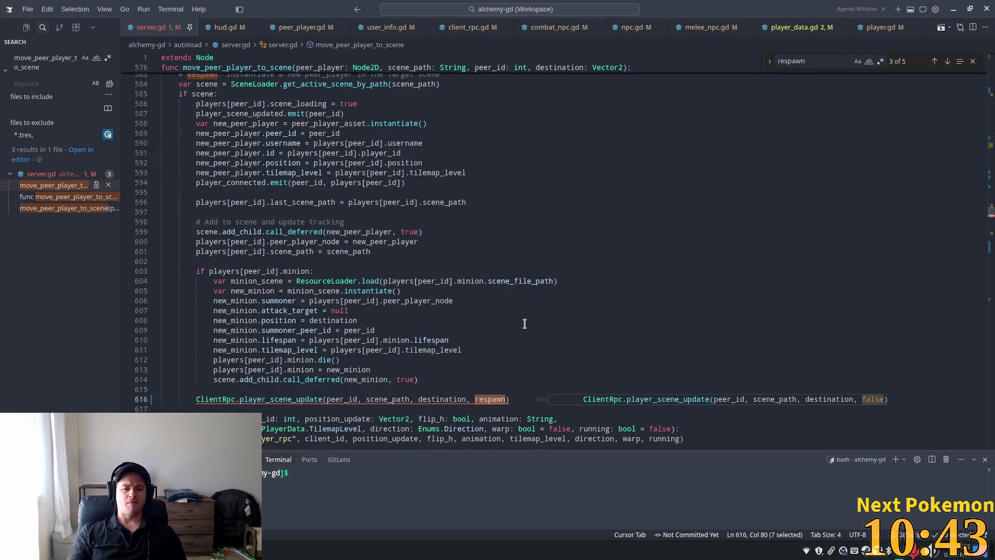
key(Tab)
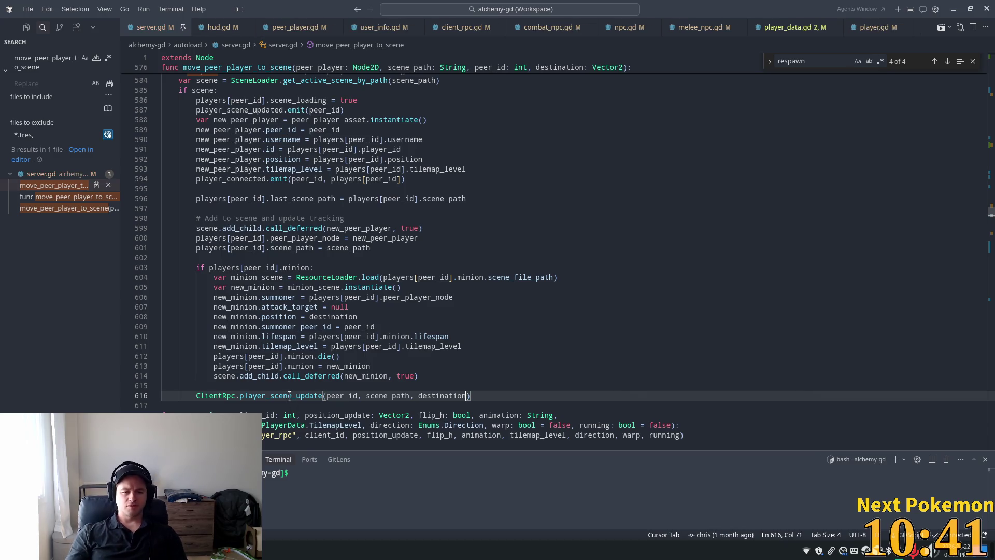
ctrl+click(290, 396)
drag(610, 187, 517, 187)
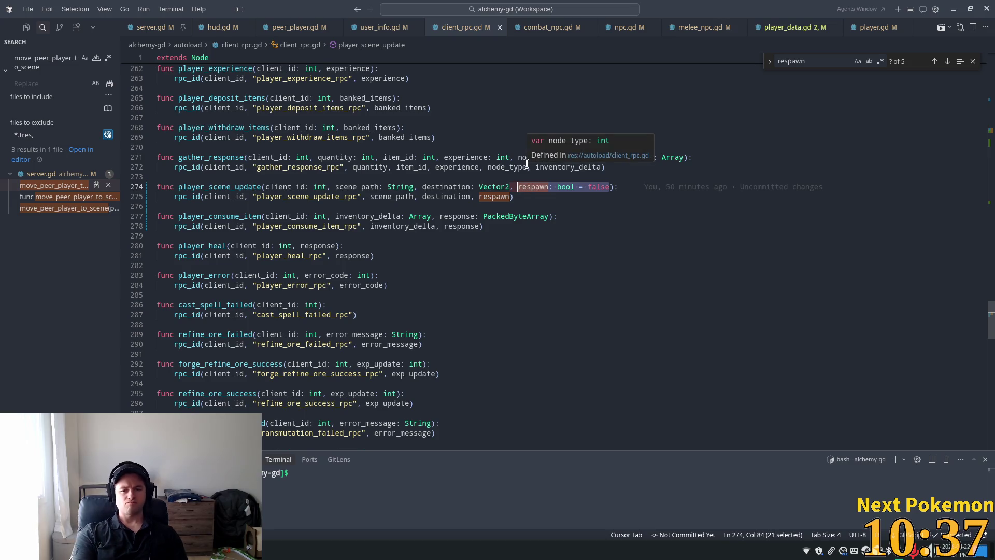
Delete then undo respawn in client_rpc.gd, and restore line 576's respawn: bool = false in server.gd.
key(BackSpace)
key(BackSpace)
key(BackSpace)
key(Down)
key(ctrl+Left)
key(Tab)
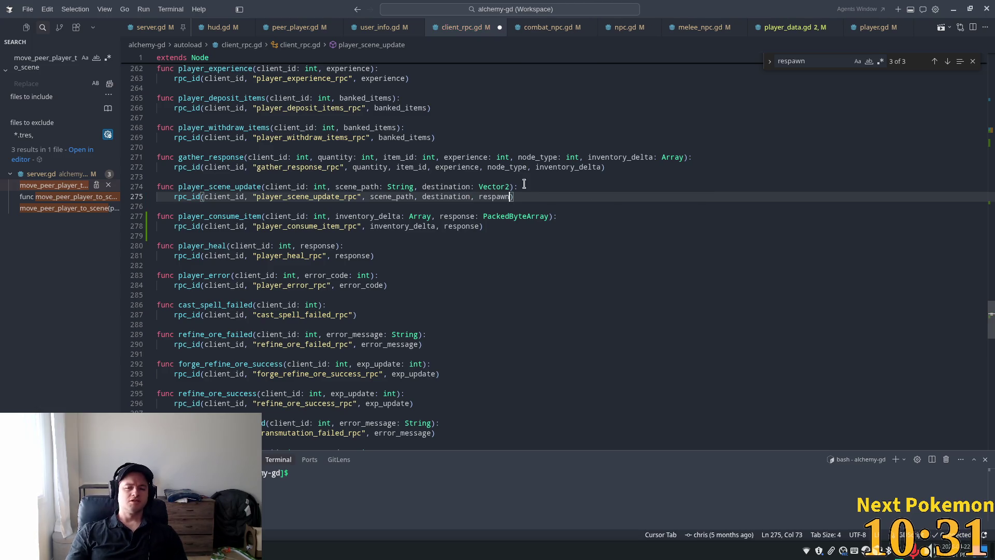
key(ctrl+z)
key(ctrl+z)
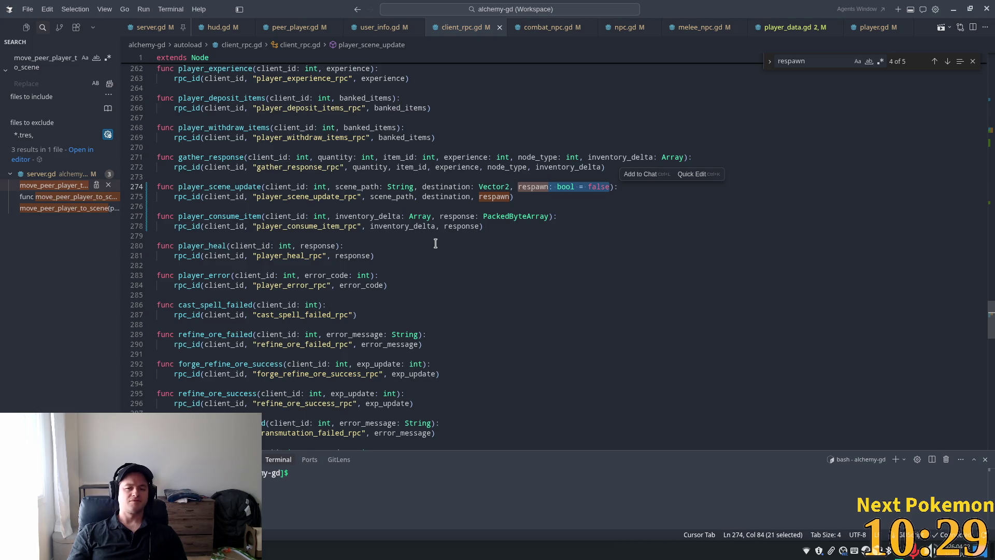
click(158, 27)
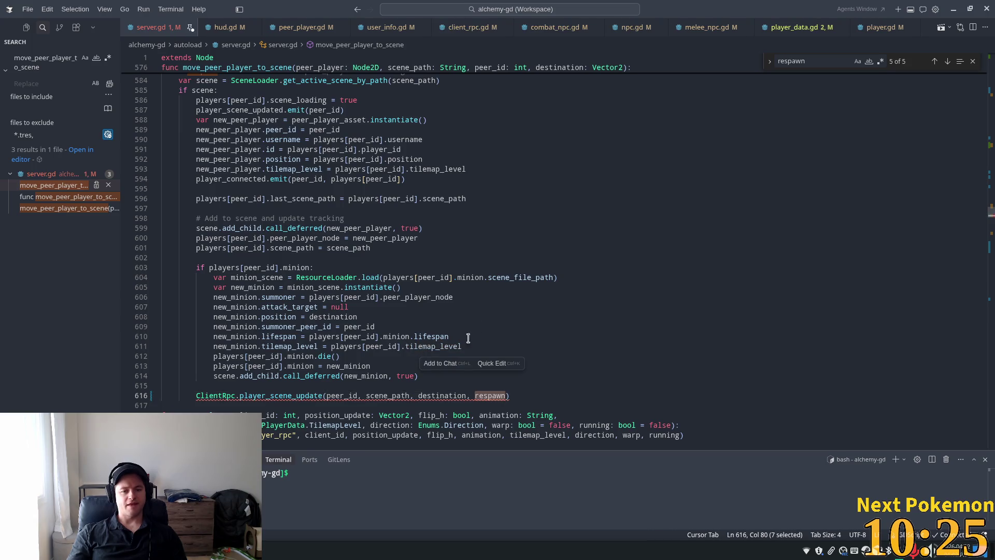
key(Tab)
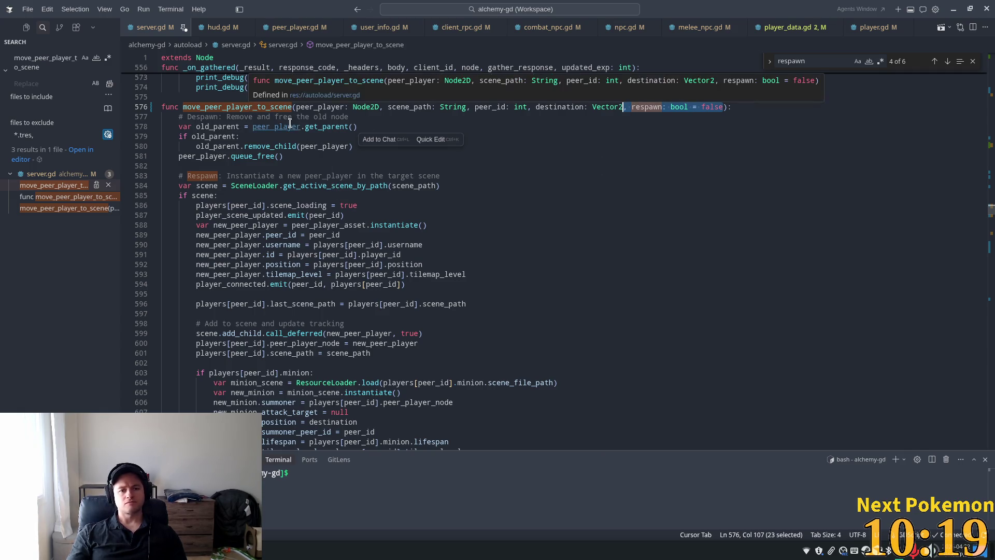
Add a 'respawn: bool = false' parameter to warp_player and forward it to move_peer_player_to_scene.
double_click(251, 109)
click(56, 185)
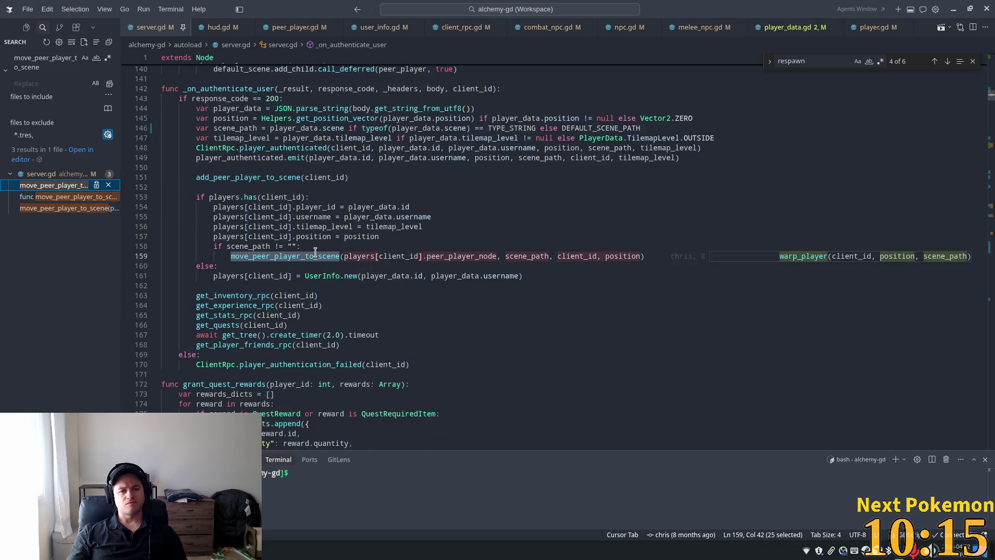
click(47, 209)
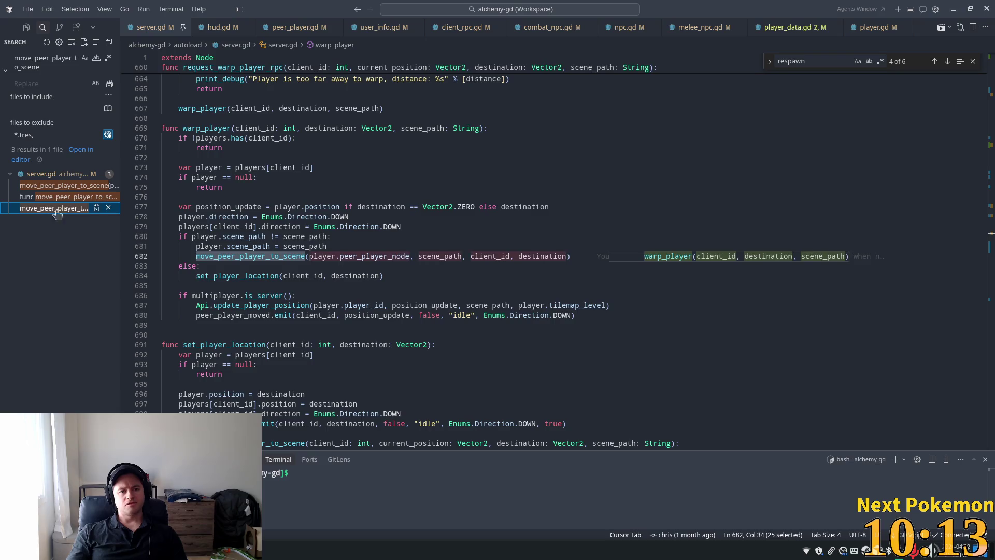
click(476, 128)
key(Right)
text(,)
key(Tab)
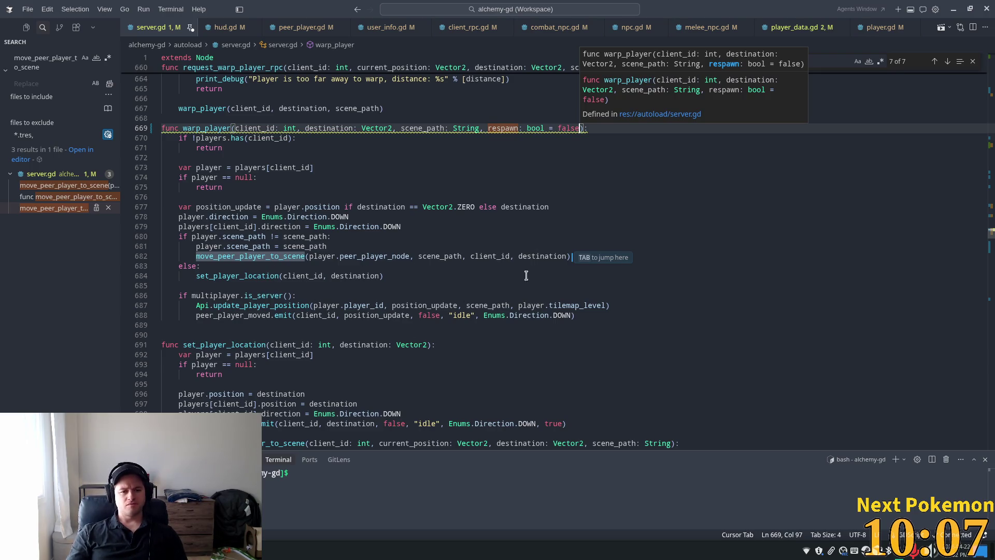
key(Tab)
key(Tab)
click(476, 216)
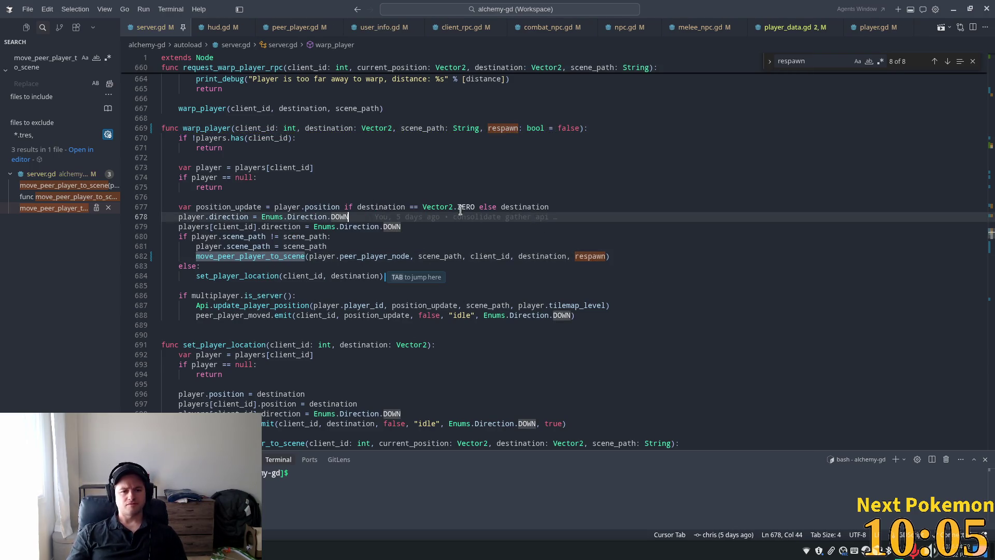
Pass true as the respawn flag in player_respawn_rpc's warp_player call, then run the project in Godot.
double_click(218, 130)
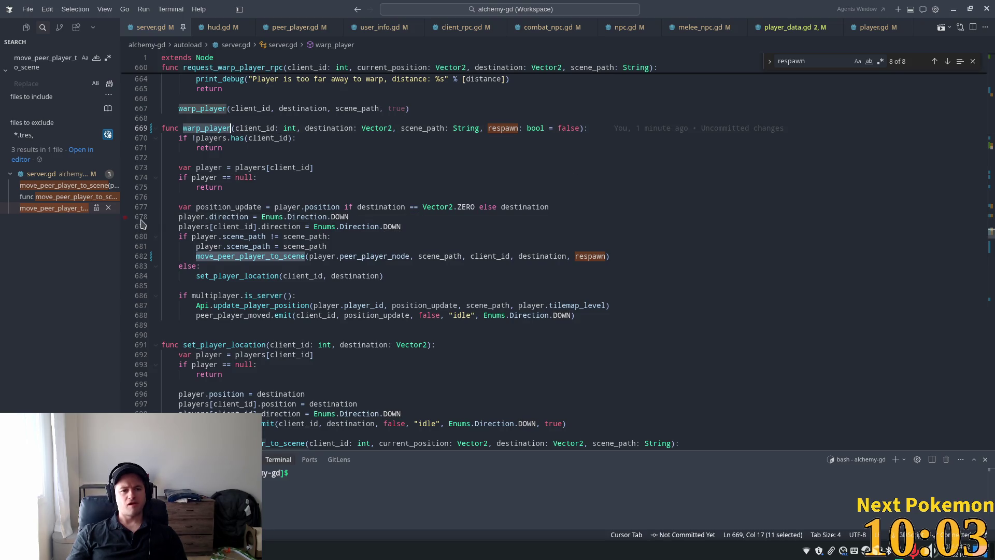
click(428, 180)
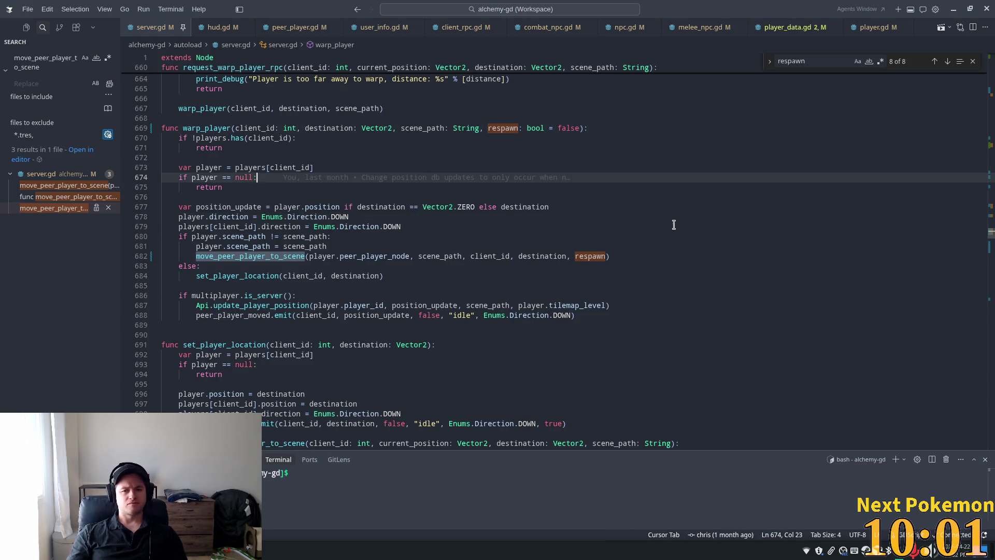
key(ctrl+f)
key(Return)
key(Return)
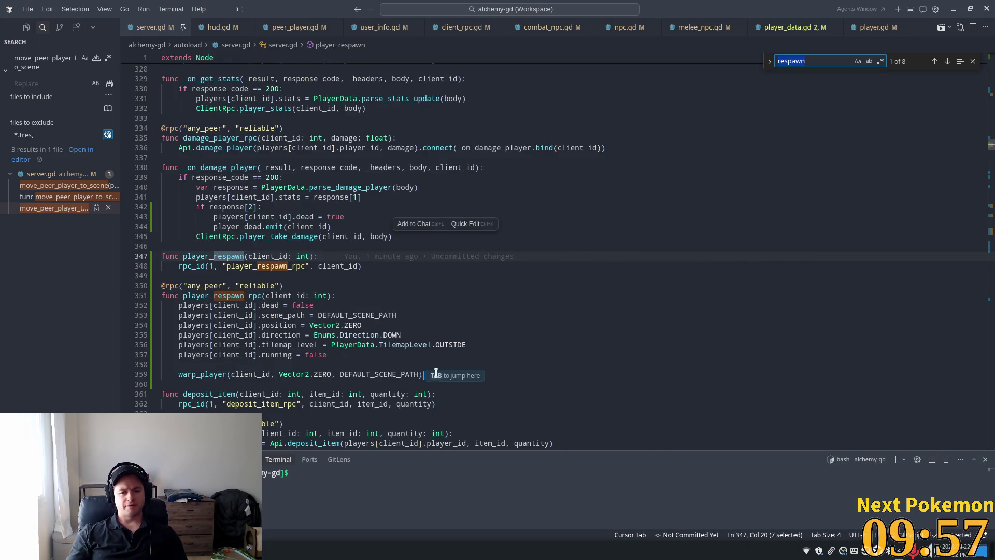
click(436, 374)
key(Tab)
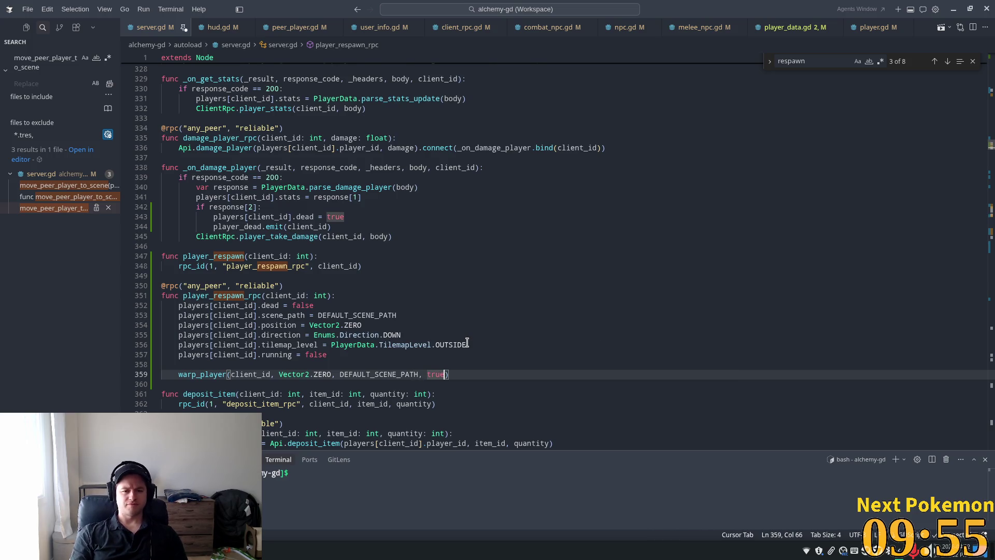
key(Up)
key(Up)
key(Up)
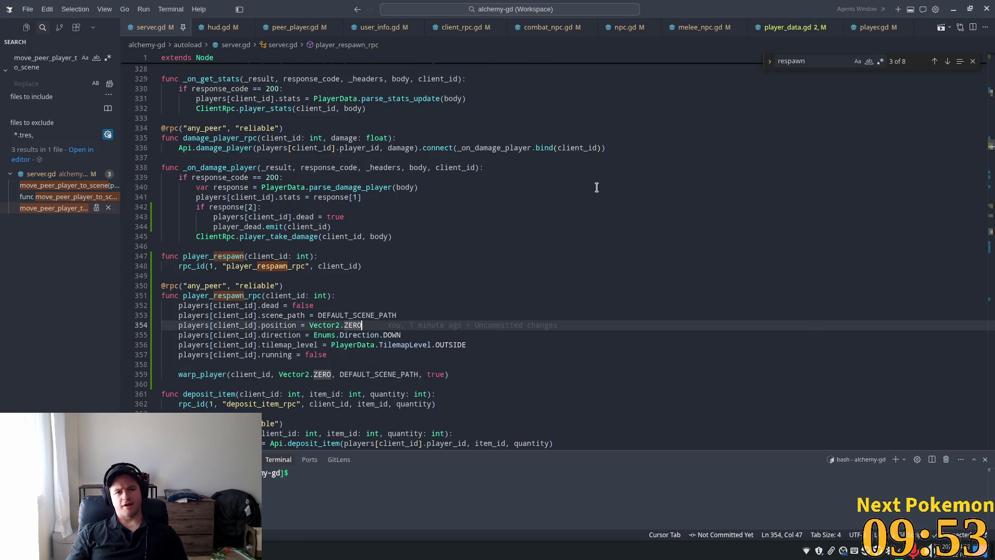
key(alt+Tab)
click(866, 24)
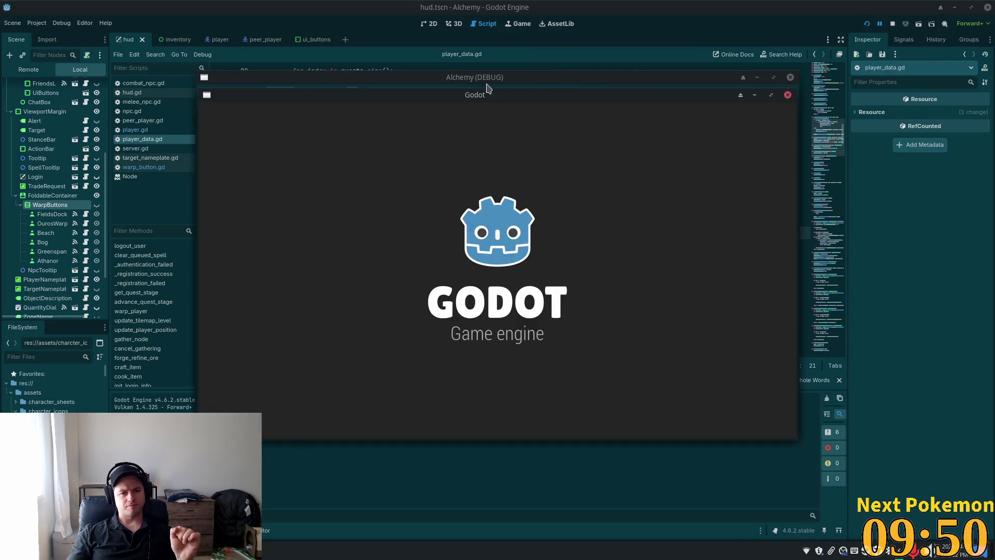
Arrange the two Alchemy game windows on screen and bring the left one to the front.
drag(462, 90, 282, 101)
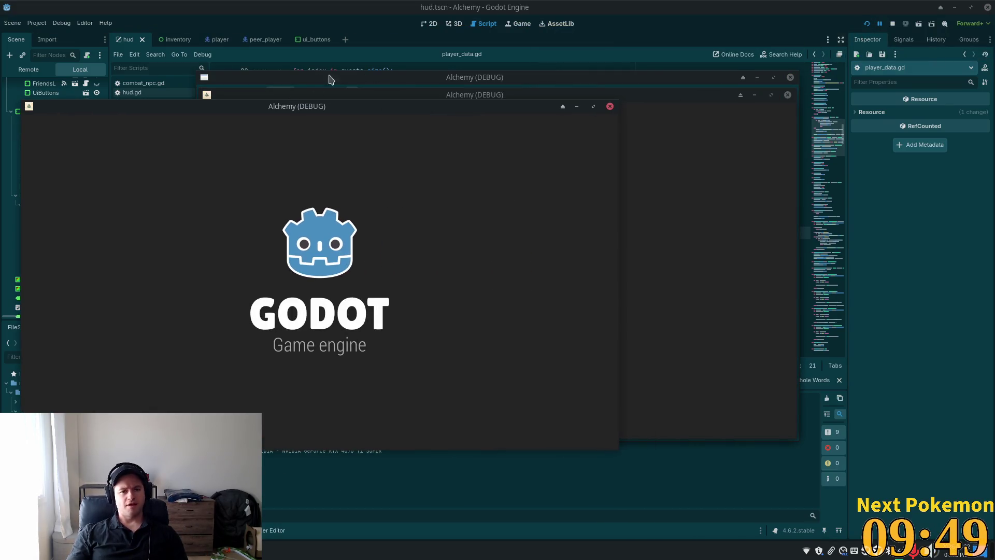
mouse_move(727, 99)
mouse_down()
mouse_move(877, 183)
mouse_move(903, 173)
mouse_up()
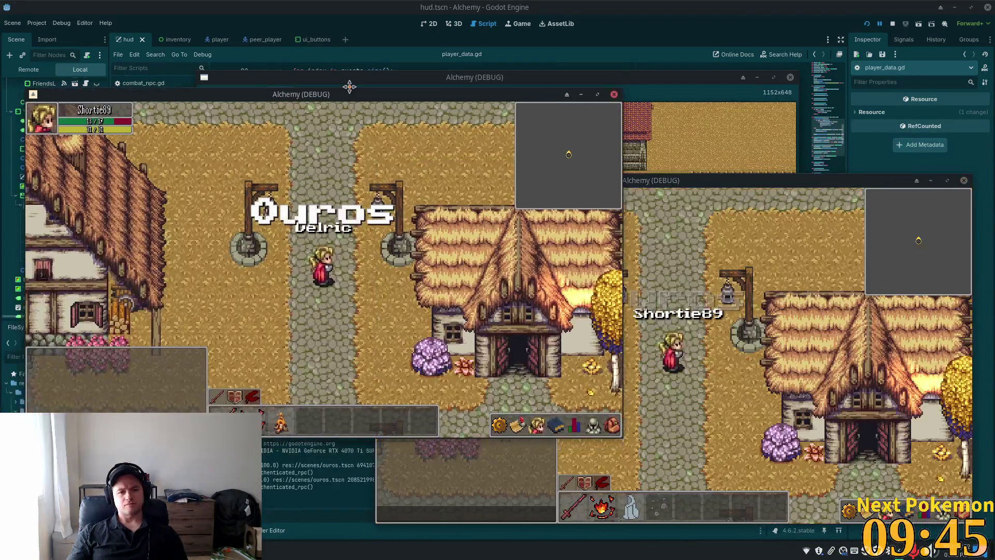
drag(350, 106, 330, 62)
click(326, 249)
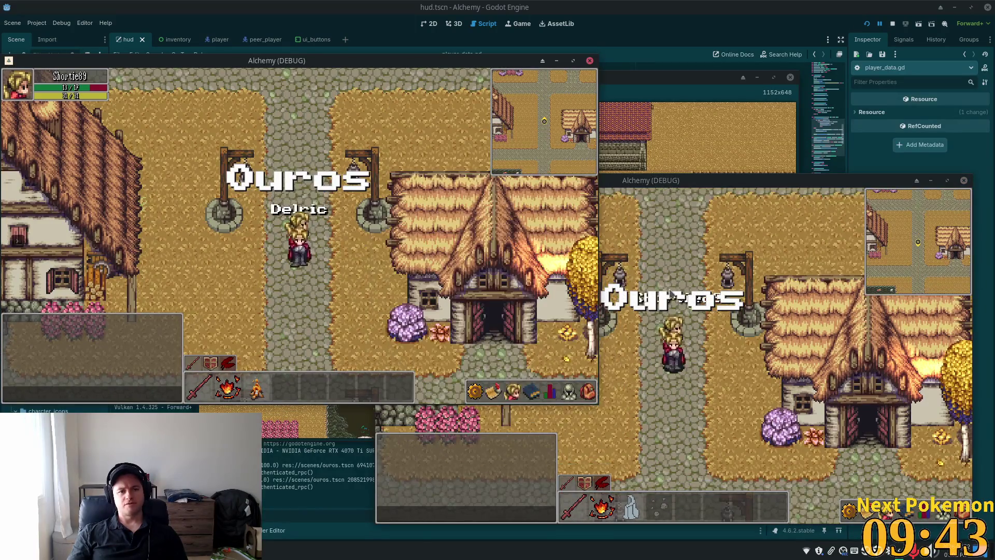
Warp the character to the Bog, walk near the slime until he dies, then respawn.
key(Down)
key(Left)
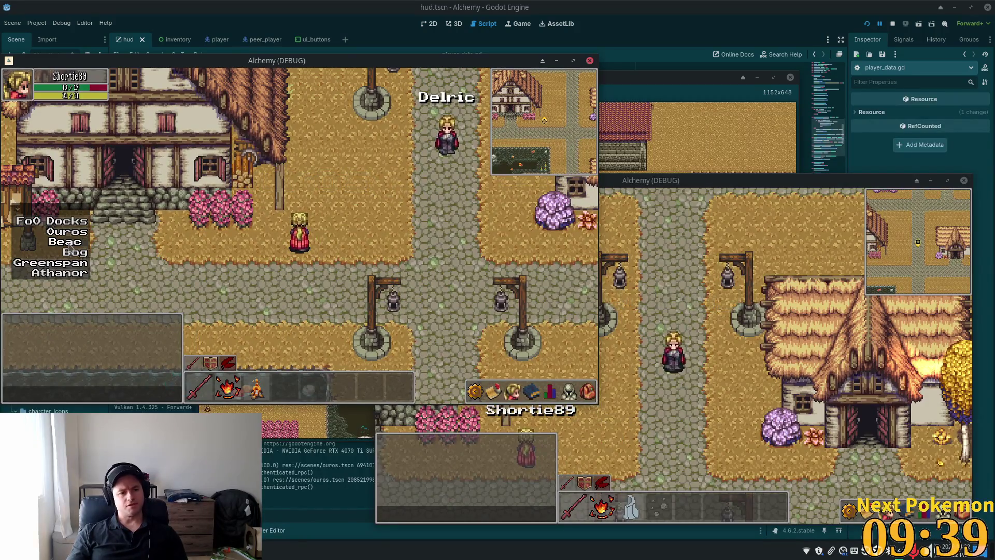
click(71, 253)
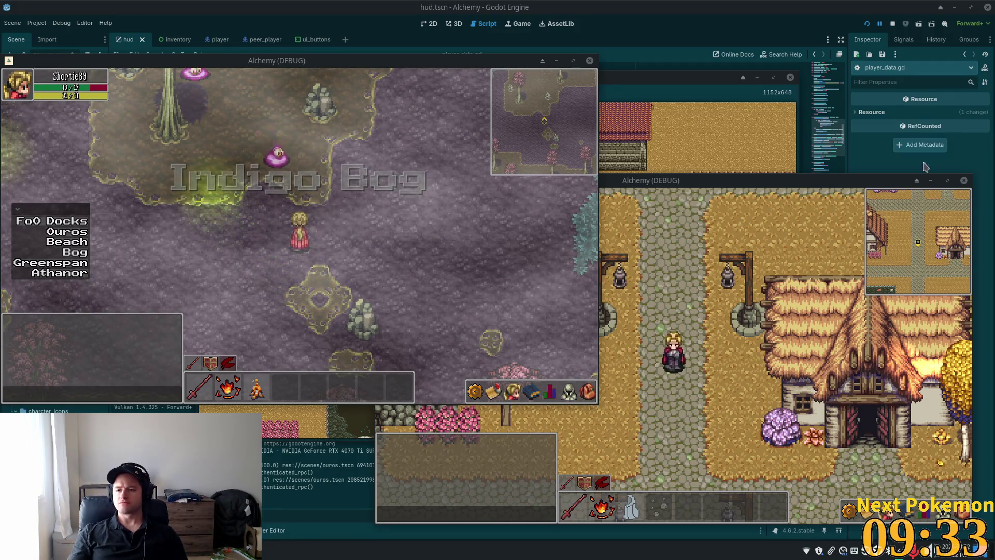
key(w)
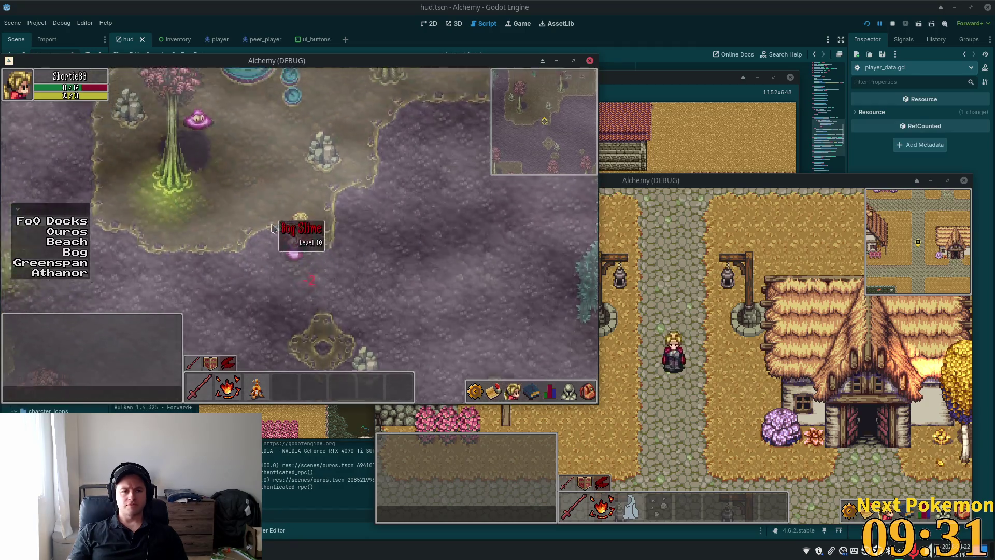
key(s)
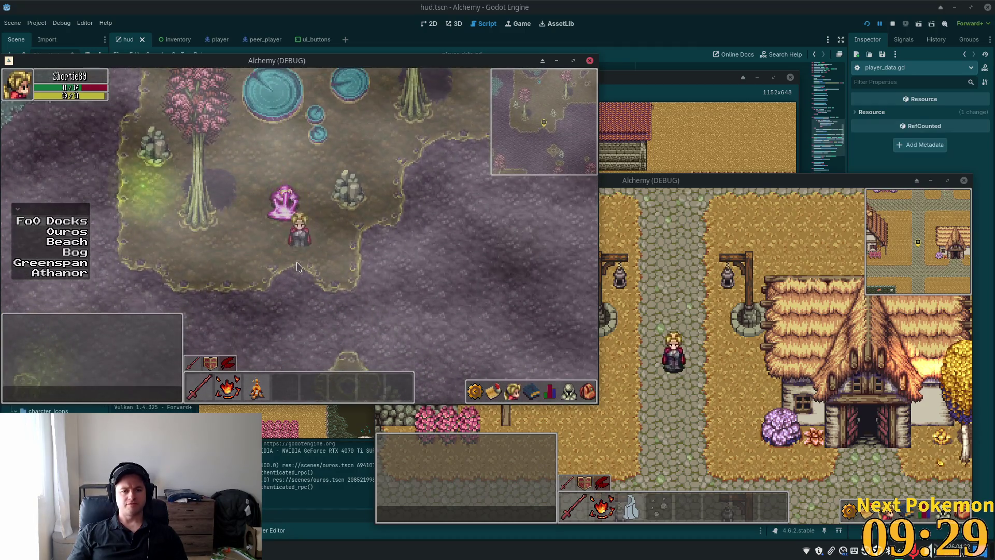
key(d)
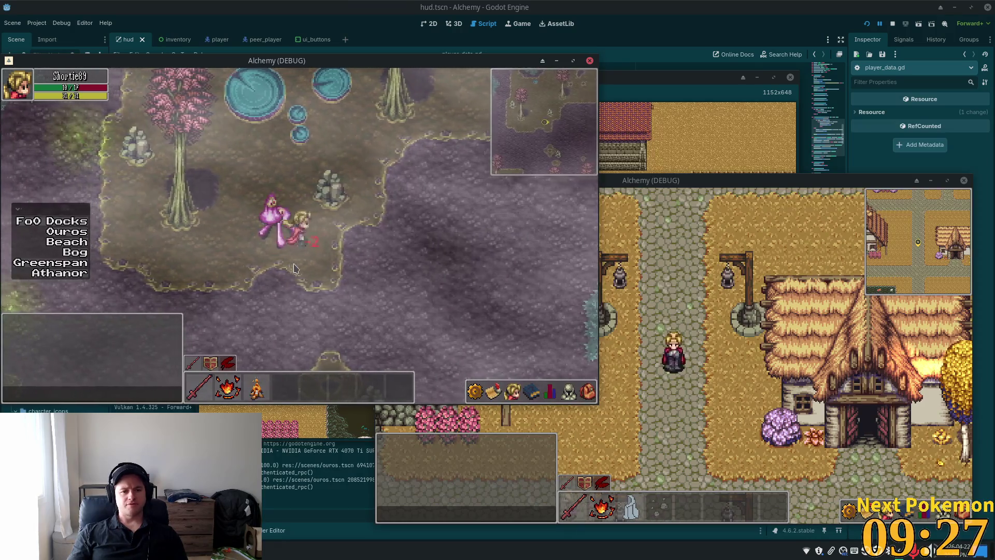
key(a)
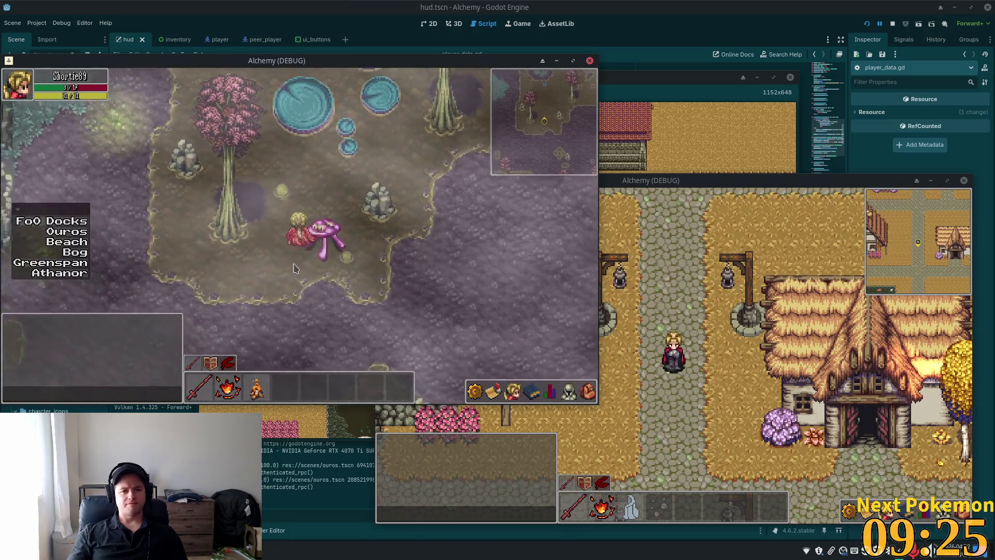
key(d)
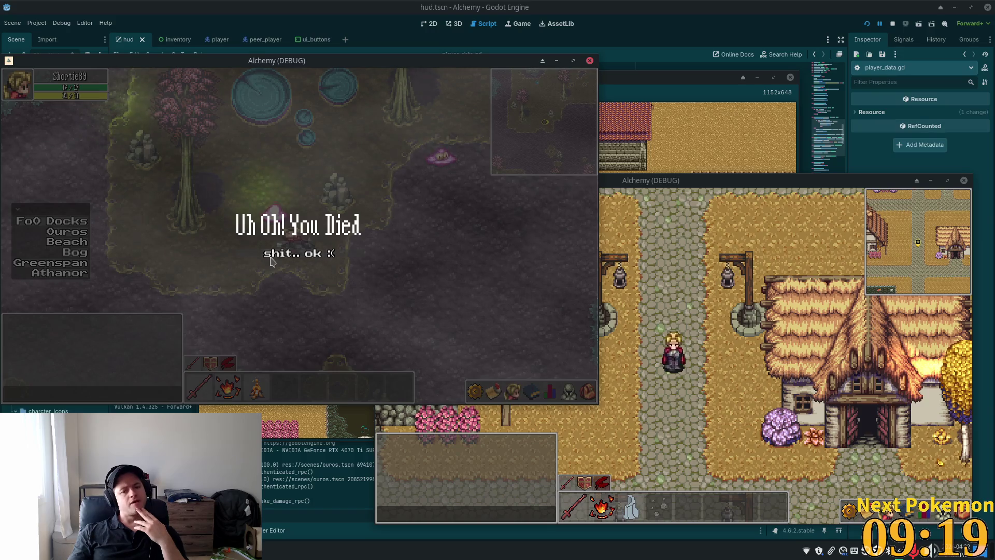
click(270, 257)
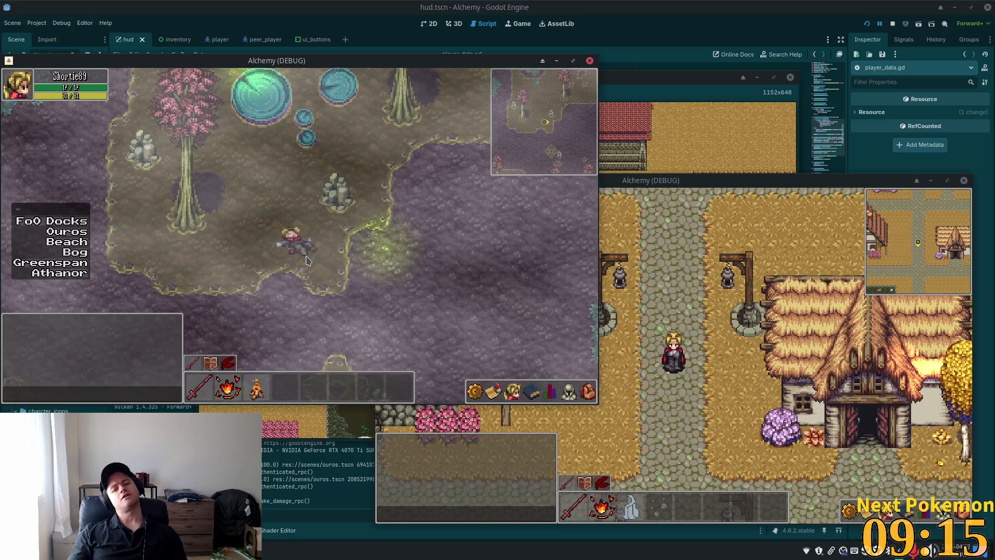
Stop the game, relaunch it, and warp the character to the Bog again.
key(F8)
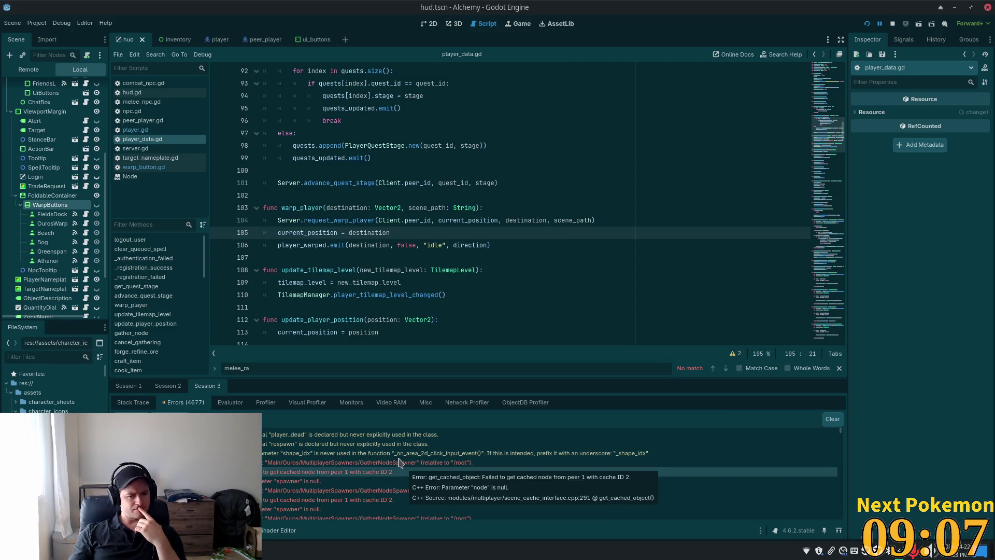
drag(840, 431, 843, 528)
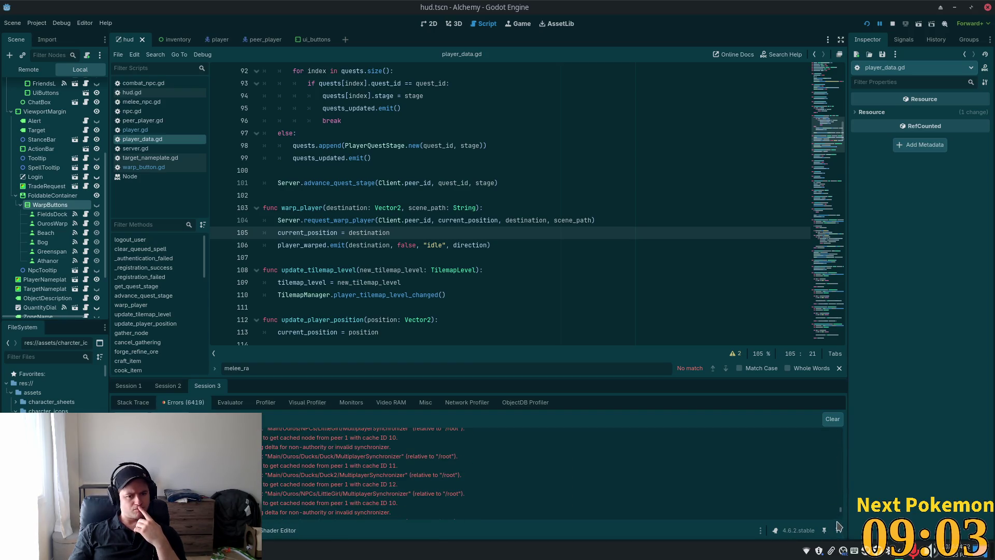
click(867, 24)
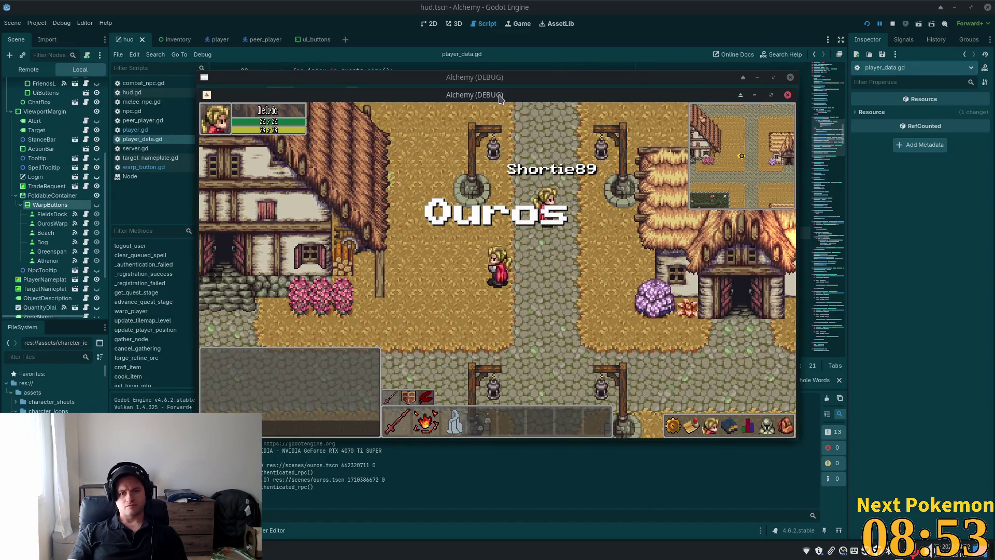
key(w)
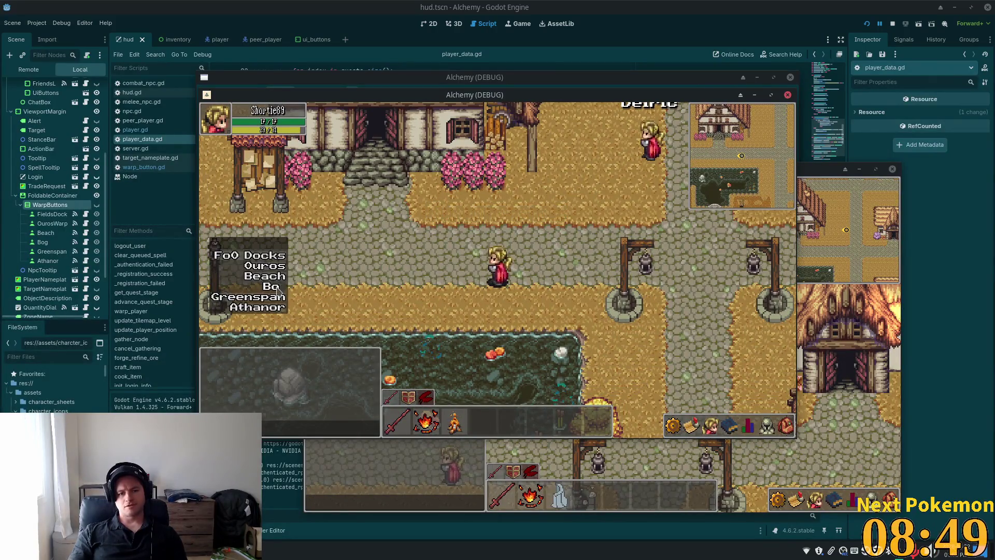
click(273, 286)
Walk through the bog until the character dies, dismiss the death notice, and leave the game.
key(w)
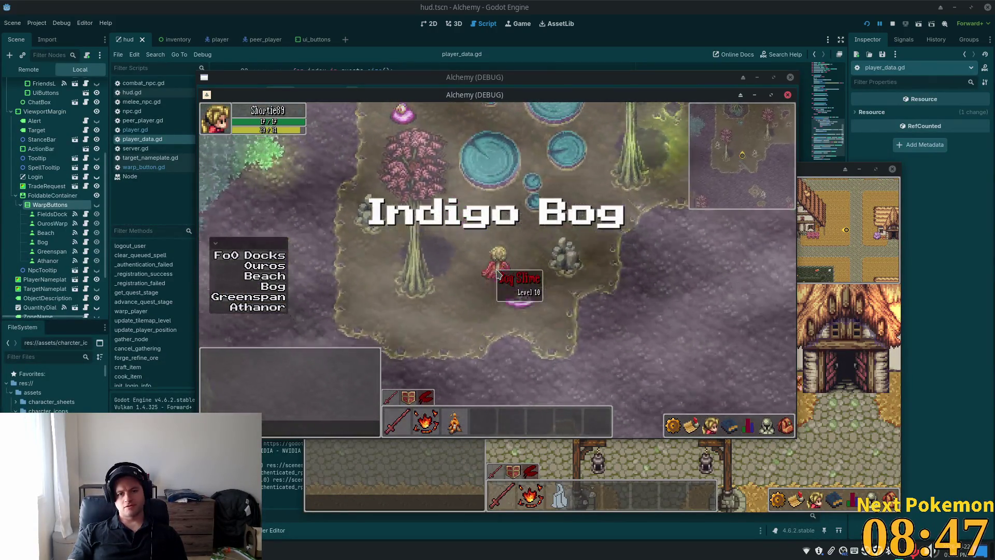
key(w)
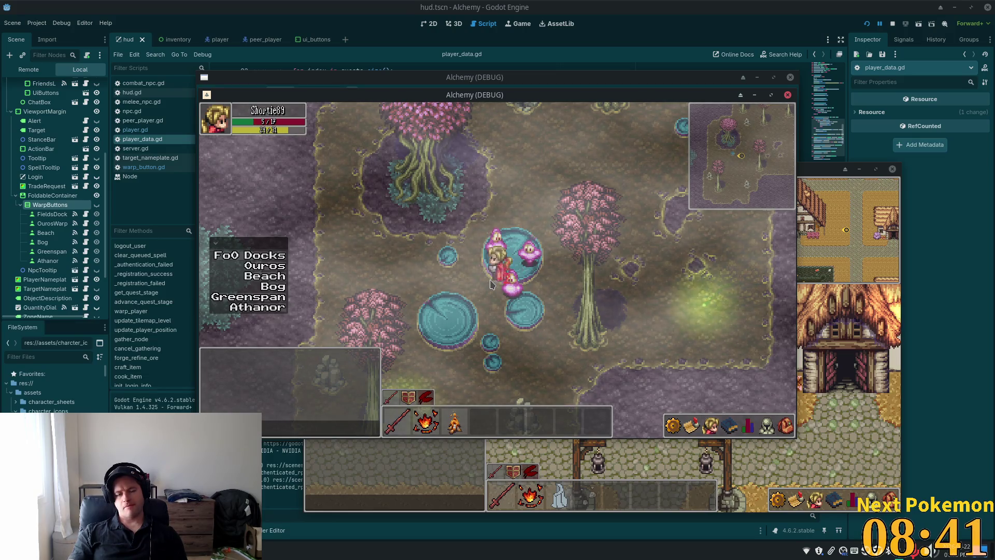
key(s)
key(d)
key(s)
key(d)
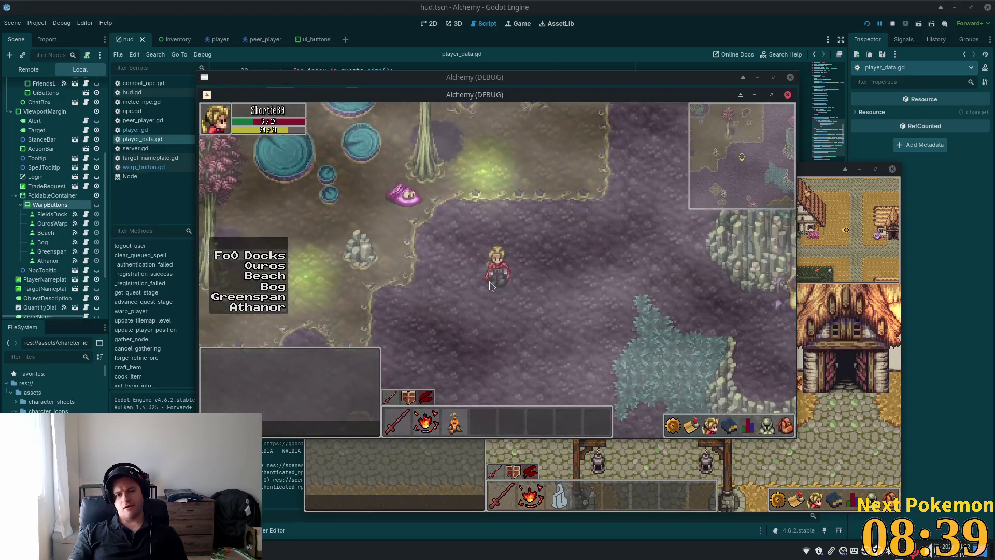
key(s)
key(d)
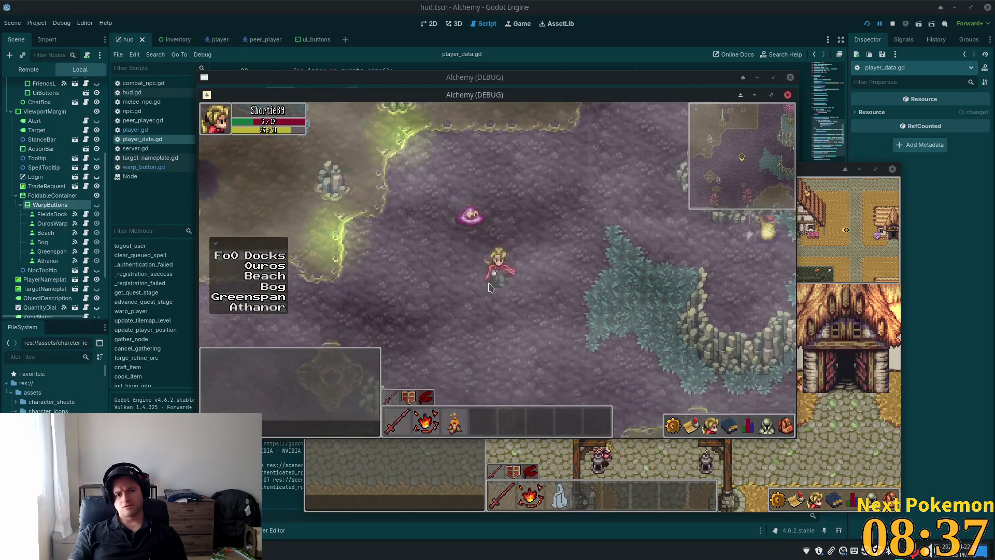
key(s)
key(d)
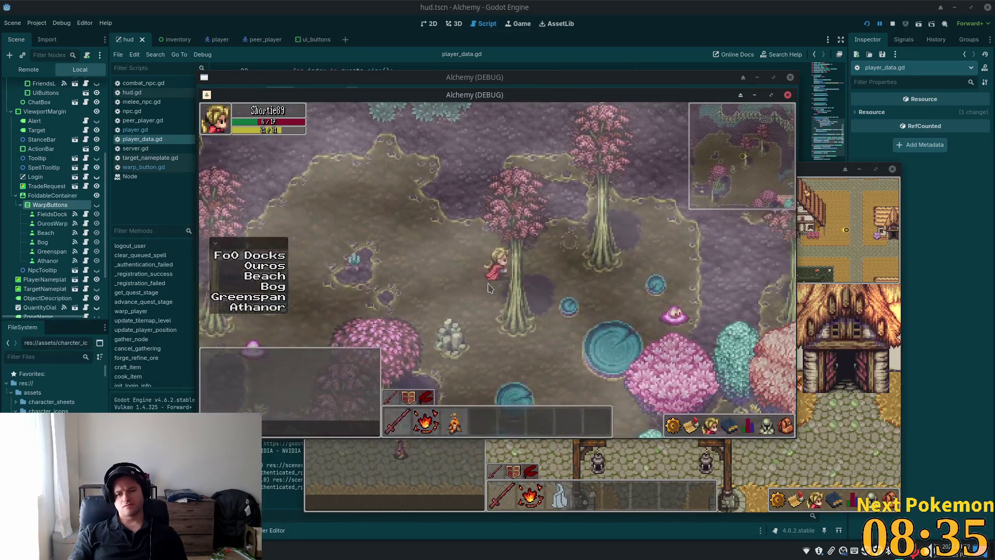
key(s)
key(d)
key(w)
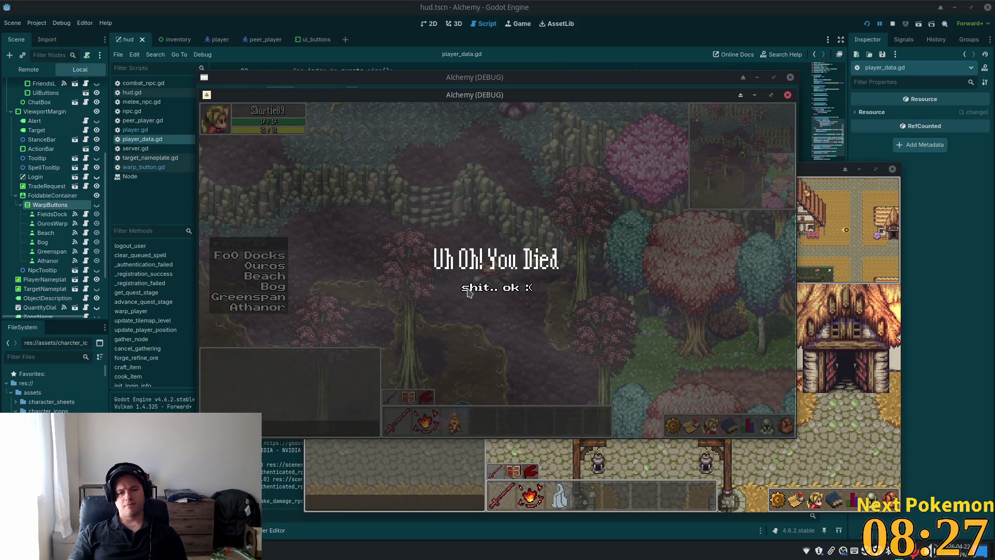
click(508, 295)
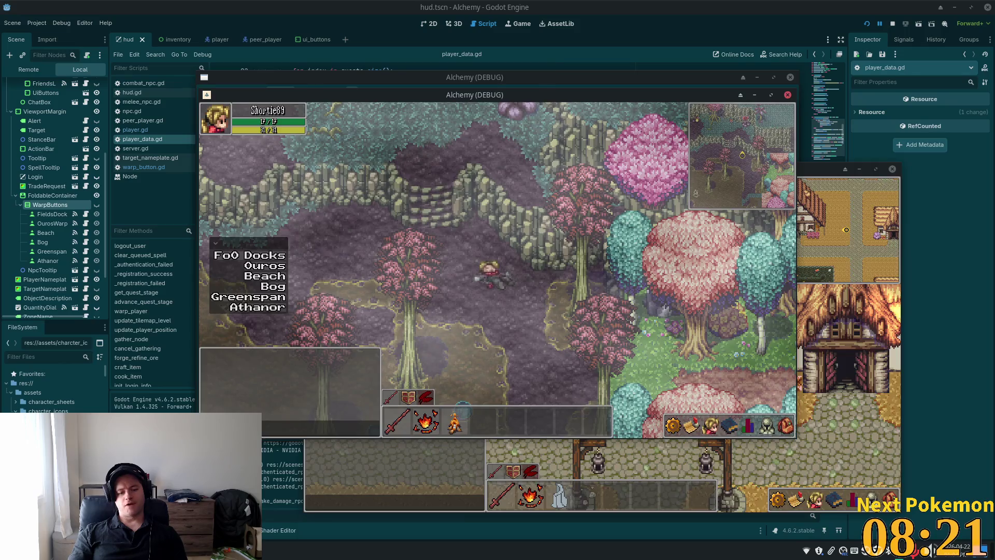
key(alt+Tab)
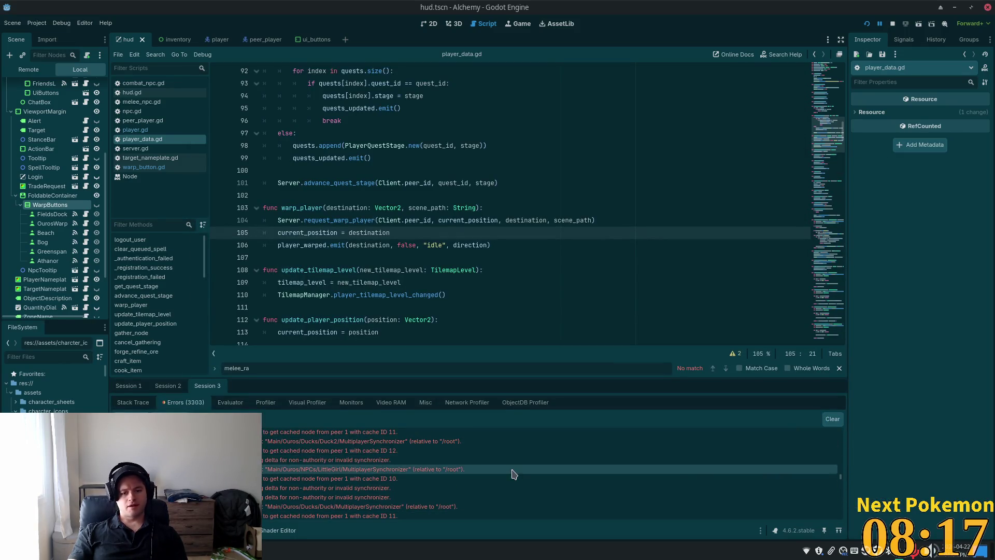
Inspect warp_player and its player_warped signal in player_data.gd, then move to Cursor.
scroll(841, 471, up, 15)
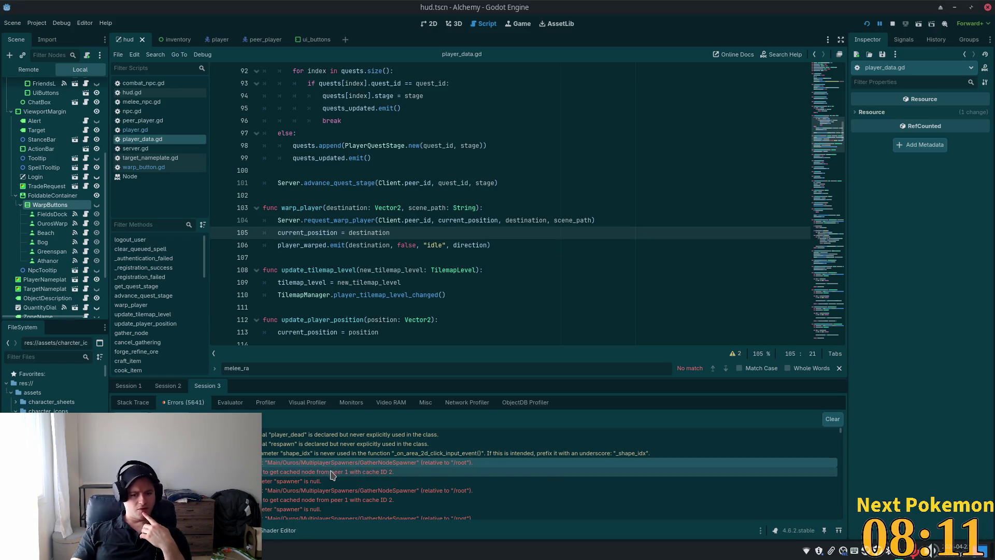
mouse_move(332, 475)
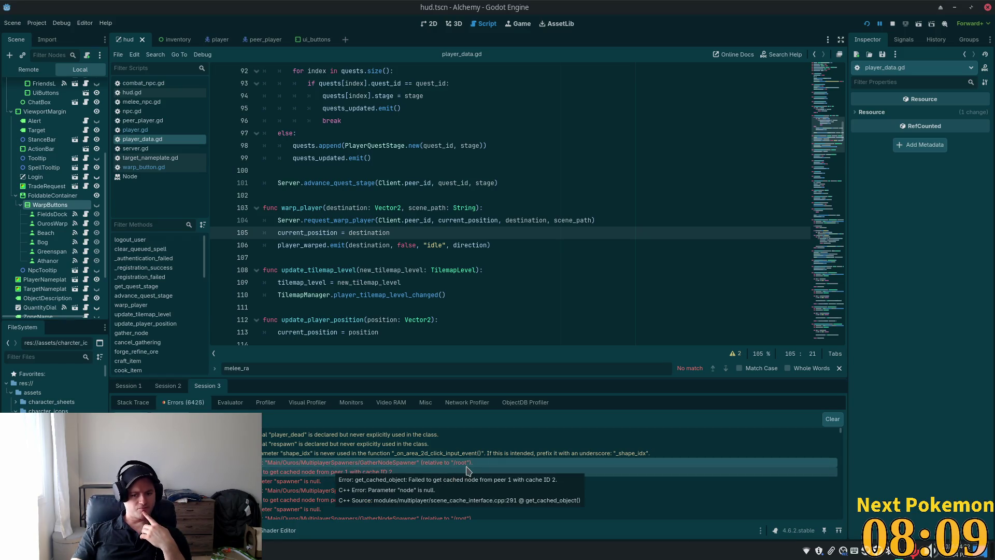
mouse_move(456, 488)
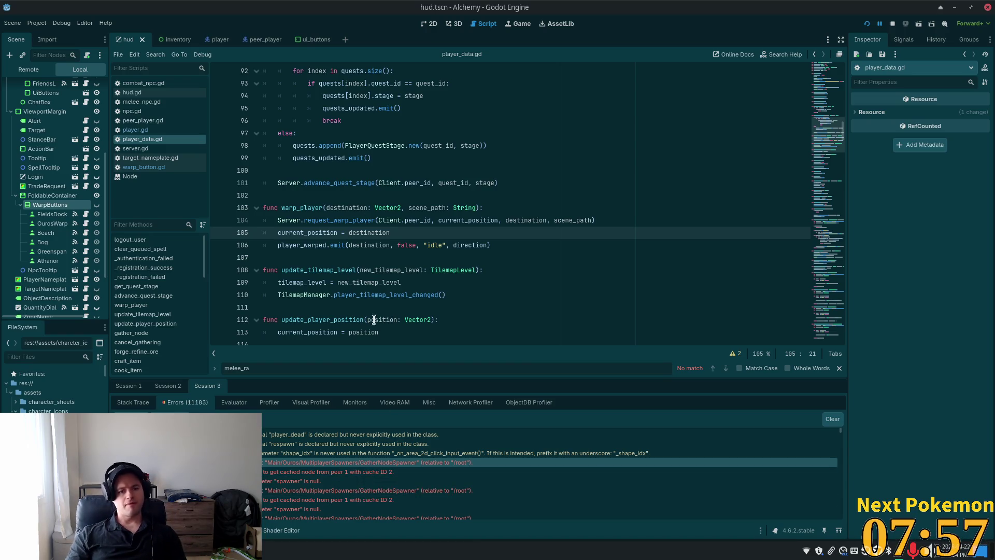
double_click(300, 208)
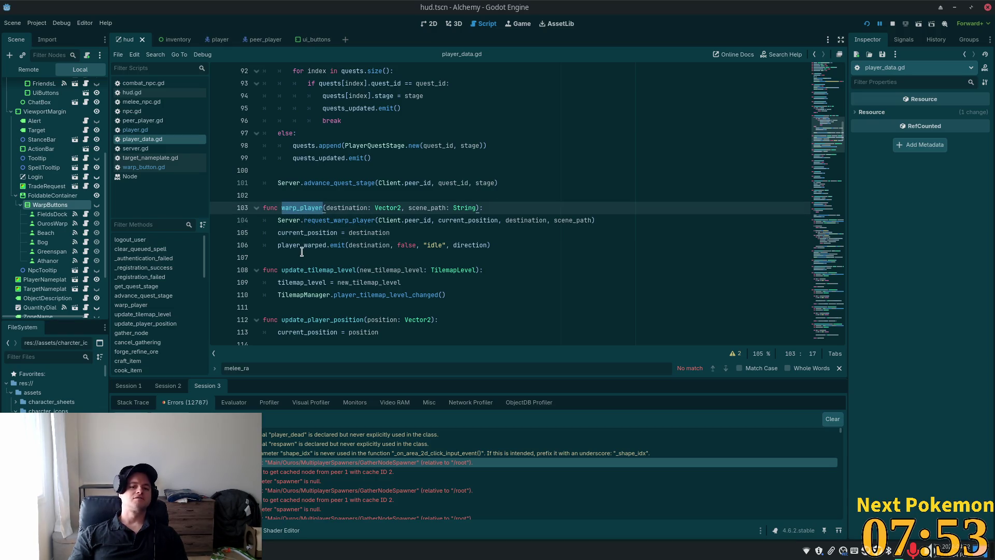
double_click(326, 245)
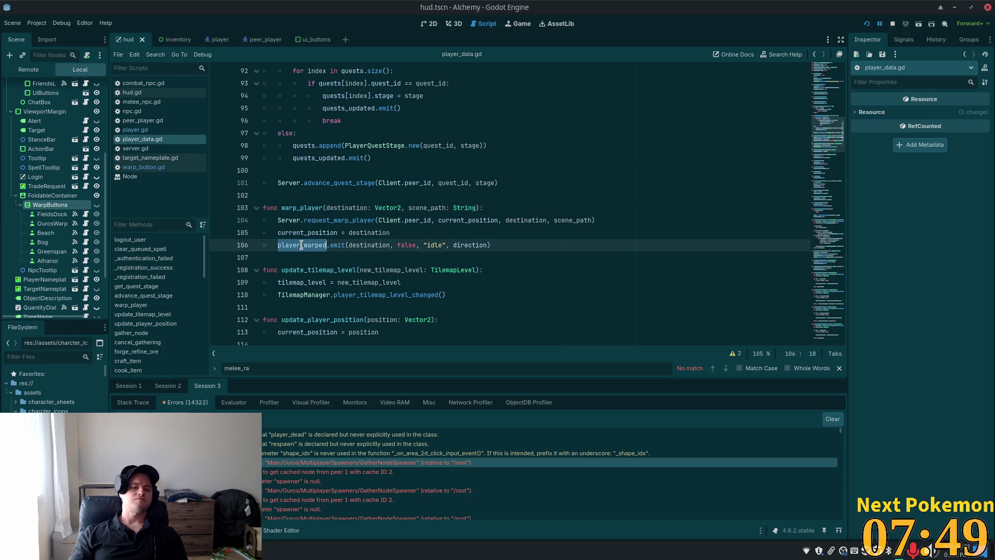
key(alt+Tab)
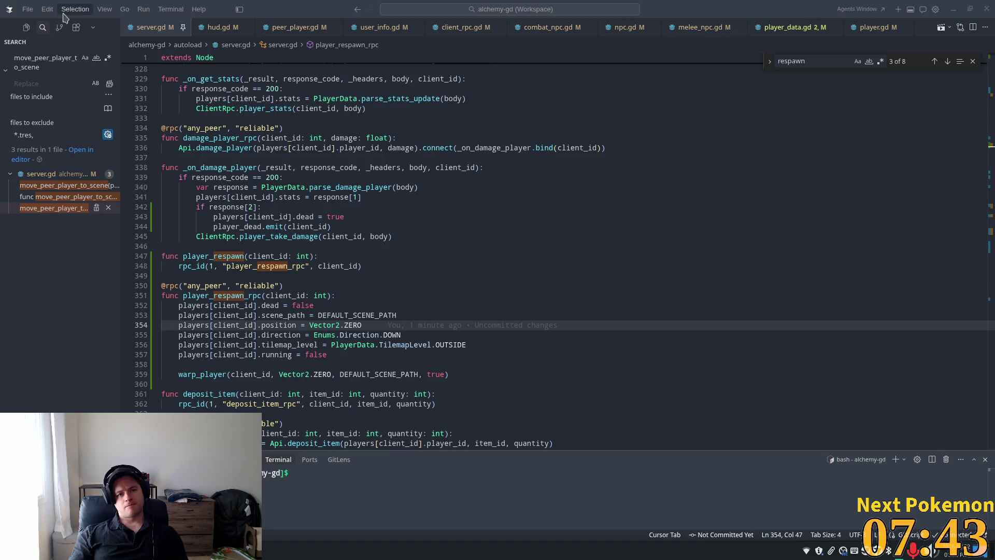
Search the workspace for 'player_warped.con' and open the player.gd connection line.
click(36, 53)
key(ctrl+a)
text(player_warped)
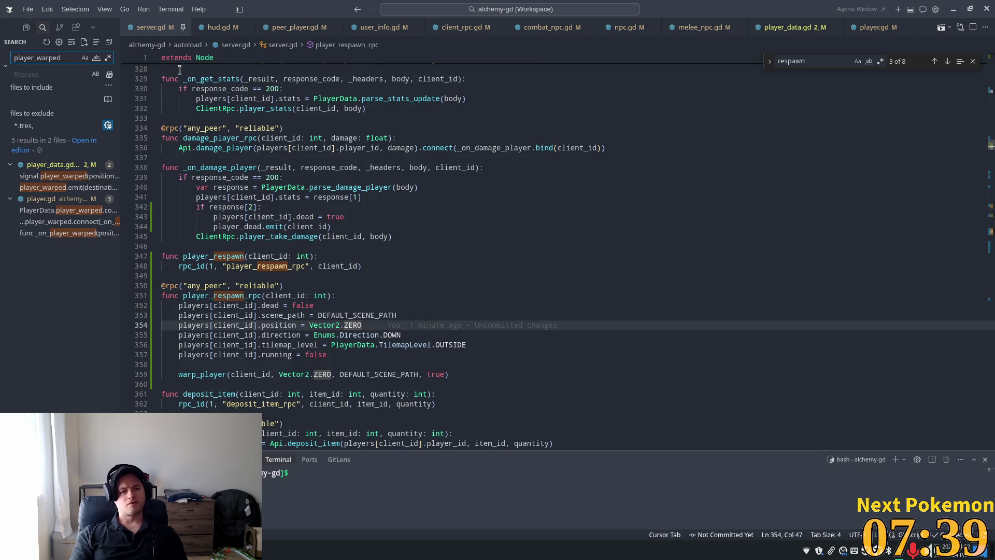
text(.con)
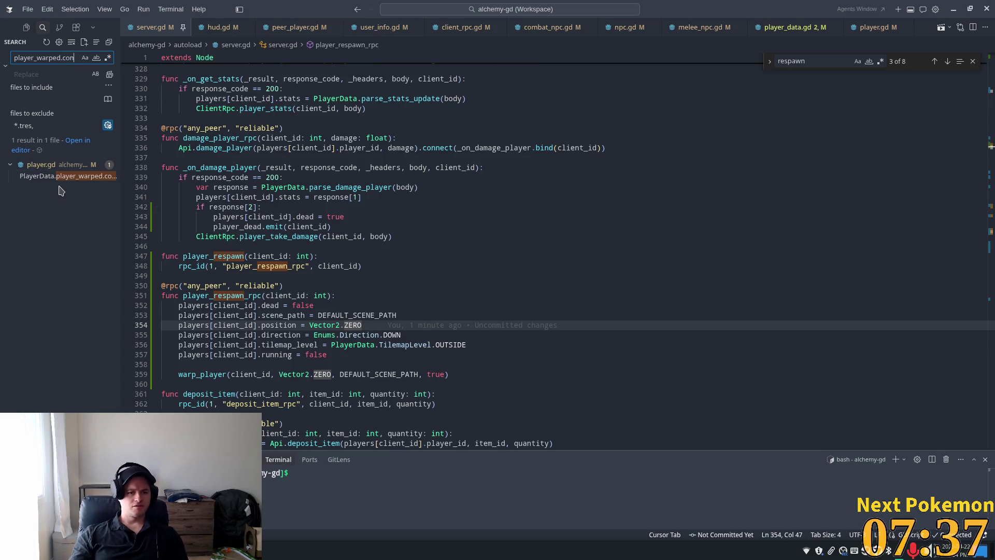
click(54, 177)
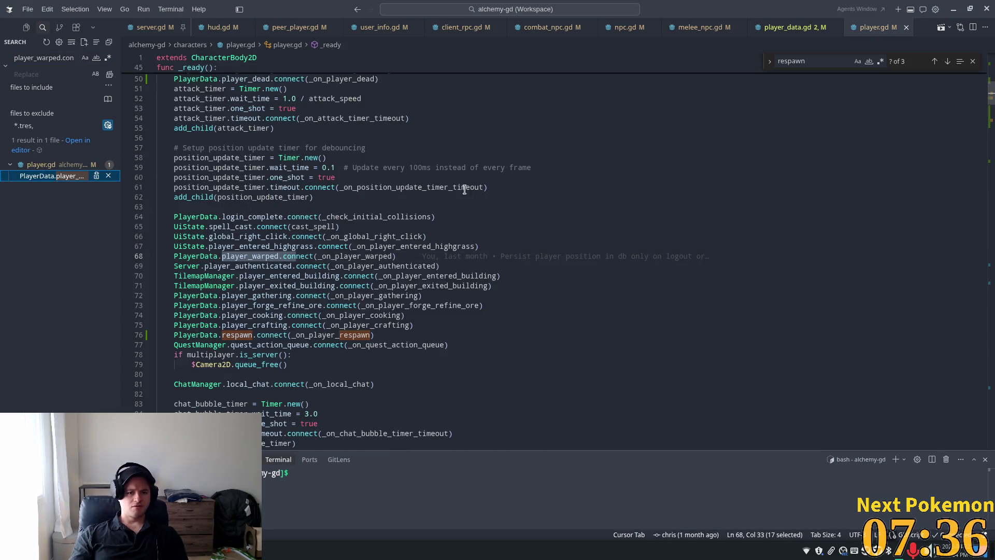
Jump to the _on_player_warped handler, inspect its early return, then return to server.gd.
ctrl+click(362, 256)
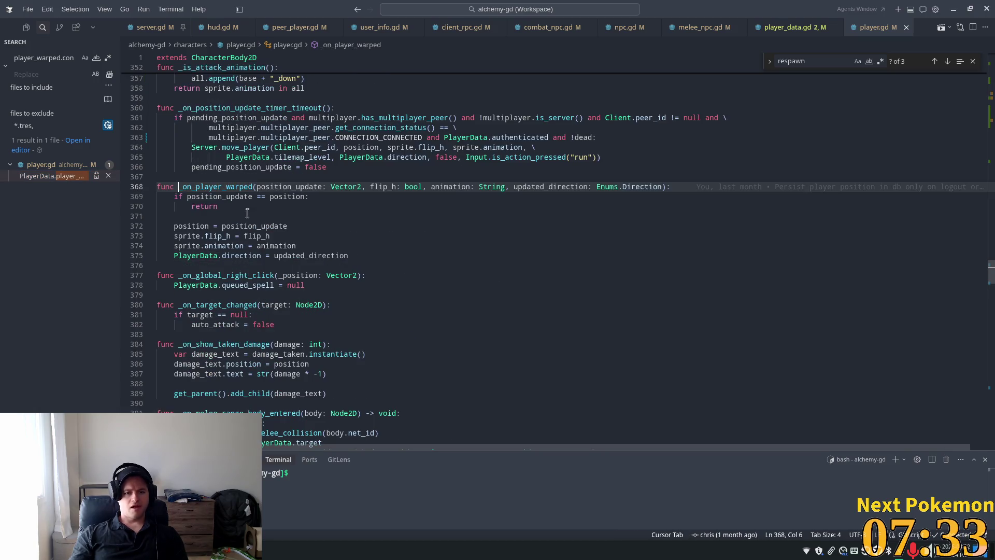
mouse_move(247, 220)
double_click(195, 205)
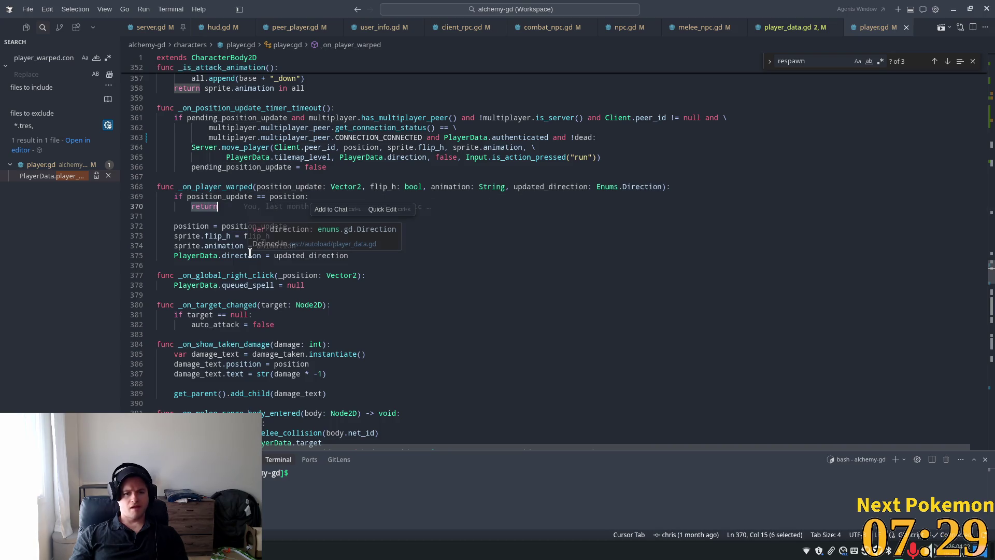
mouse_move(205, 226)
mouse_move(229, 246)
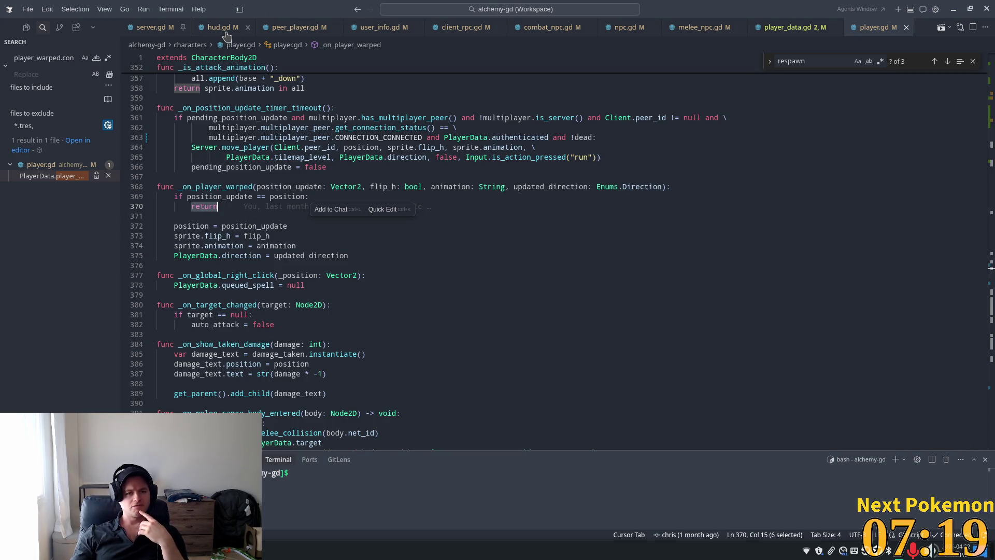
click(154, 27)
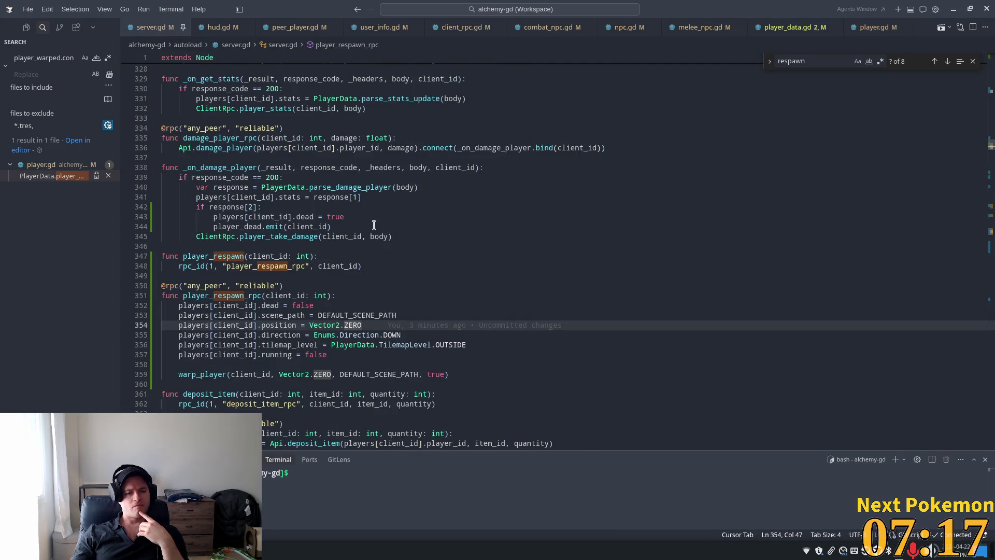
Jump from player_respawn_rpc to the warp_player definition and search server.gd for warp_player.
click(253, 265)
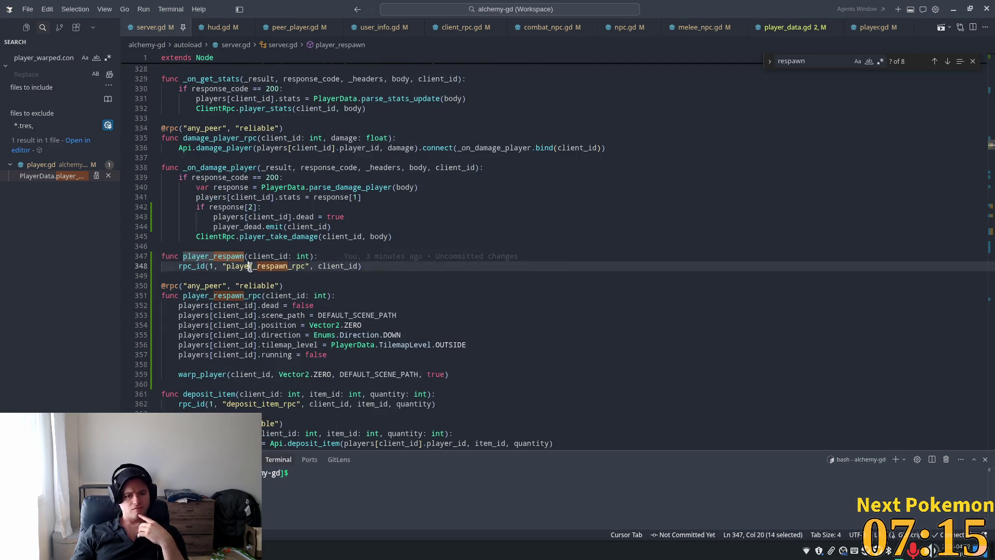
mouse_move(205, 370)
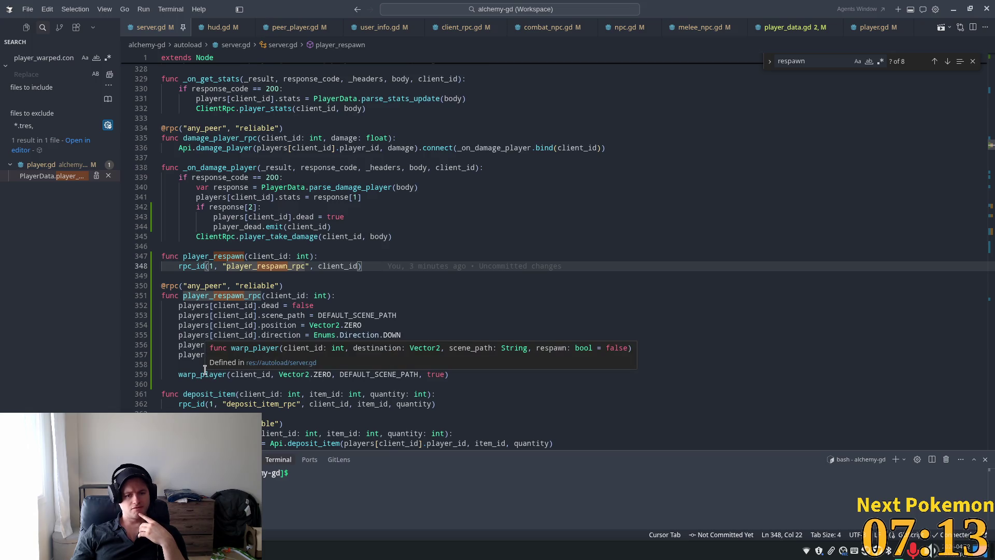
ctrl+click(204, 373)
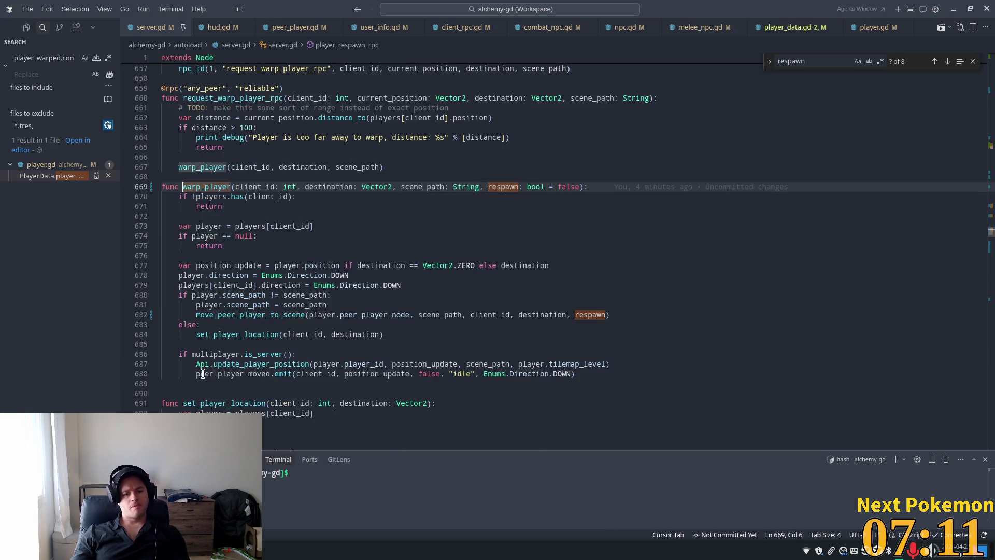
scroll(231, 264, up, 2)
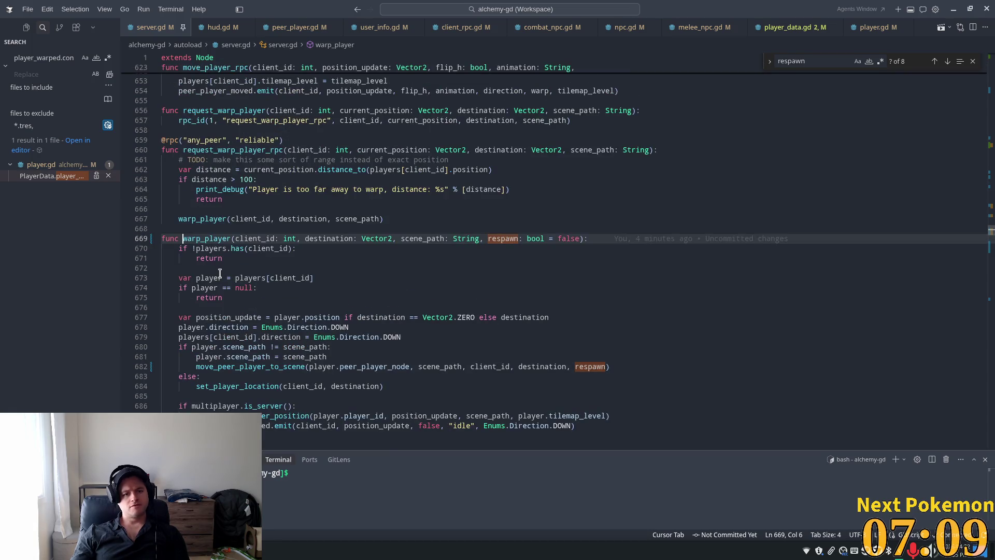
double_click(206, 239)
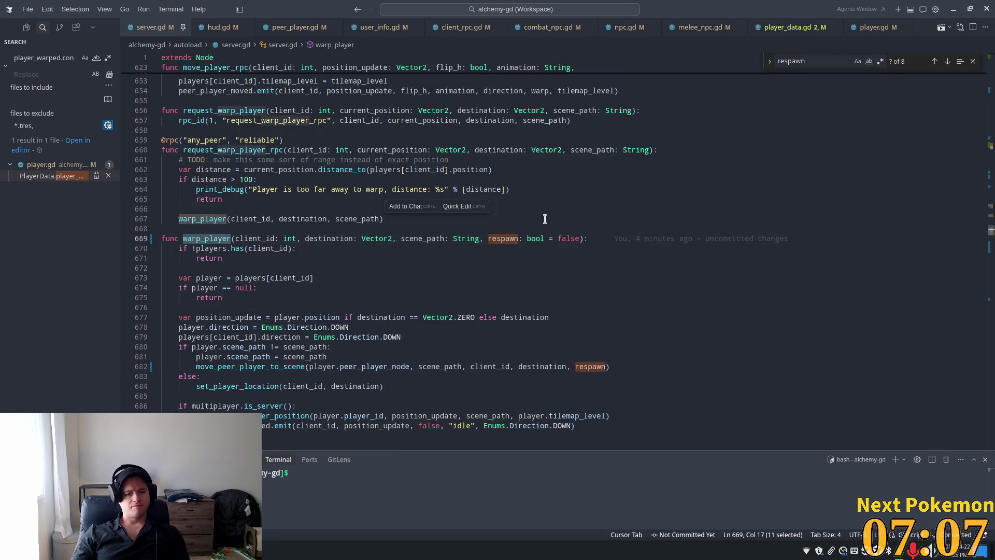
key(ctrl+f)
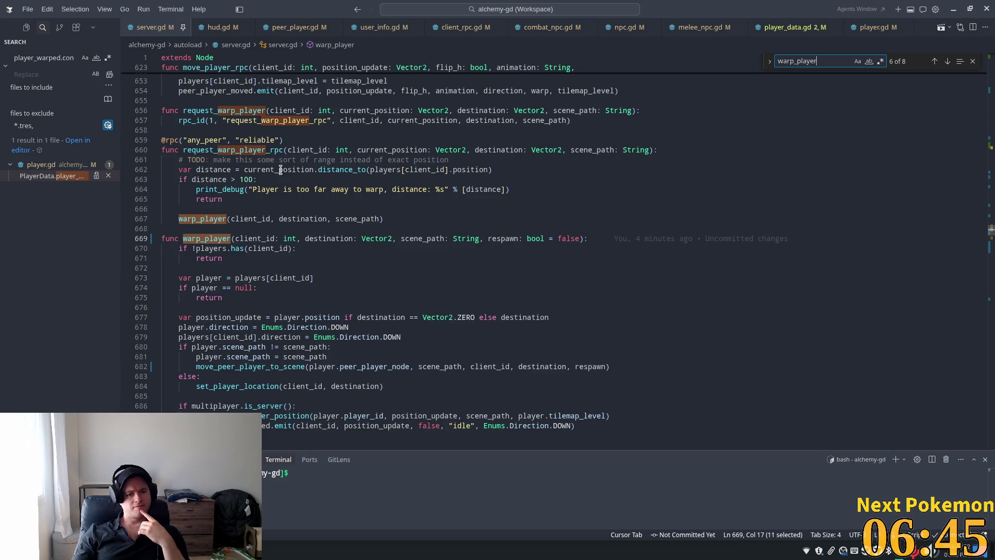
Highlight request_warp_player_rpc and the line 667 call, then step to the next warp_player match.
double_click(251, 150)
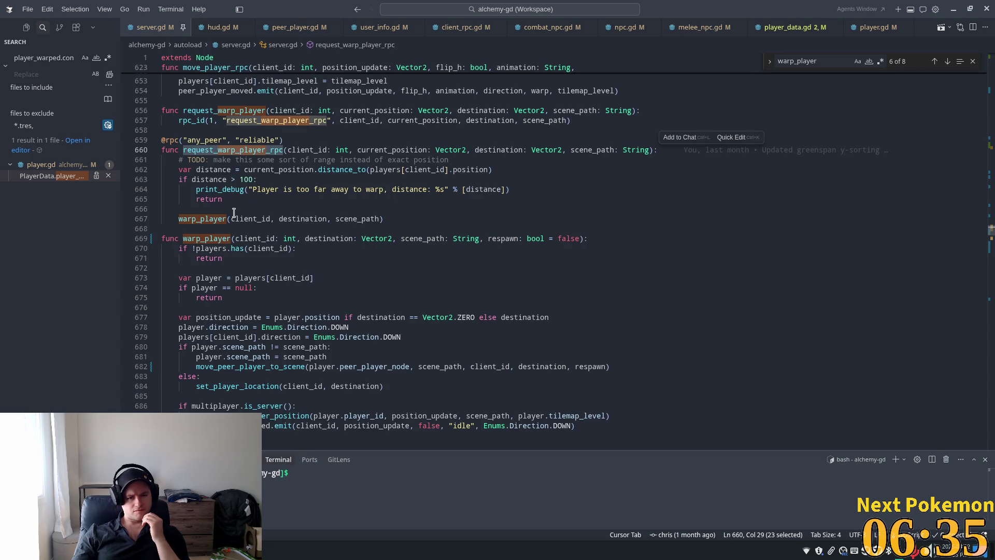
double_click(216, 218)
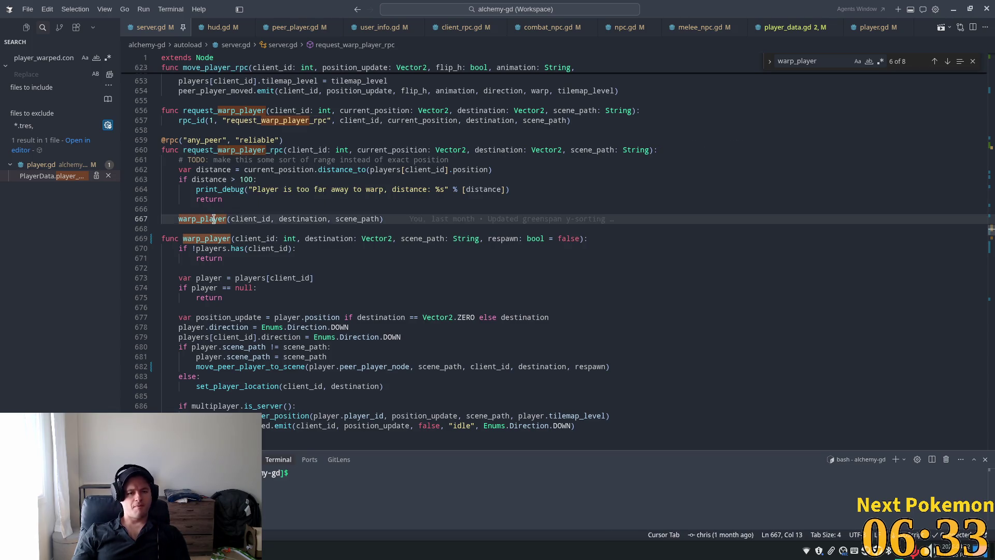
key(ctrl+f)
key(Return)
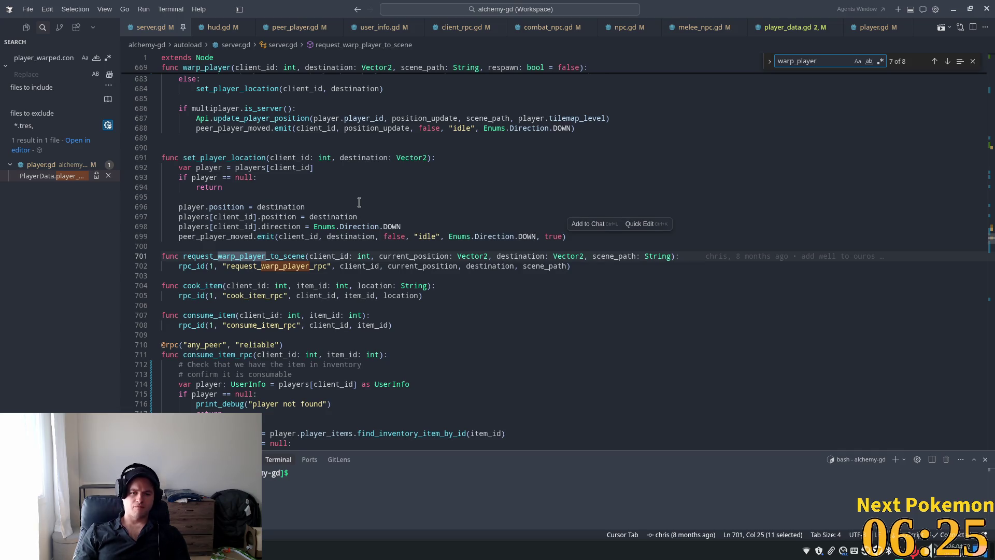
Highlight DEFAULT_SCENE_PATH in the respawn RPC and select the warp_player call on line 359.
key(Return)
key(Return)
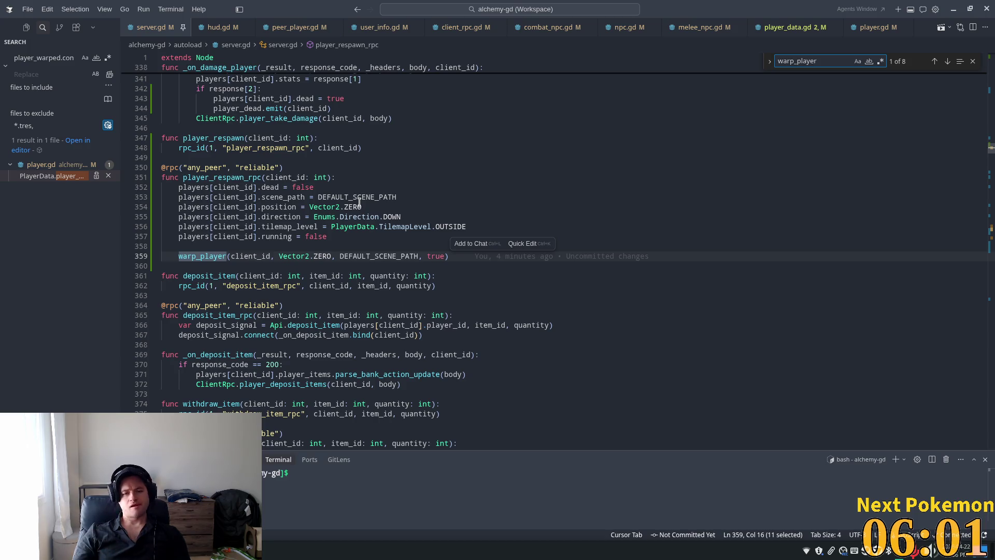
double_click(400, 256)
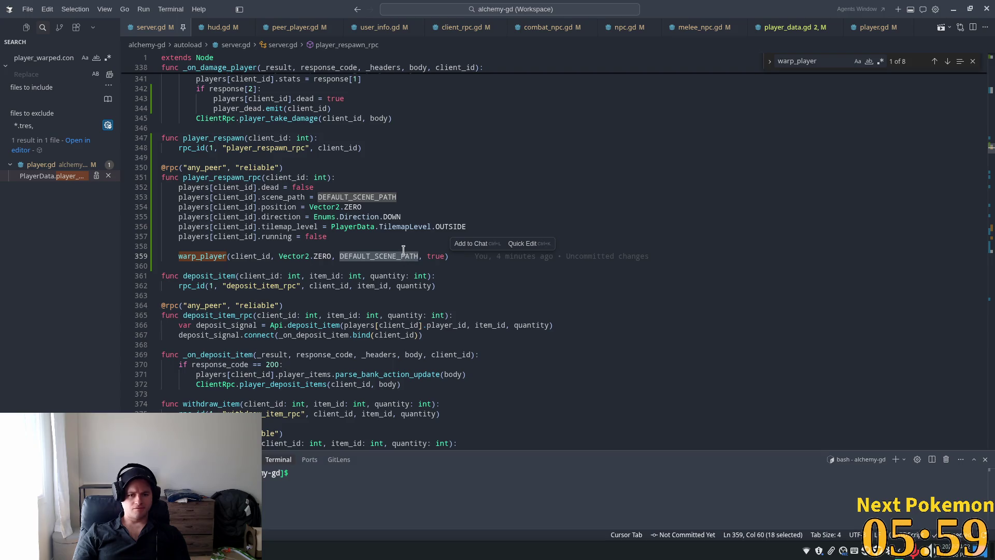
scroll(354, 226, up, 5)
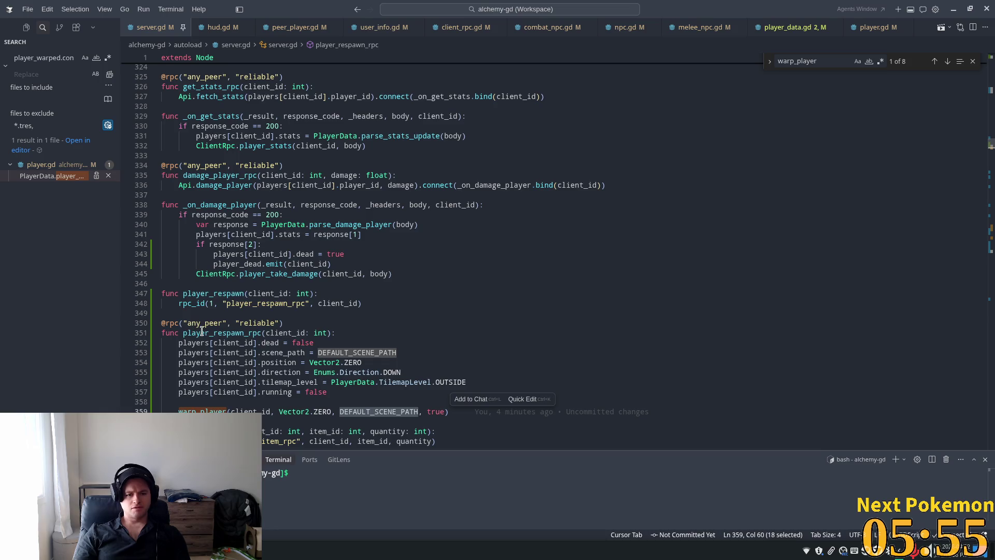
double_click(207, 411)
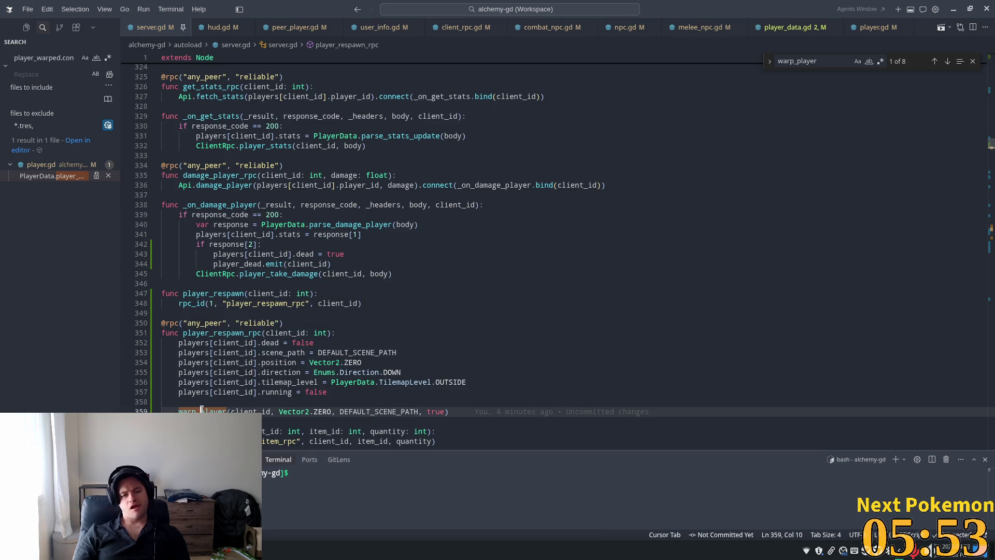
Cycle the warp_player Find matches through lines 667, 701, 657 and 660.
key(ctrl+f)
key(Return)
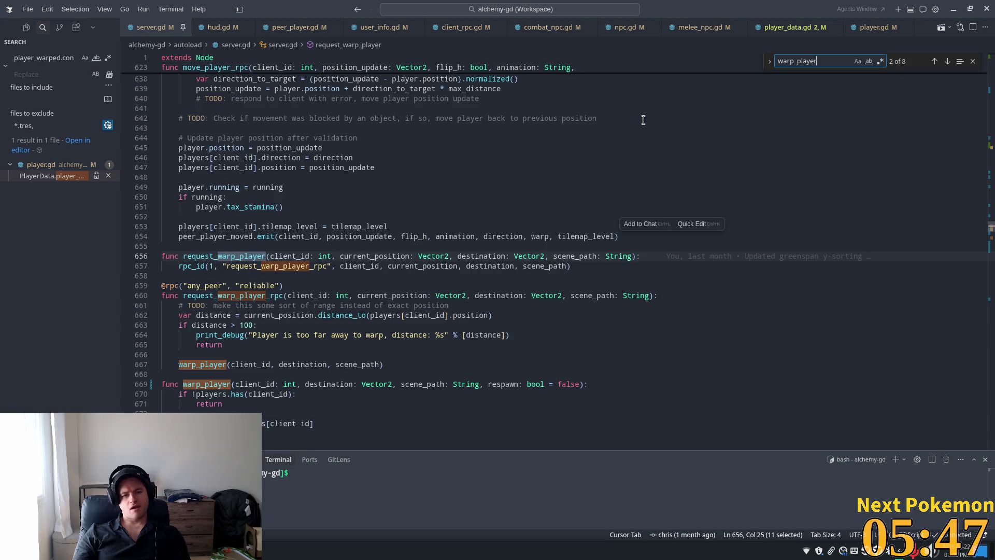
key(Return)
key(Return)
key(Return)
key(Return)
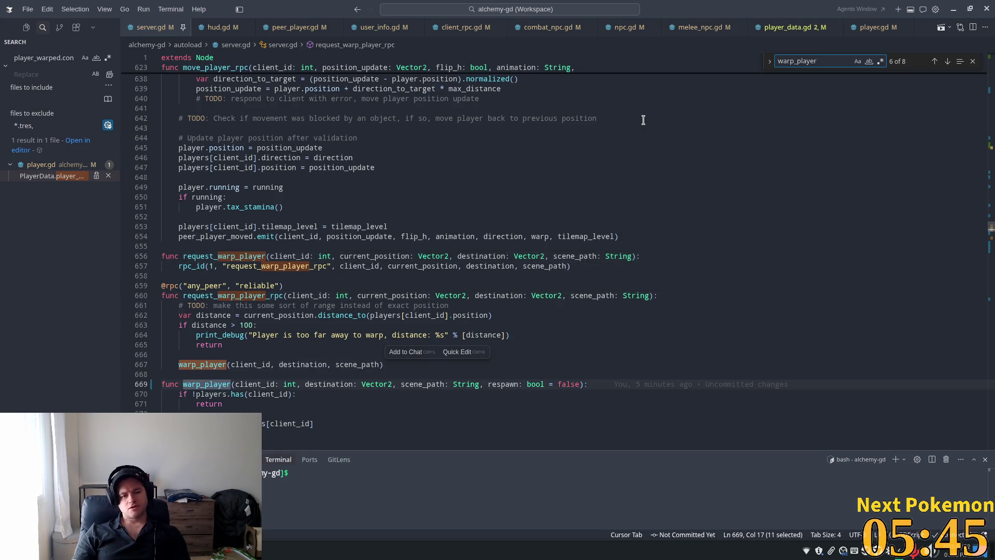
scroll(315, 89, down, 4)
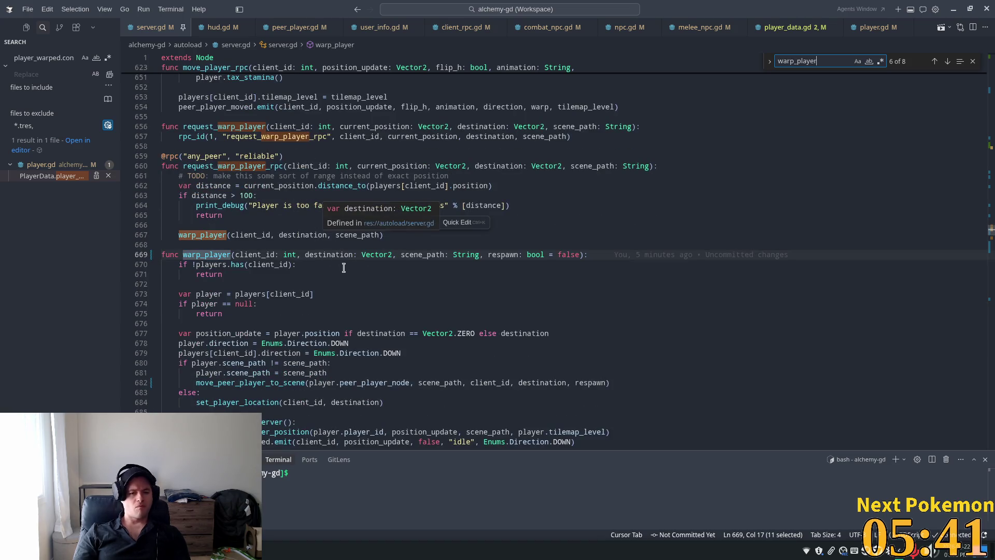
key(Return)
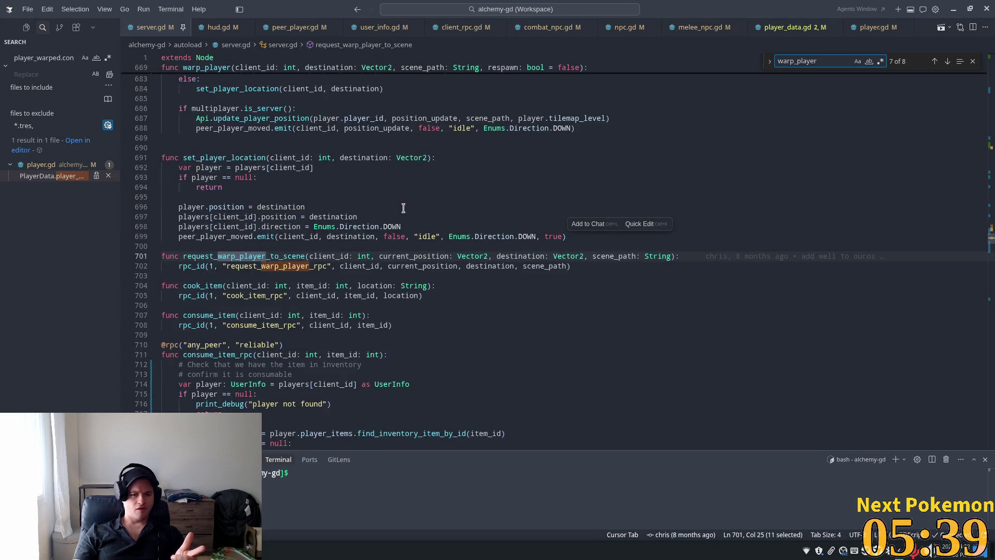
key(Return)
key(Return)
key(Return)
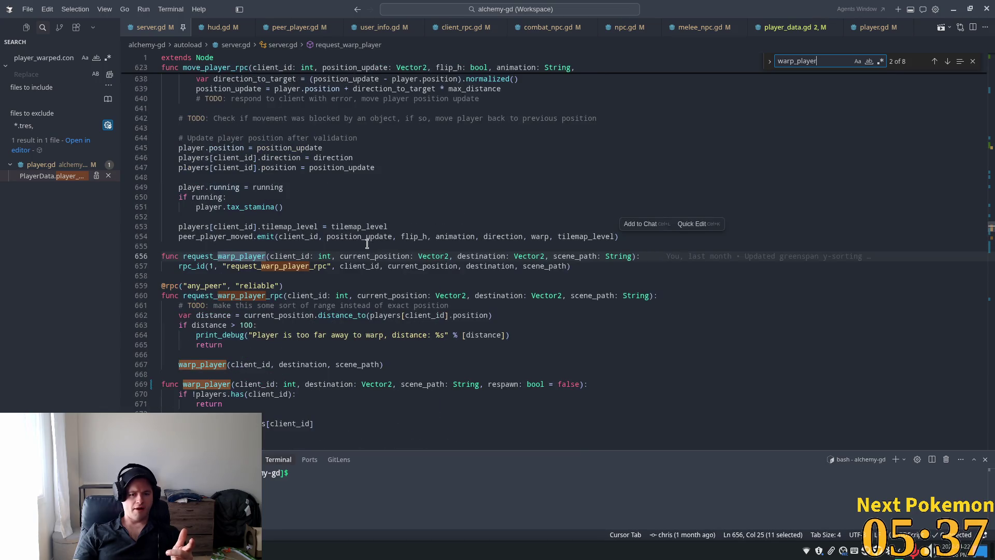
key(Return)
scroll(310, 332, down, 1)
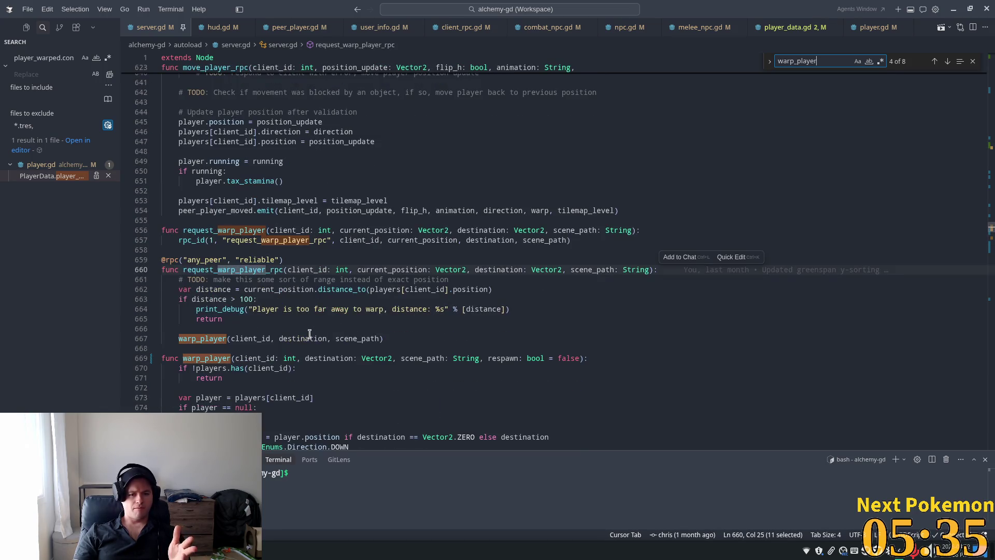
Highlight every use of scene_path, scroll through server.gd, and search the file for 'respawn'.
double_click(346, 338)
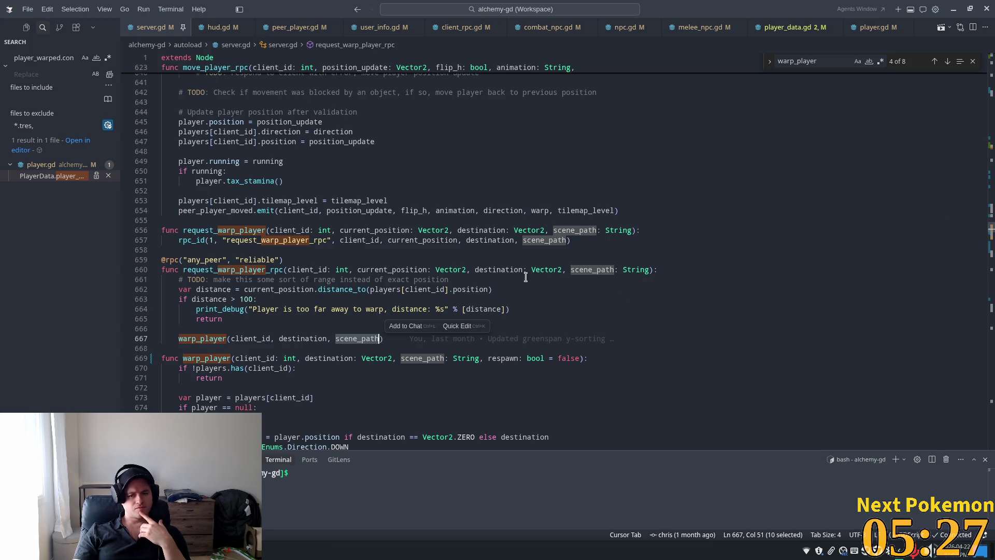
scroll(524, 279, down, 5)
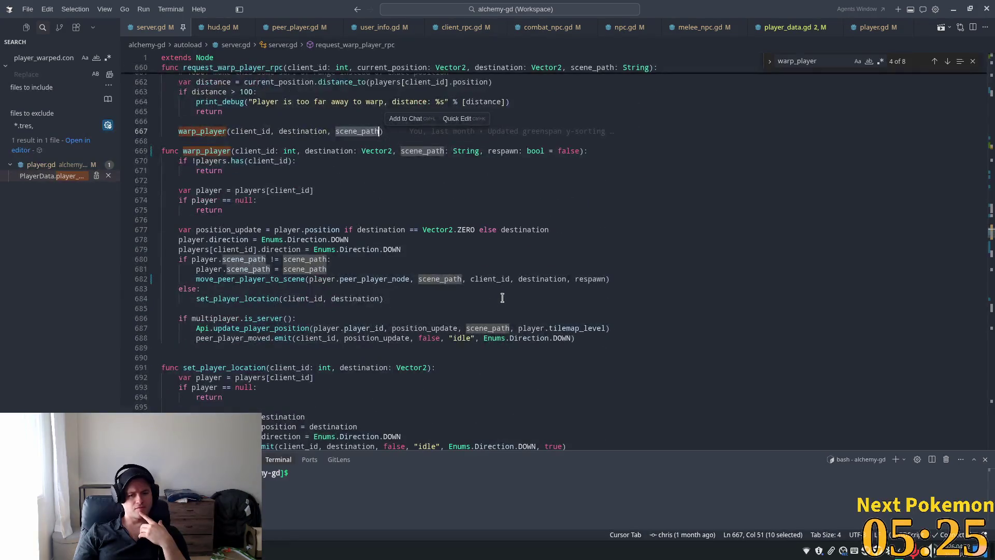
drag(991, 235, 991, 21)
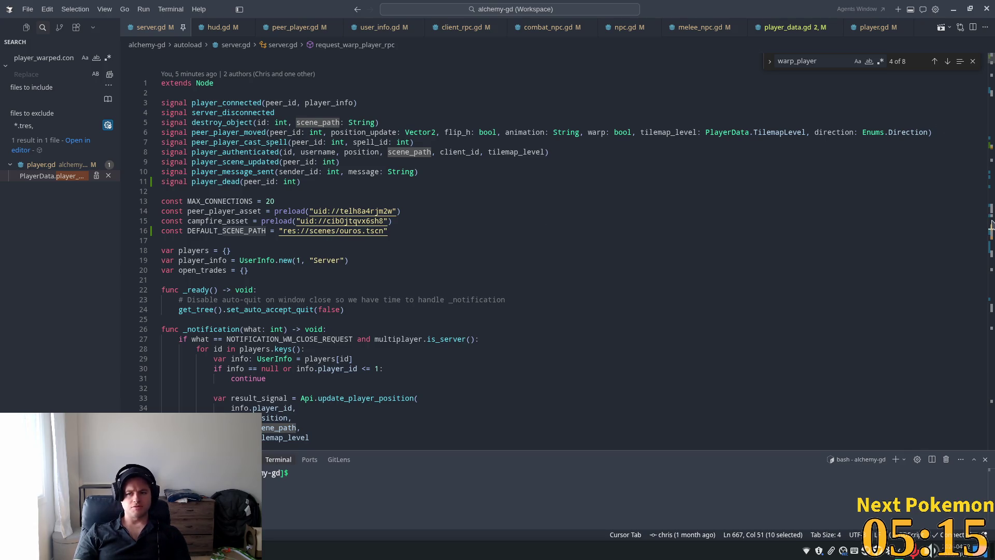
drag(991, 241, 992, 336)
key(ctrl+f)
text(respawn)
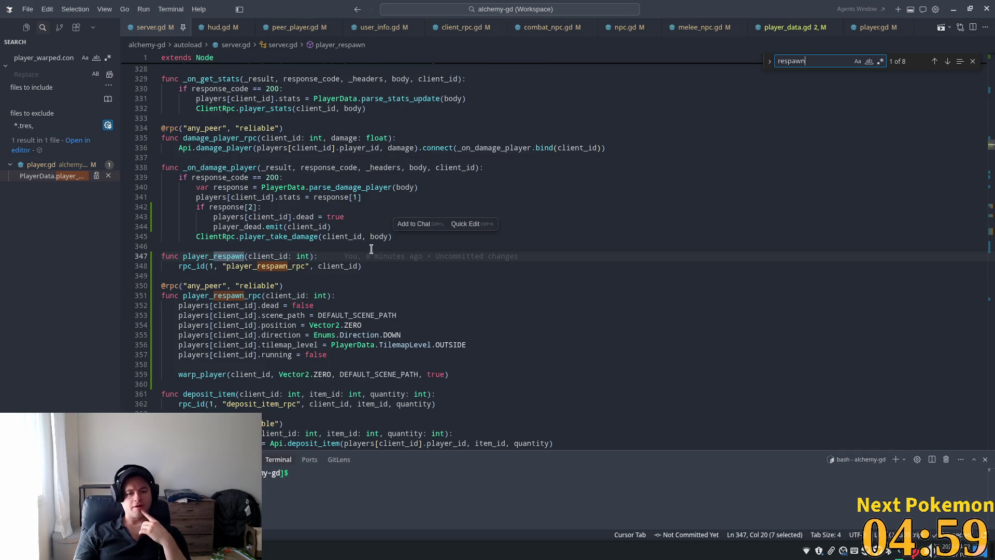
Highlight player_respawn and player_respawn_rpc on line 347, then switch to hud.gd.
double_click(207, 258)
click(217, 269)
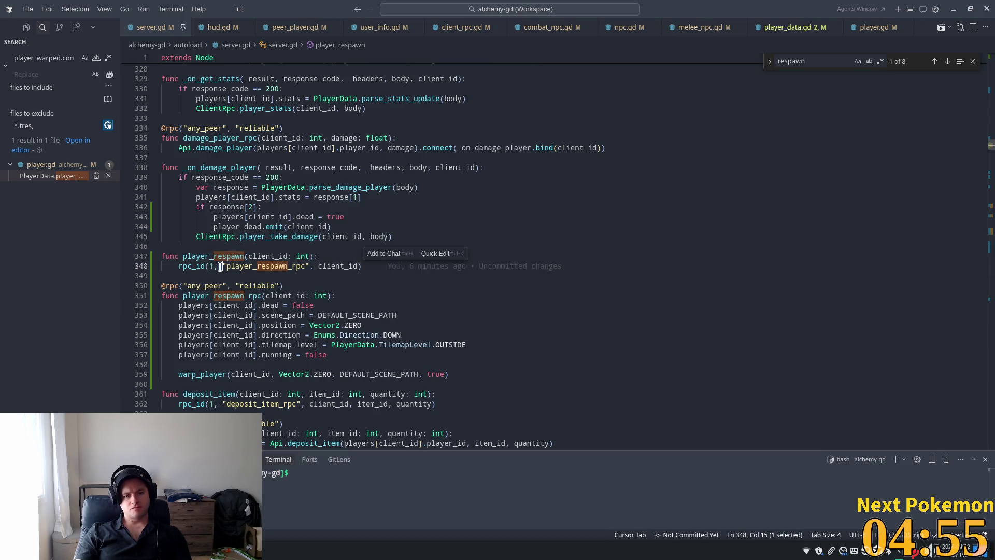
double_click(296, 269)
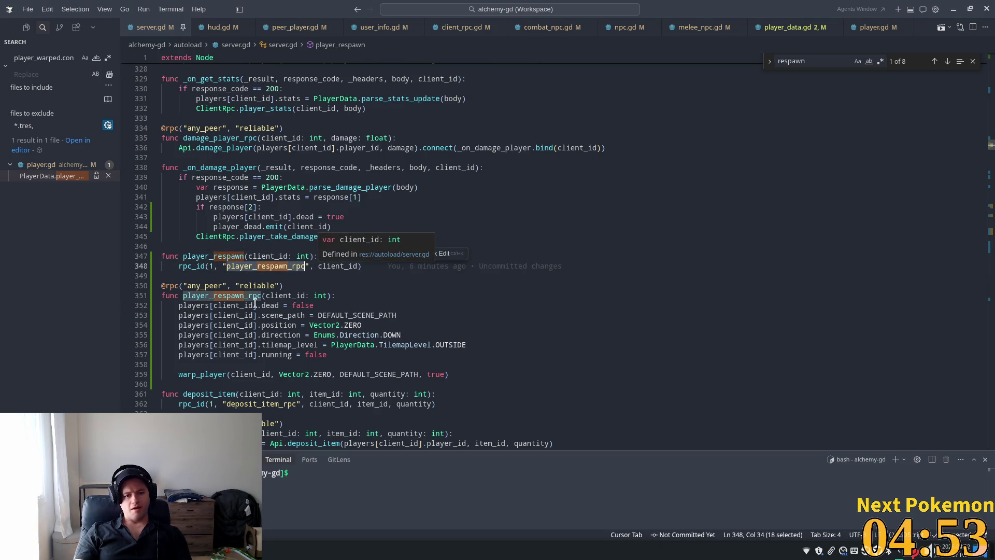
double_click(191, 257)
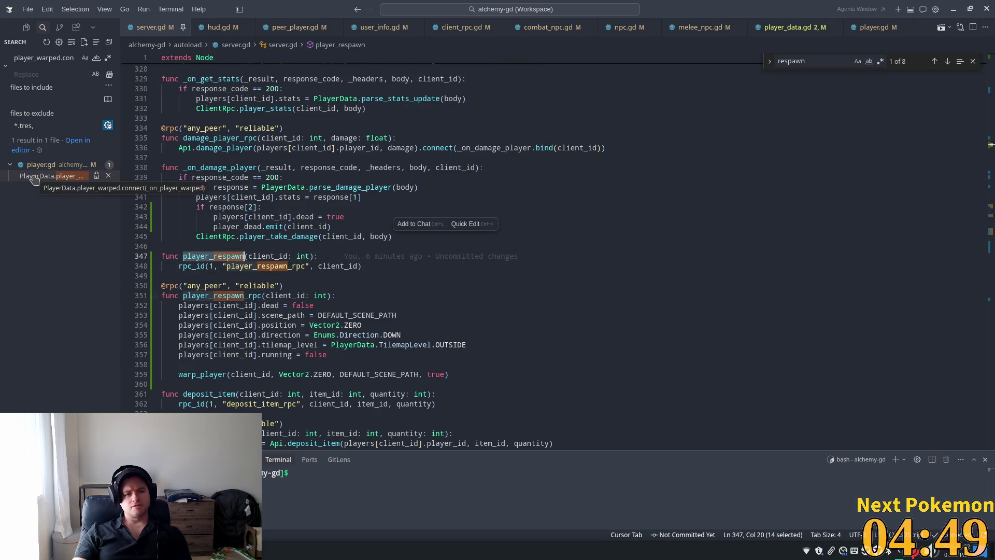
click(219, 27)
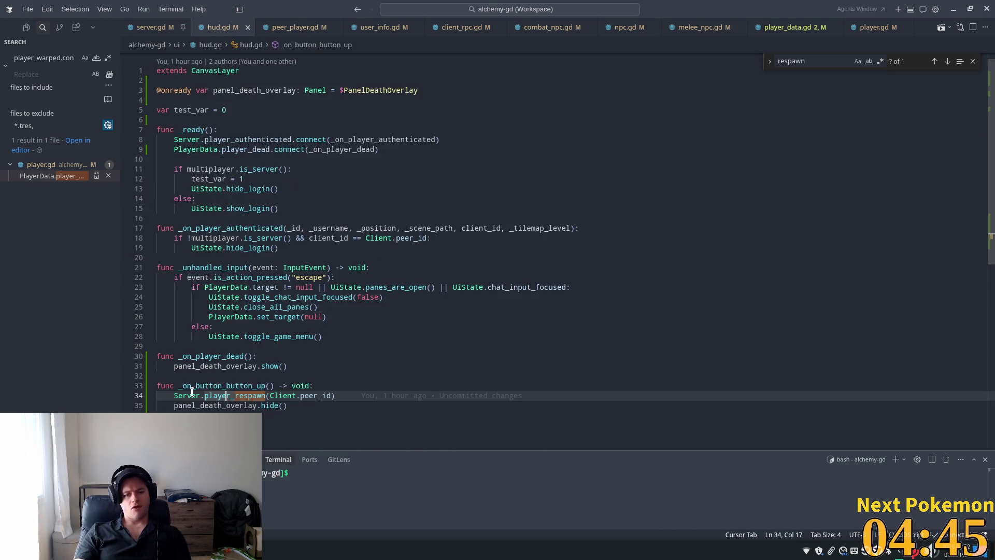
Follow hud.gd's player_respawn call on line 34 to server.gd and highlight player_respawn_rpc.
double_click(213, 395)
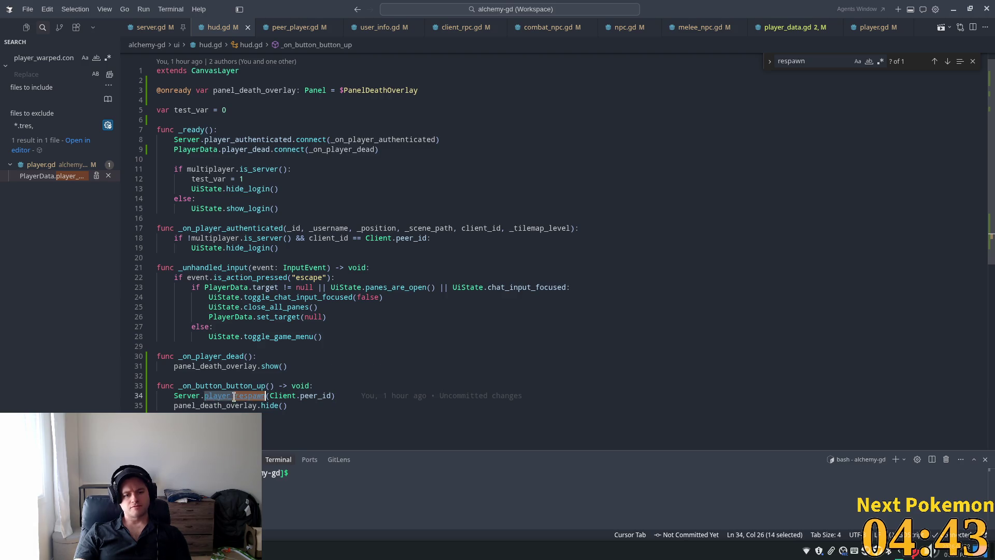
ctrl+click(235, 396)
double_click(272, 258)
double_click(267, 266)
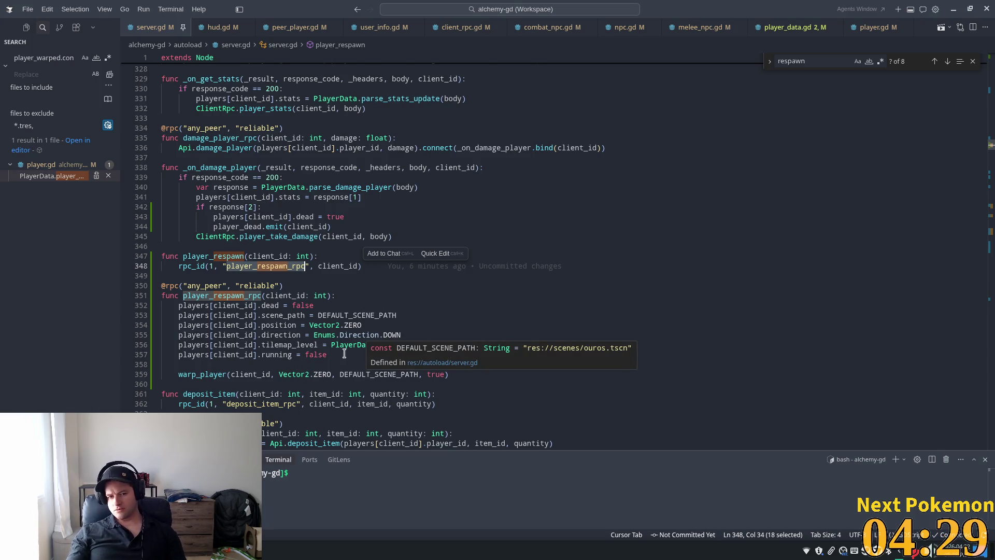
Jump from the line 359 warp_player call to its definition and inspect the position_update line.
drag(313, 315, 318, 315)
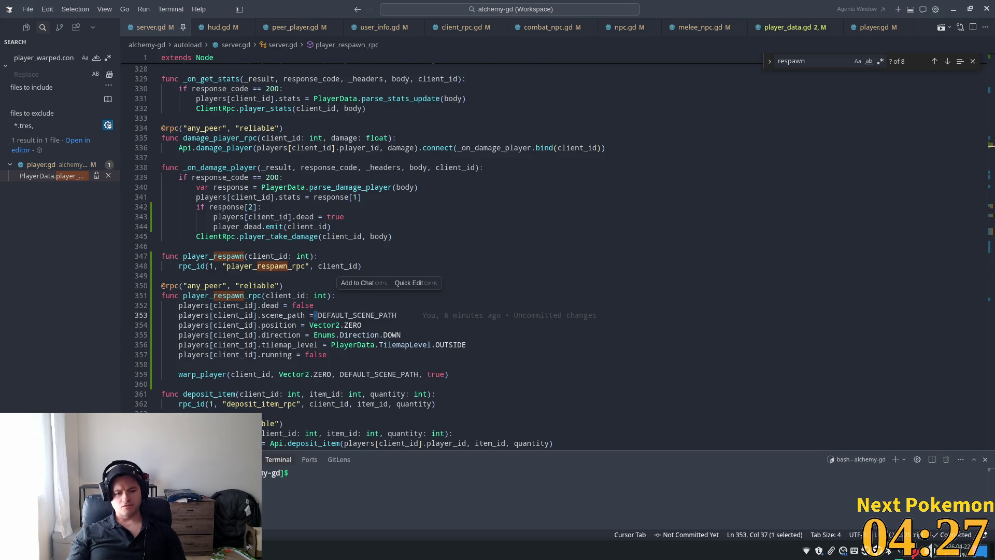
double_click(206, 379)
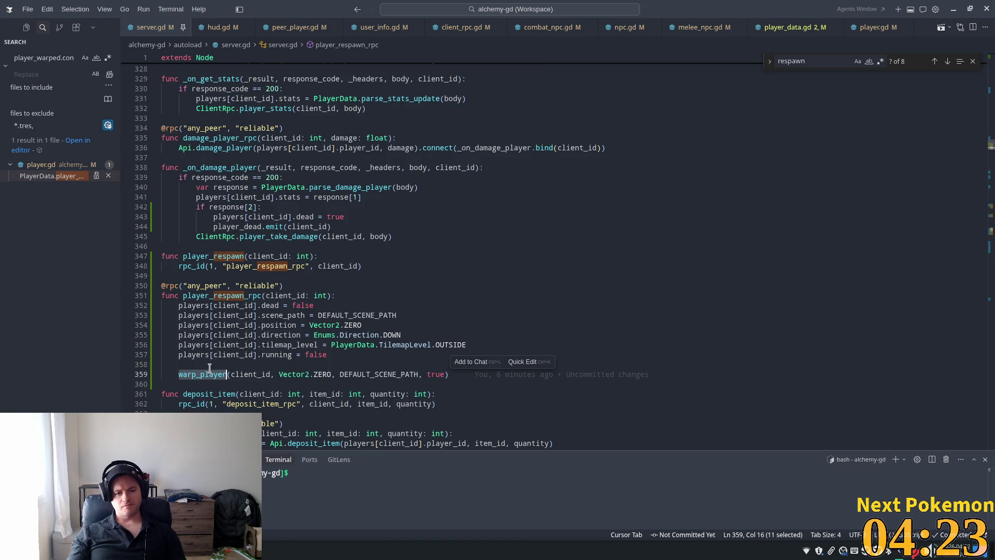
mouse_move(209, 372)
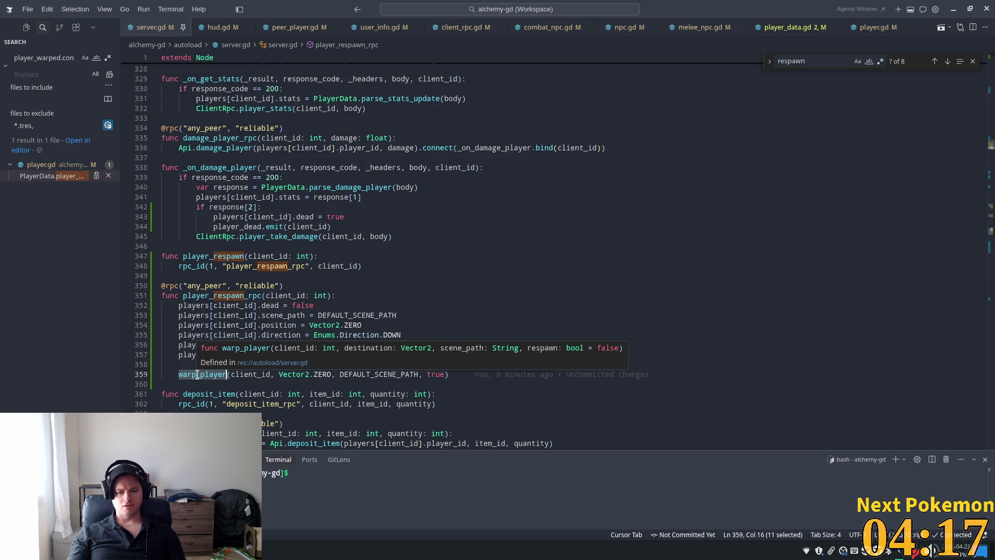
ctrl+click(197, 374)
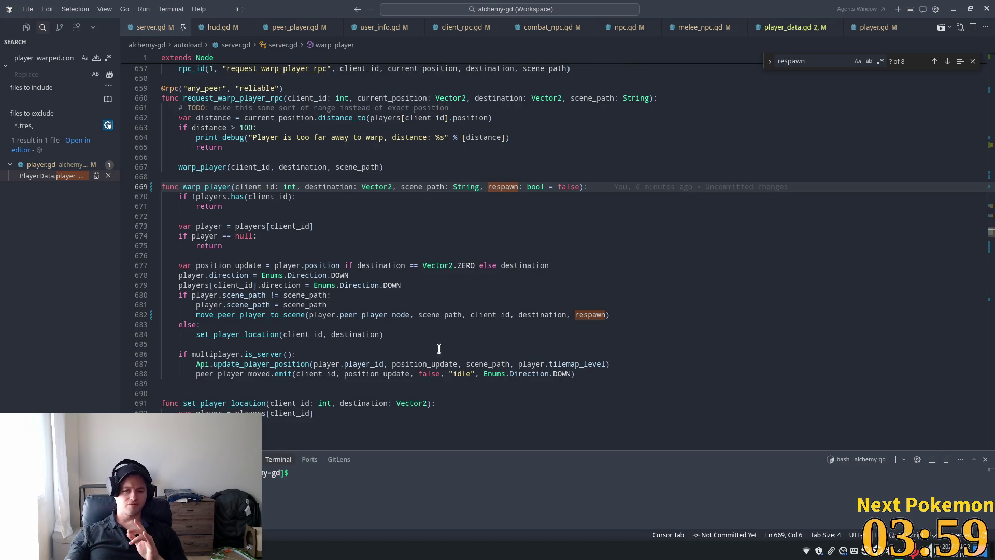
double_click(318, 266)
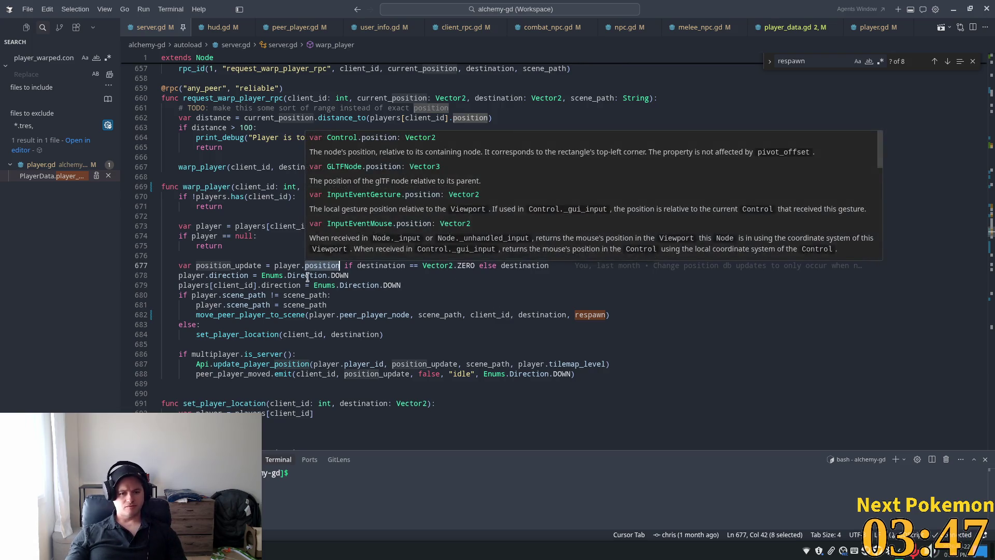
double_click(214, 189)
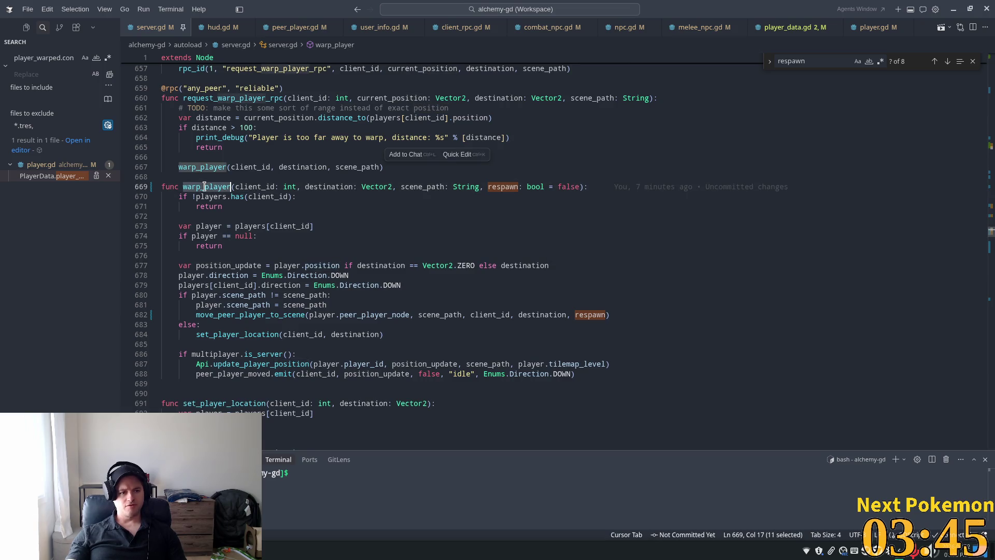
mouse_move(230, 267)
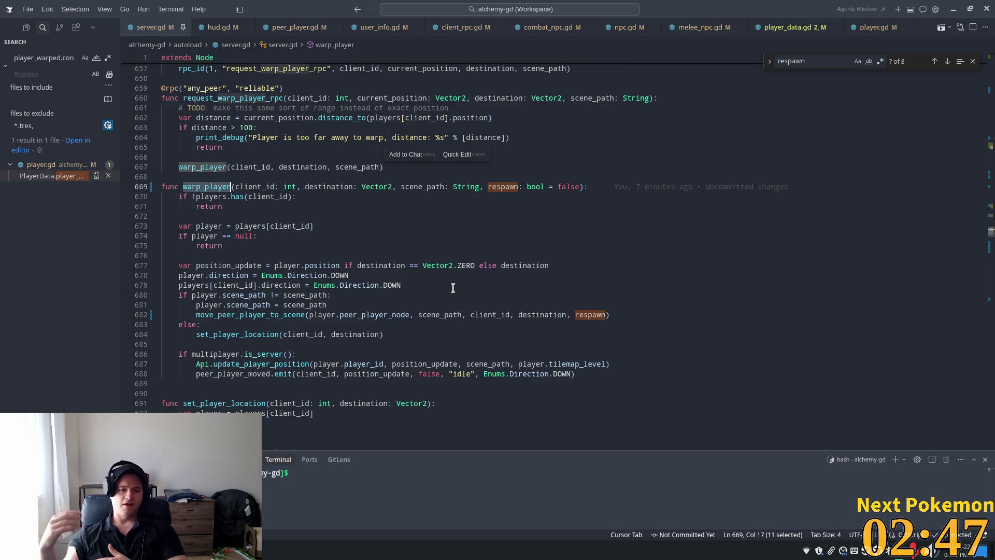
double_click(236, 306)
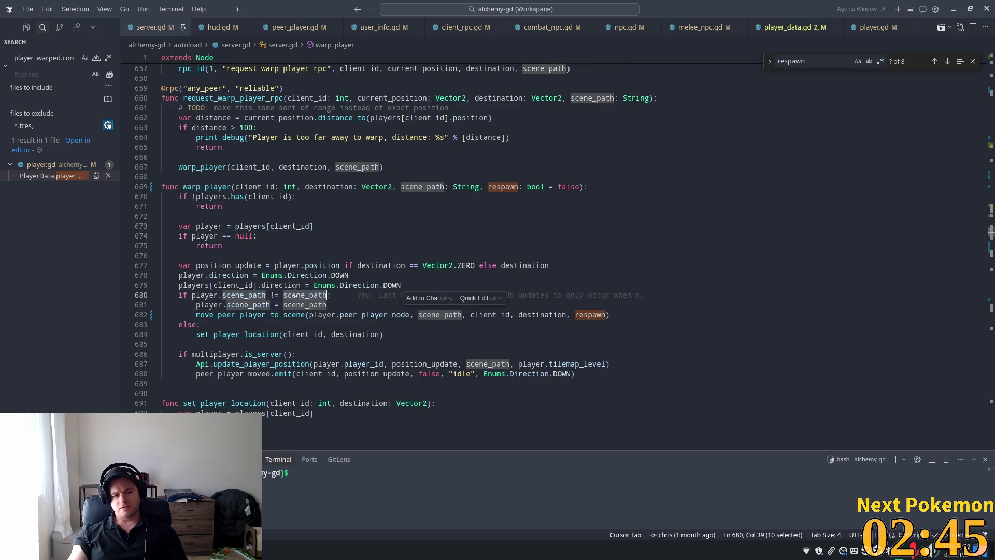
double_click(235, 314)
mouse_move(236, 314)
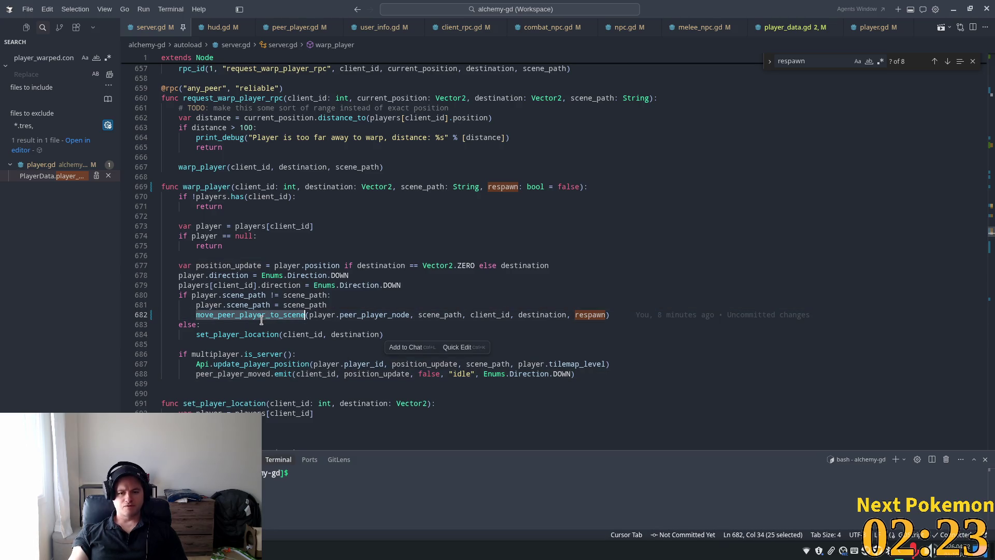
click(244, 315)
double_click(243, 315)
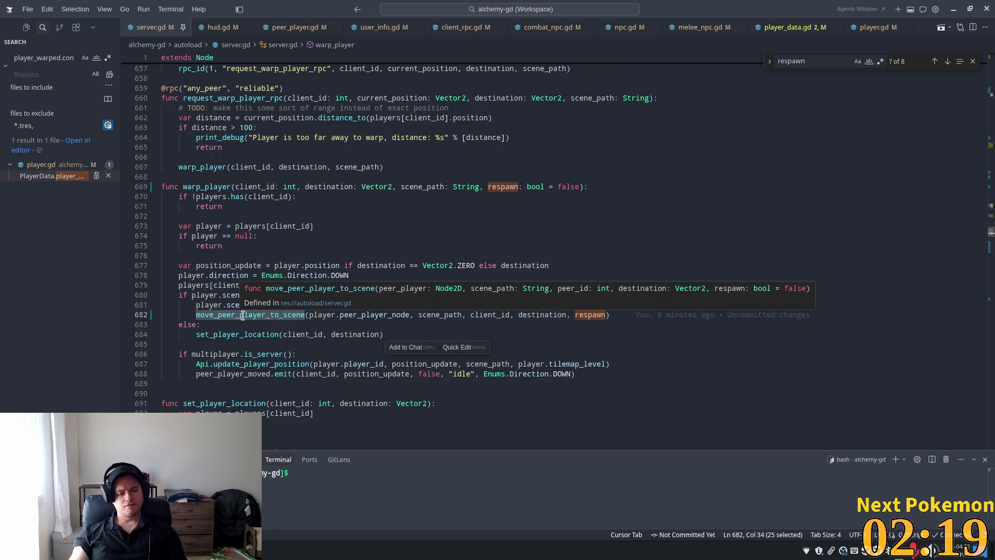
double_click(207, 187)
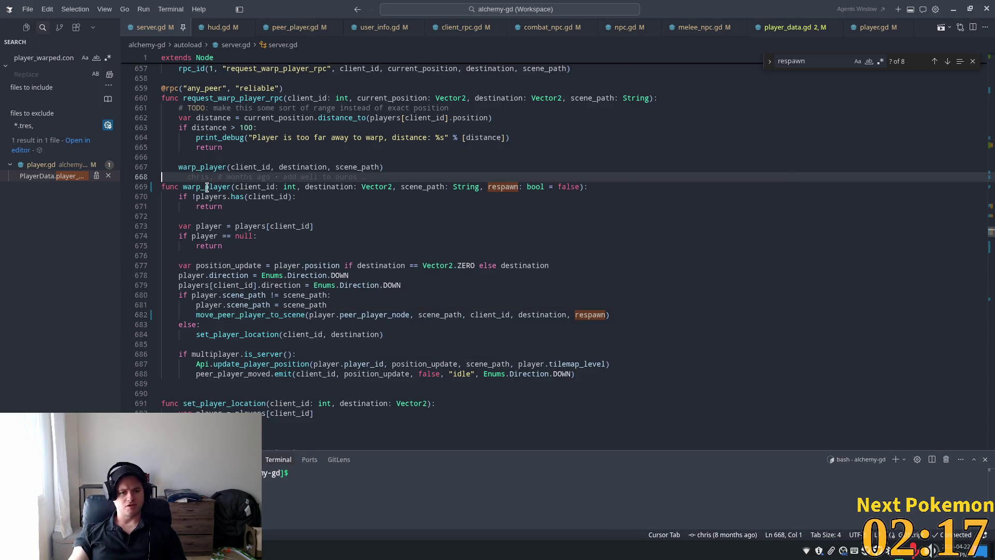
double_click(202, 167)
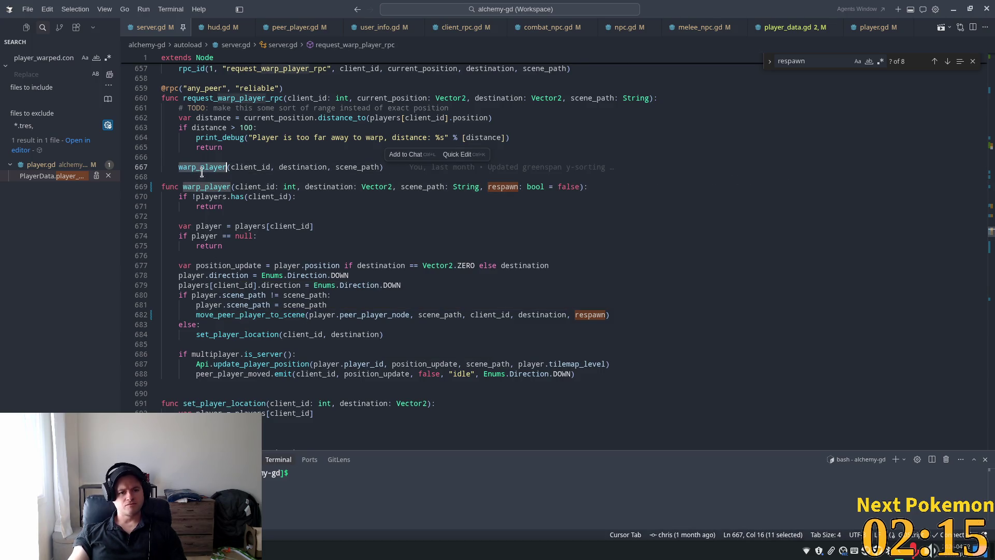
double_click(200, 188)
scroll(233, 275, down, 2)
scroll(285, 227, up, 2)
click(325, 143)
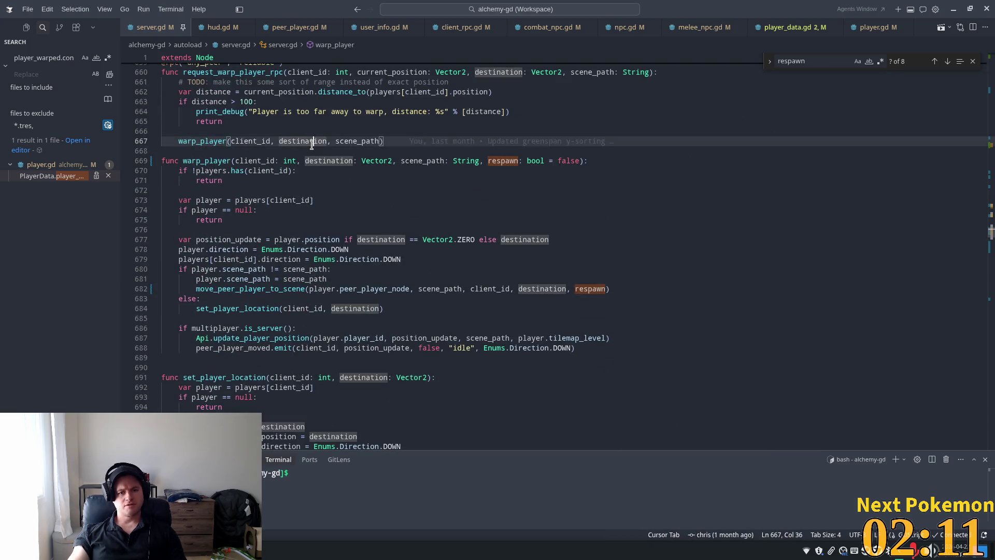
double_click(355, 141)
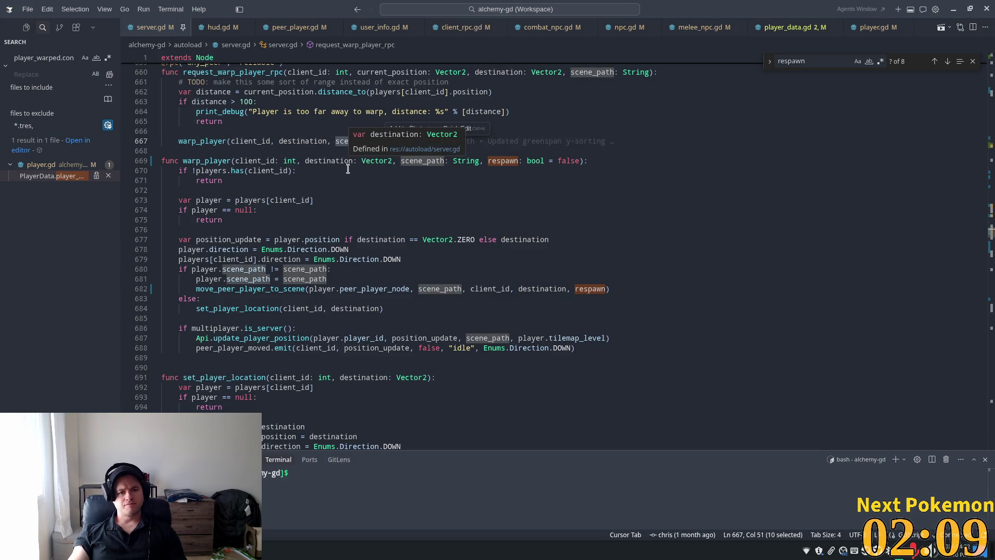
double_click(306, 141)
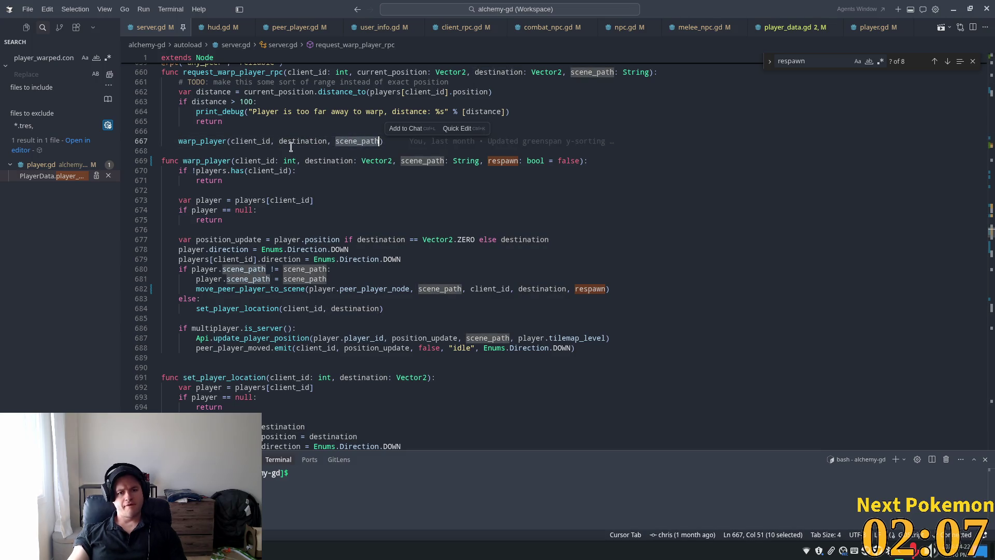
scroll(288, 198, up, 1)
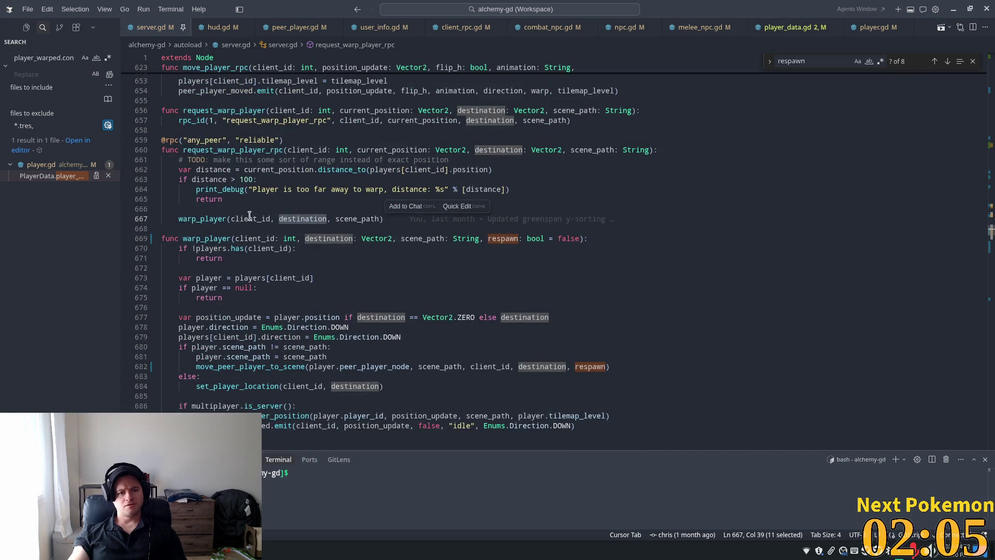
double_click(210, 237)
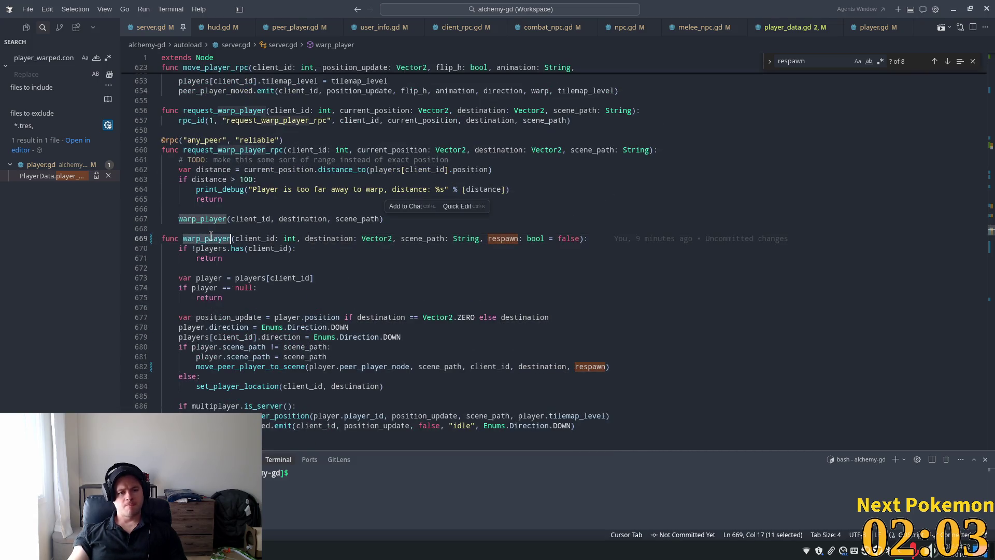
key(ctrl+f)
Cycle warp_player matches back to line 359 and highlight ZERO, position and player_respawn_rpc.
key(Return)
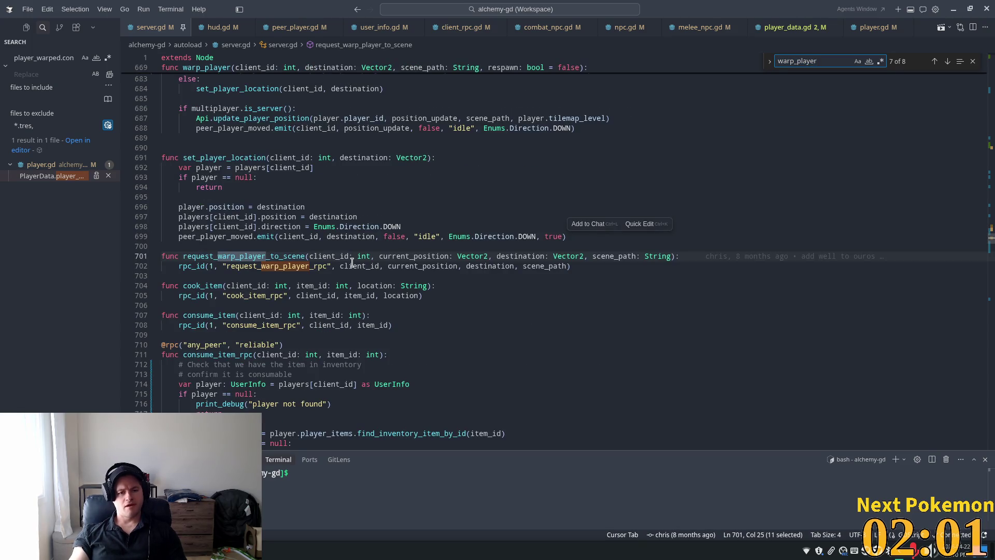
key(Return)
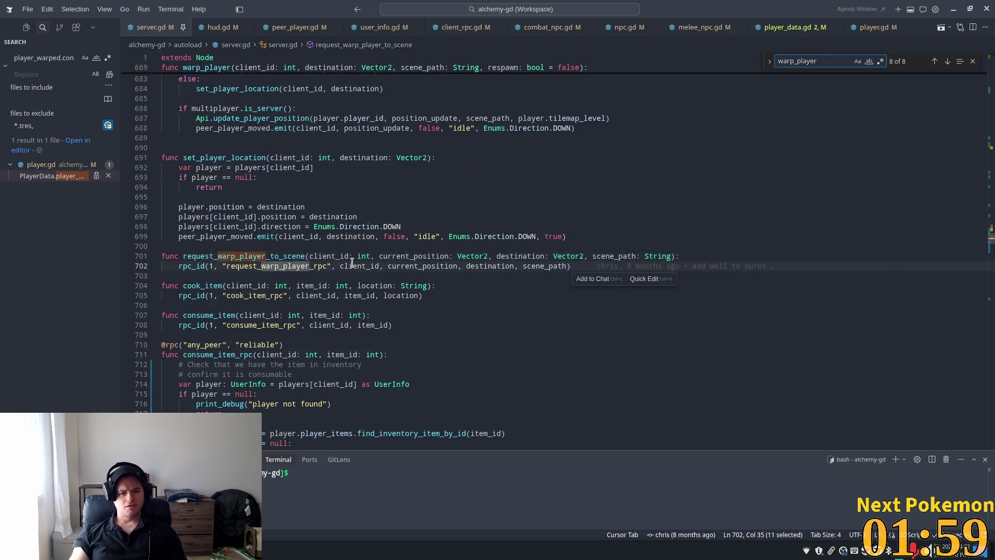
key(Return)
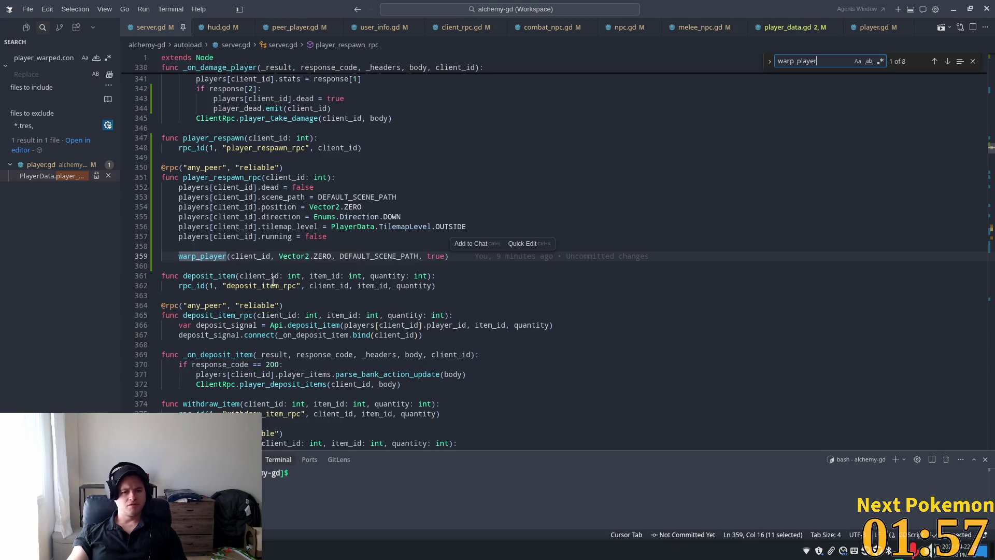
double_click(321, 256)
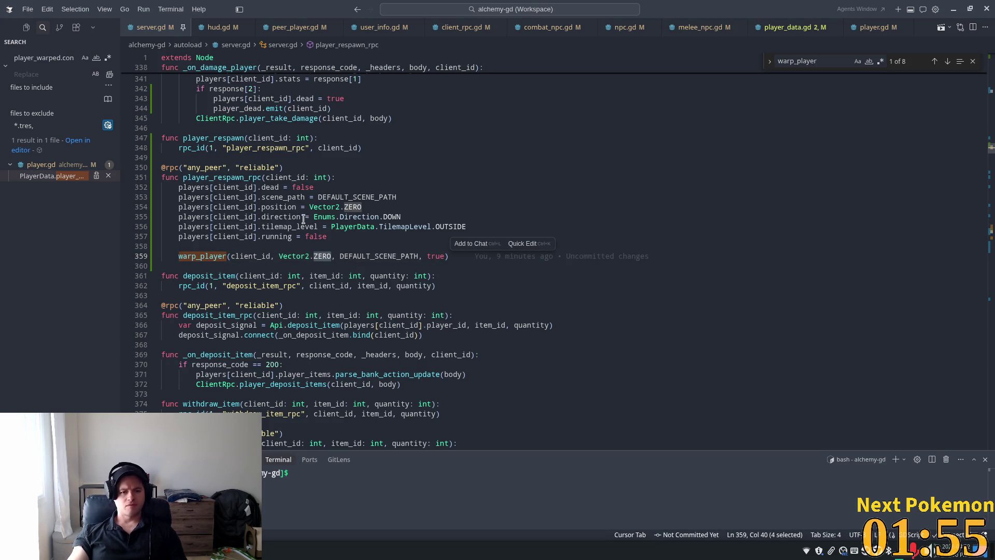
double_click(268, 207)
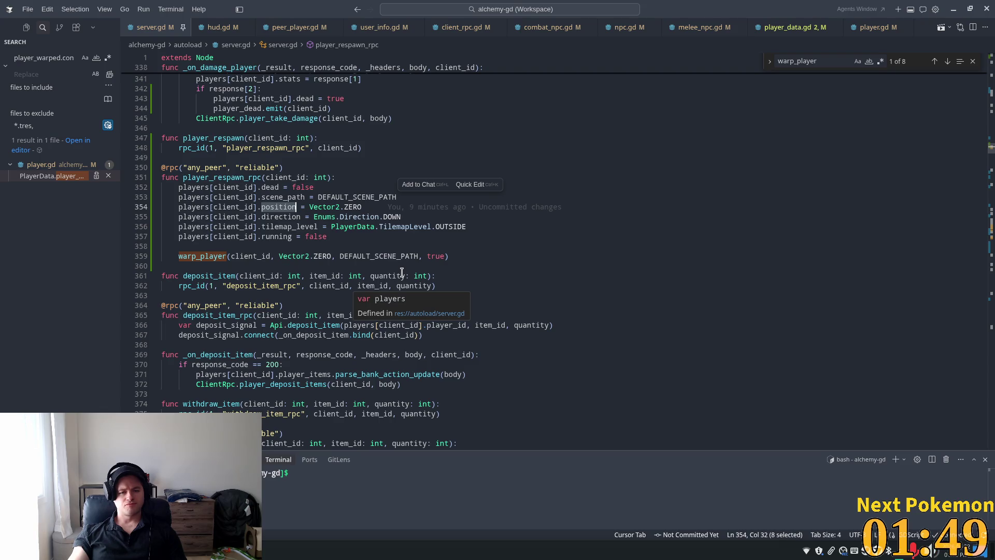
double_click(227, 177)
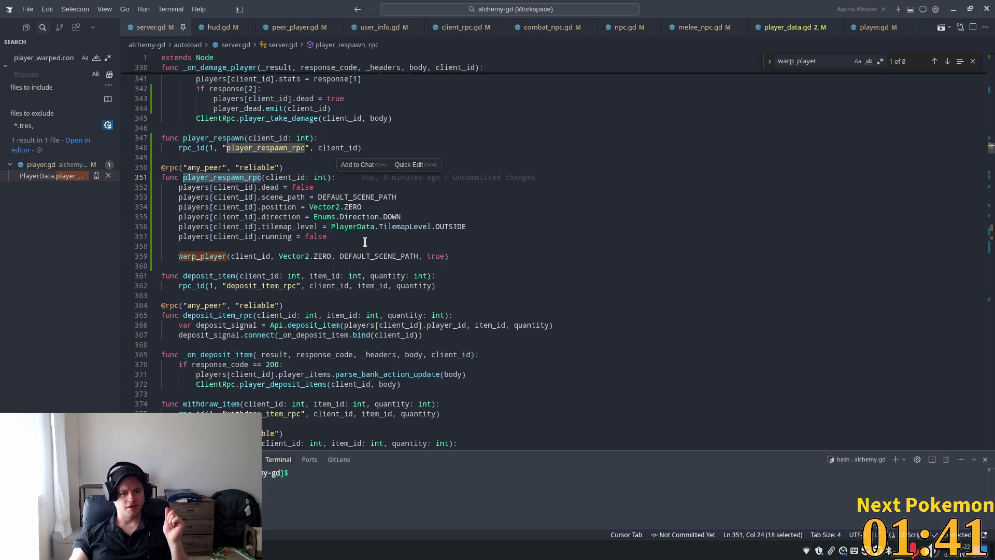
mouse_move(287, 552)
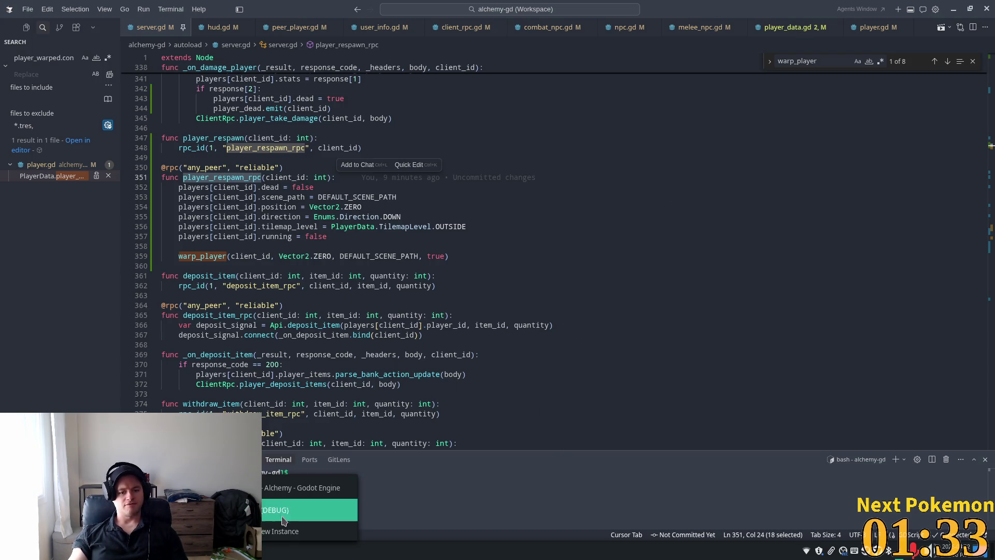
Review the Session 1 and Session 2 debugger output and errors in the Godot editor.
click(285, 489)
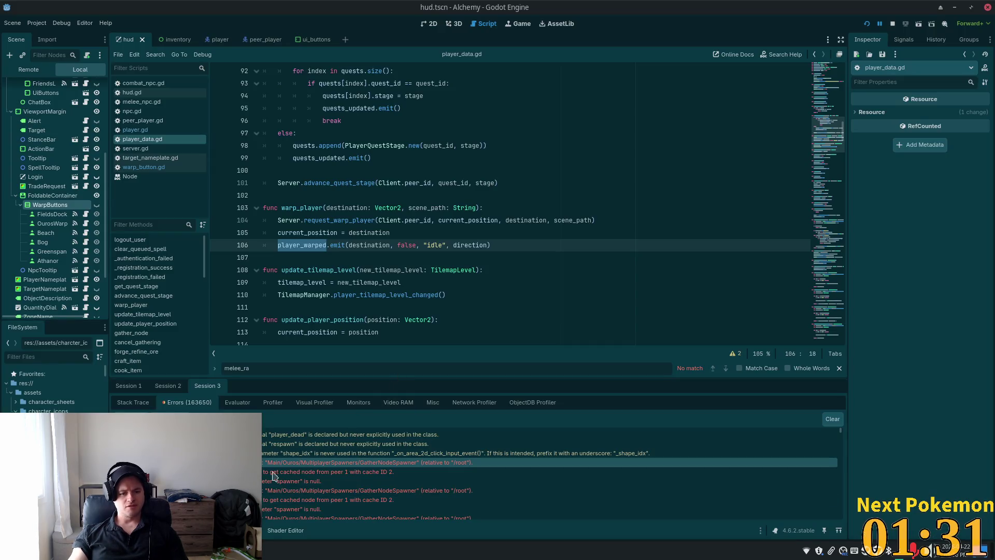
click(179, 387)
click(175, 403)
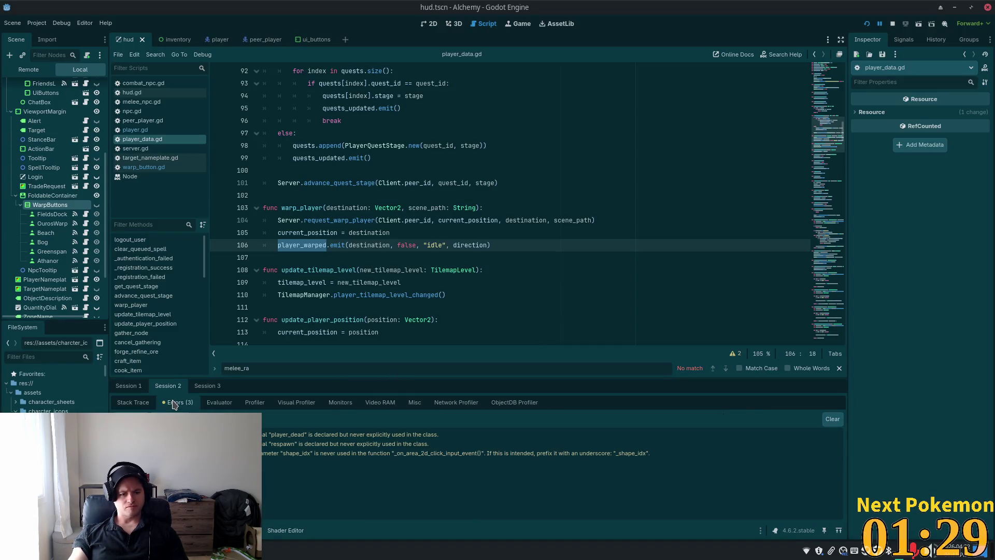
click(125, 387)
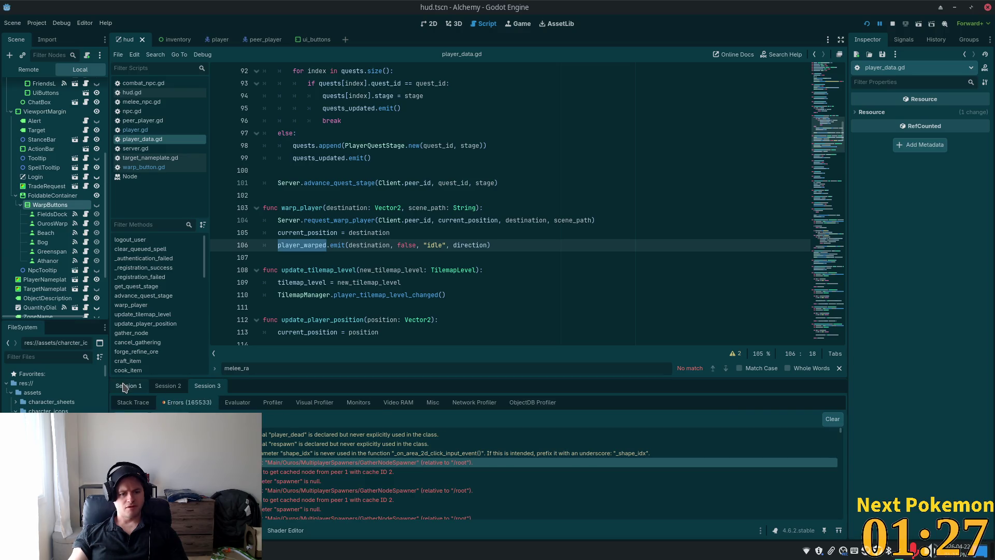
Restart the game, show the remote scene tree with Main expanded, and return to the game.
click(867, 23)
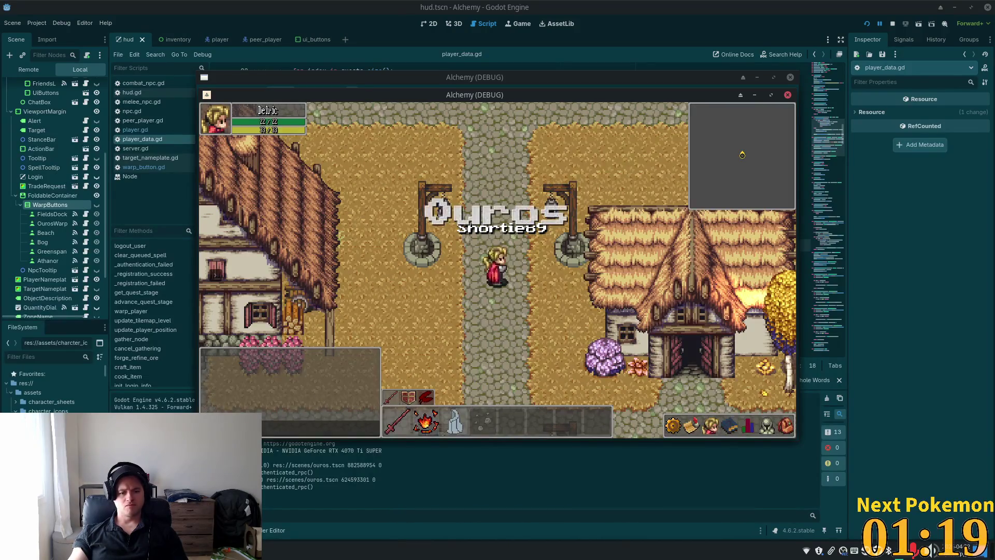
click(190, 392)
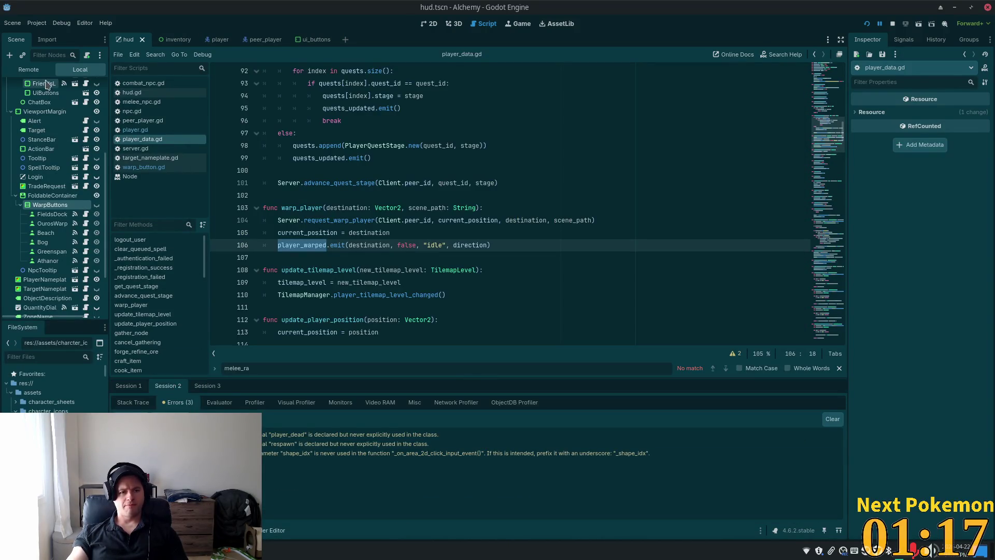
click(29, 69)
click(11, 310)
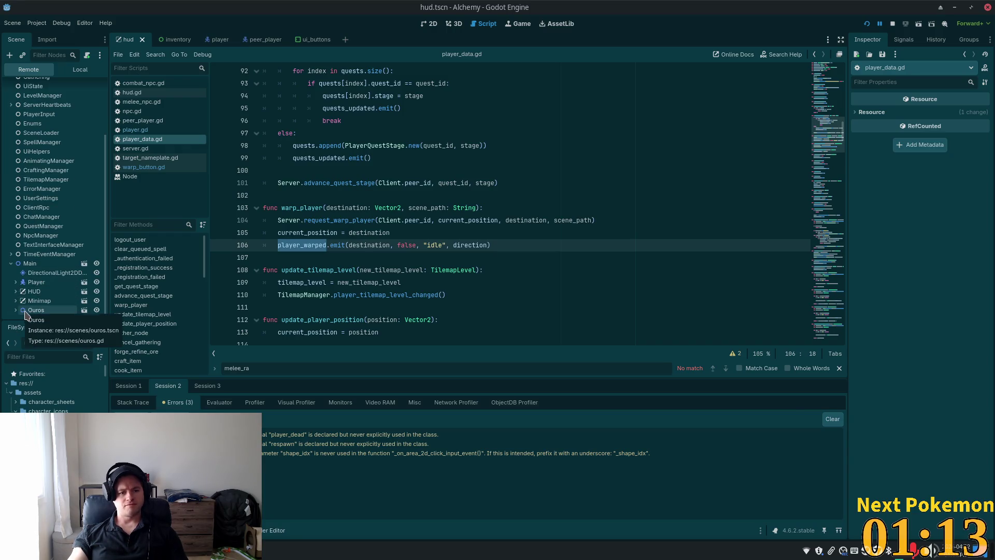
key(alt+Tab)
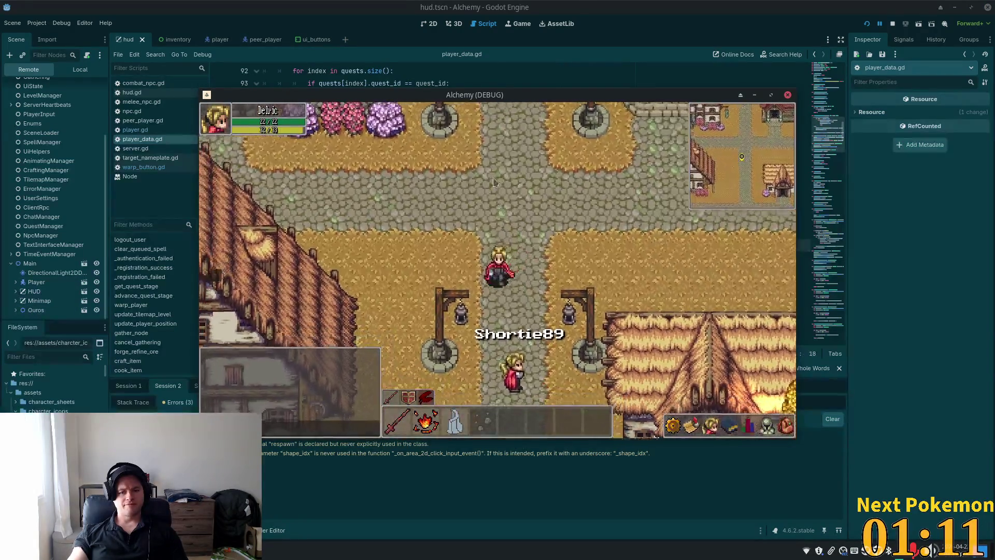
key(alt+Tab)
click(463, 106)
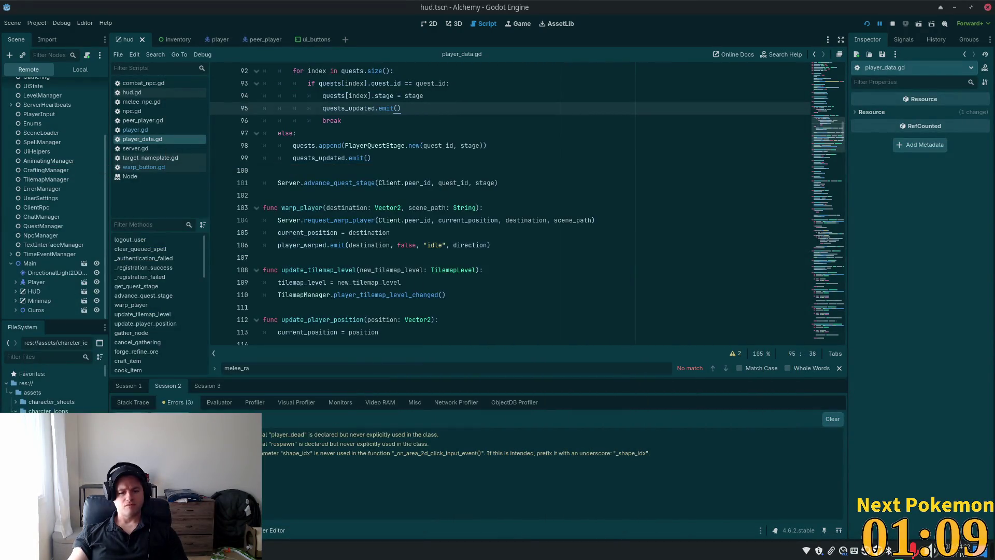
key(alt+Tab)
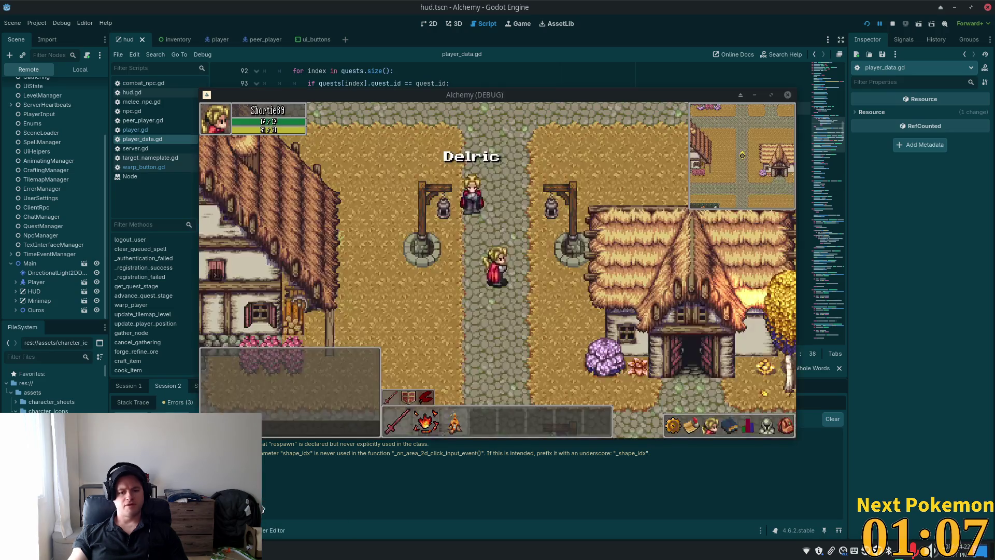
Walk the character north out of town into Etheros Forest.
key(w)
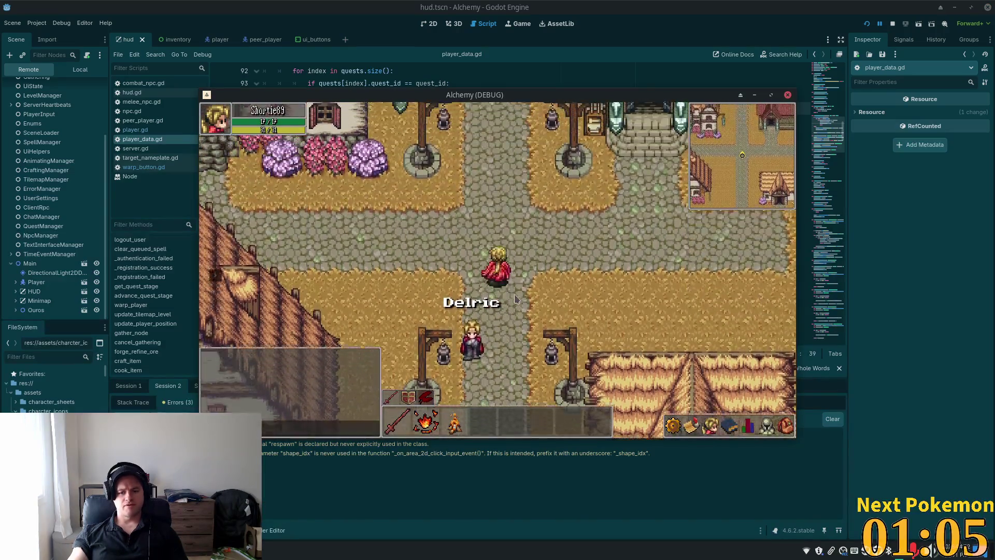
key(w)
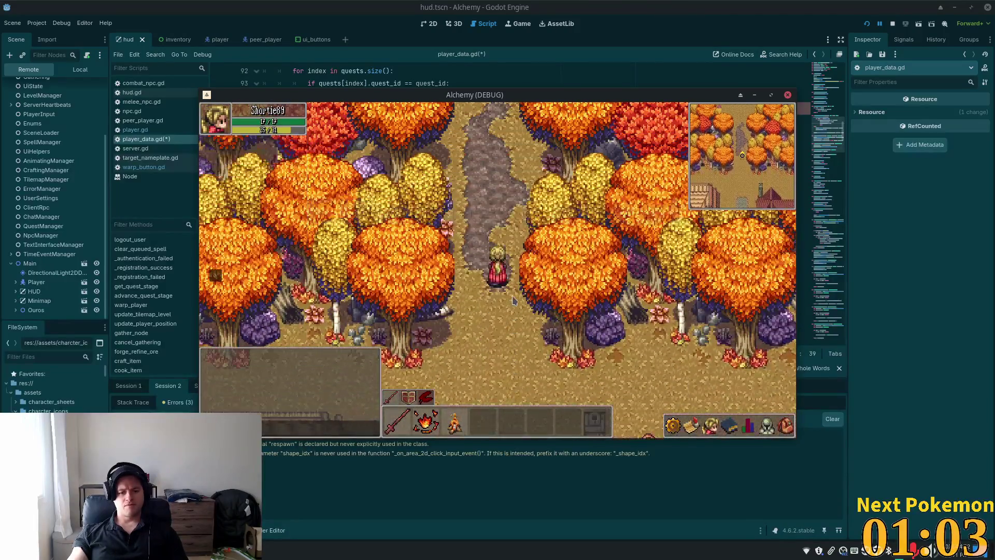
key(w)
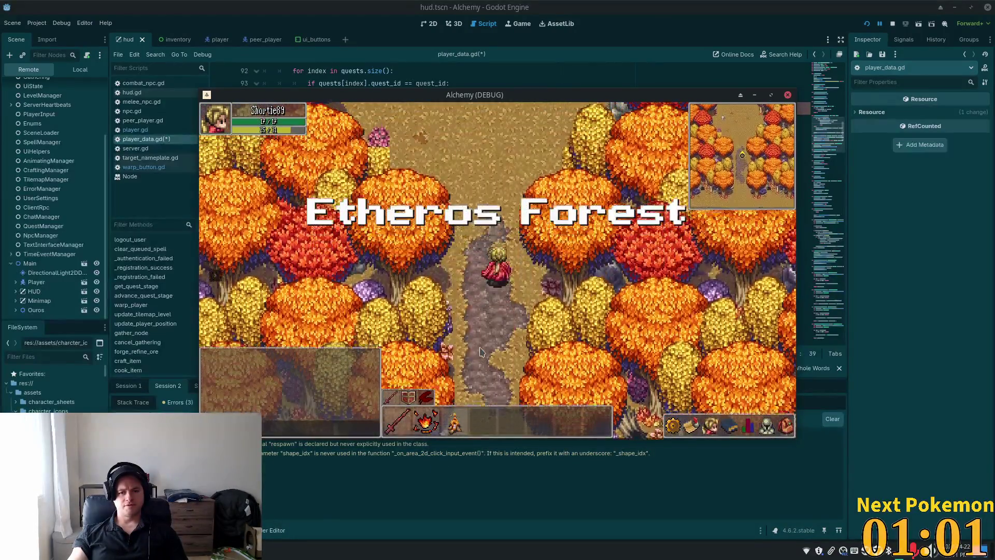
key(w)
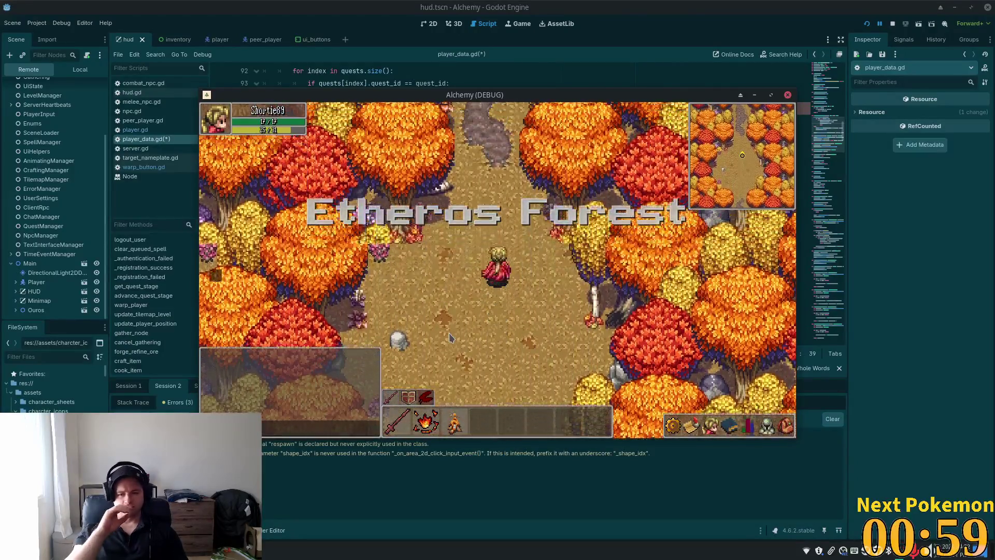
key(w)
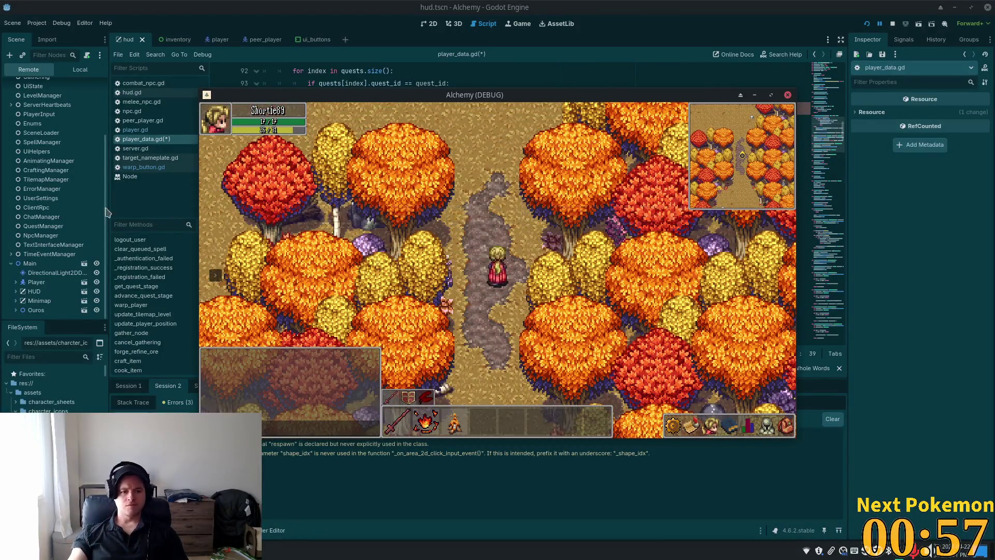
text(w)
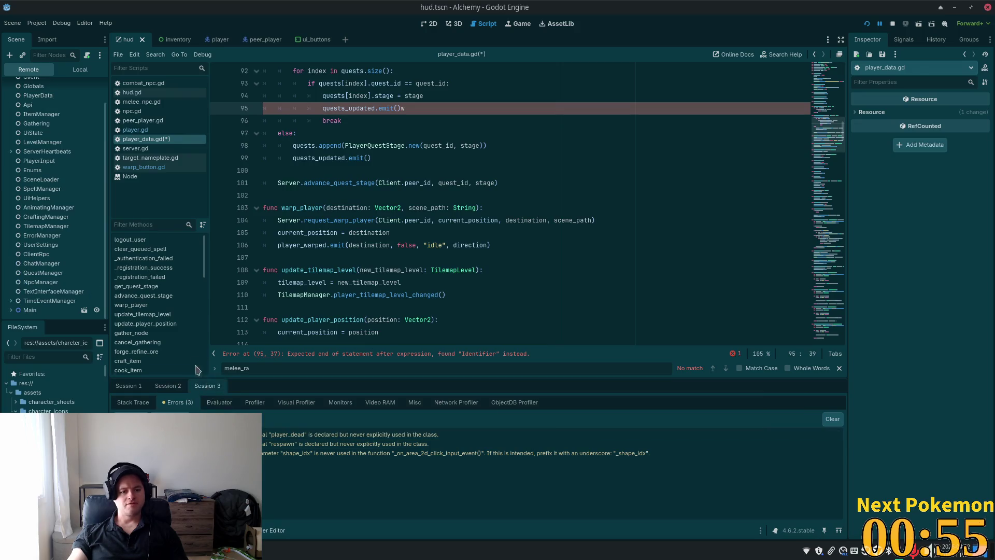
Expand Main and EtherosForest in the remote scene tree, then bring the game back.
click(10, 310)
scroll(21, 306, down, 2)
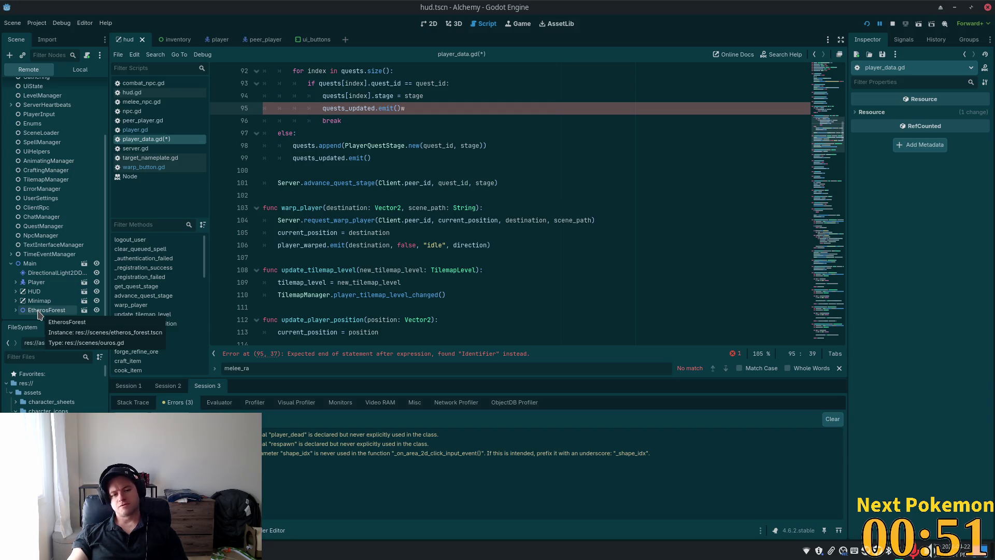
click(16, 310)
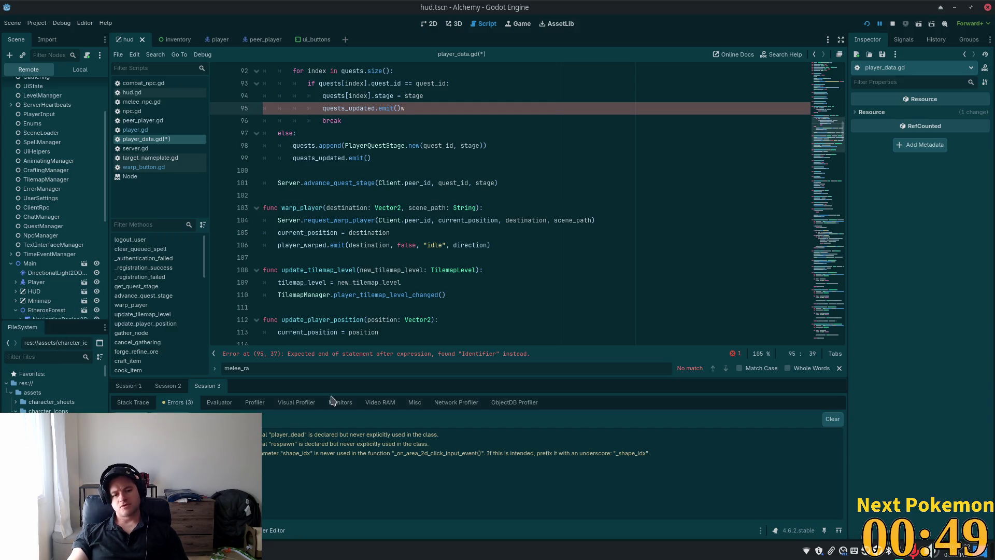
key(alt+F3)
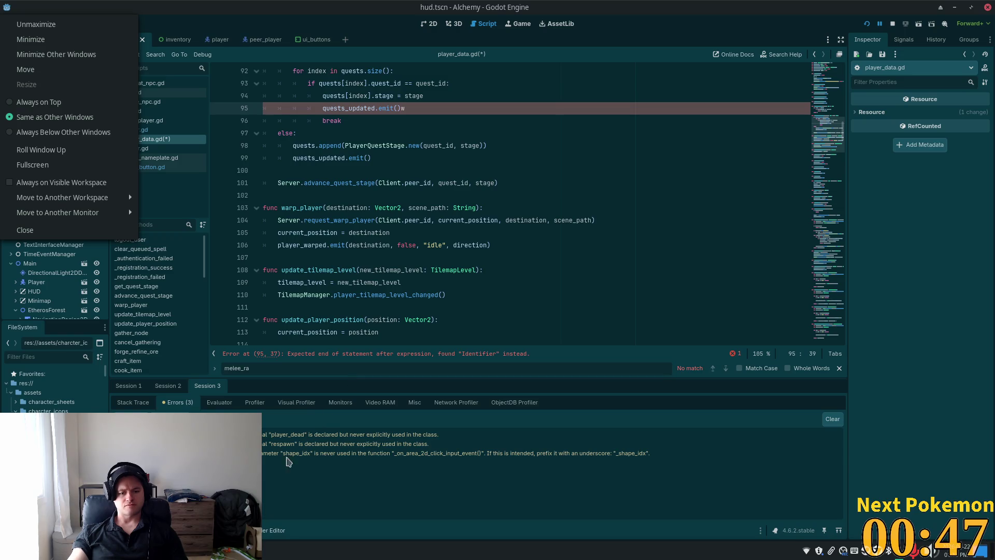
key(Escape)
click(290, 510)
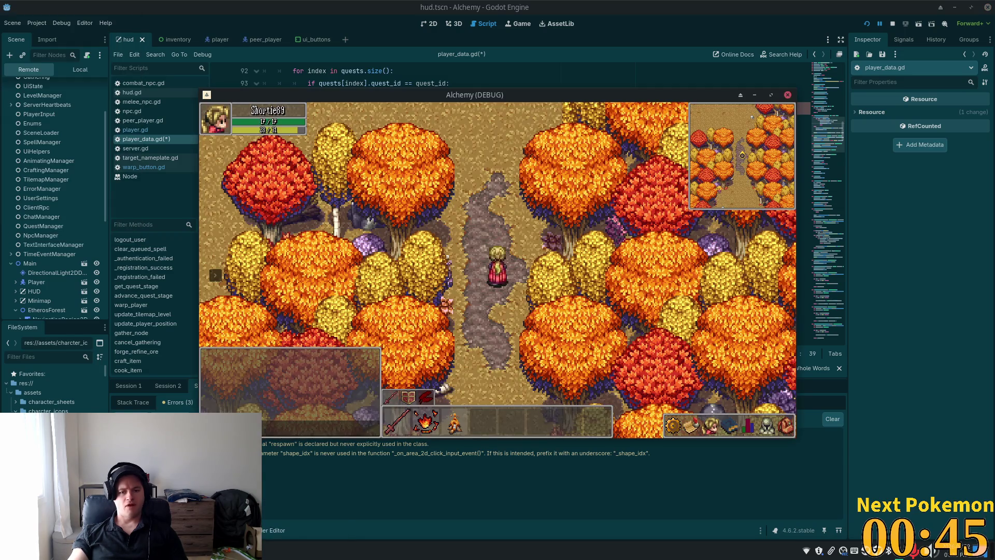
Run through the forest into the slime clearing until the character dies, then respawn.
key(Down)
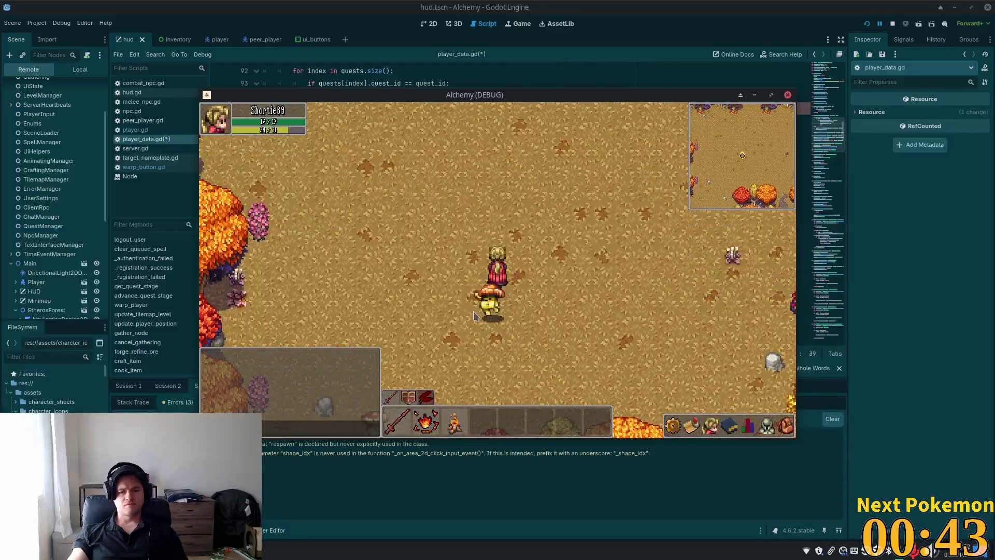
key(Up)
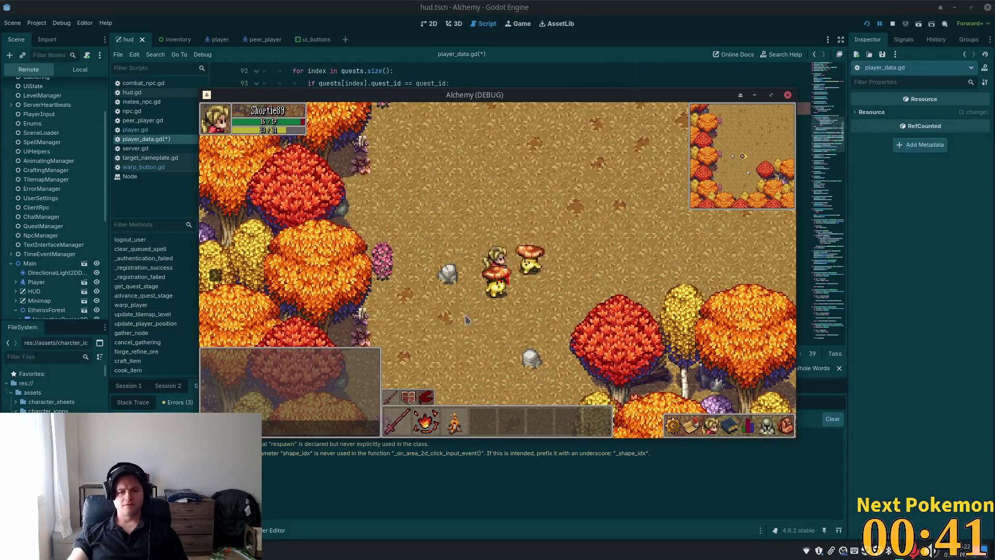
key(Up)
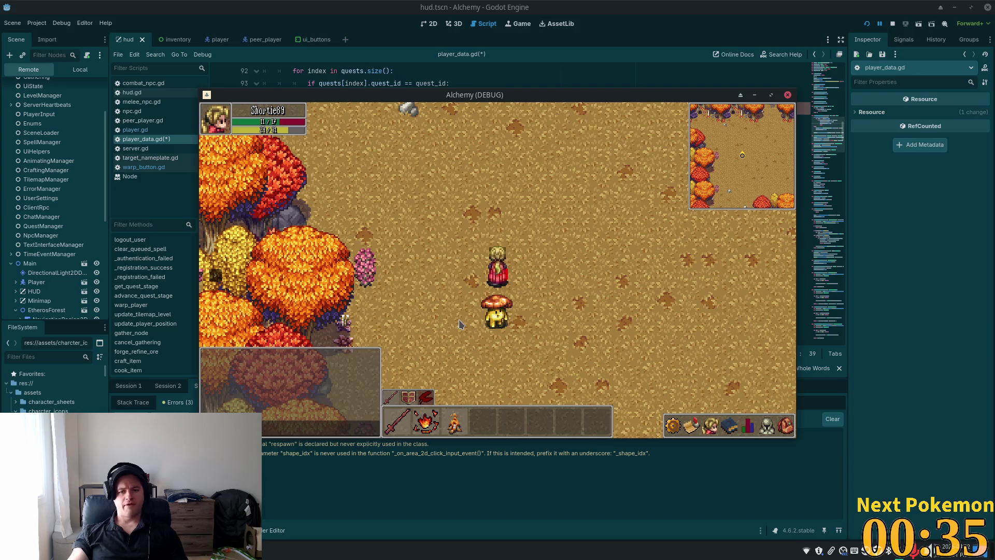
key(Up)
key(Right)
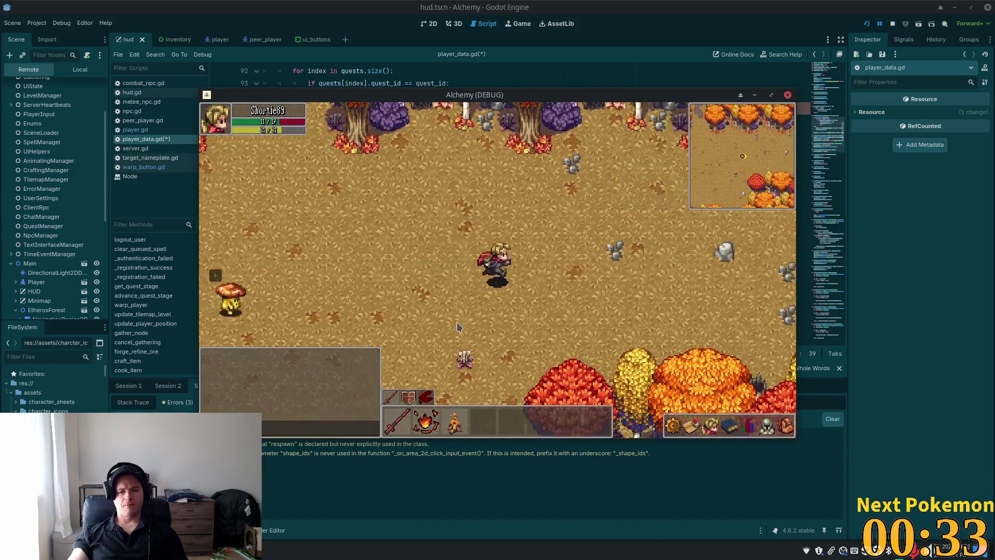
key(Right)
key(Down)
key(Down)
key(Right)
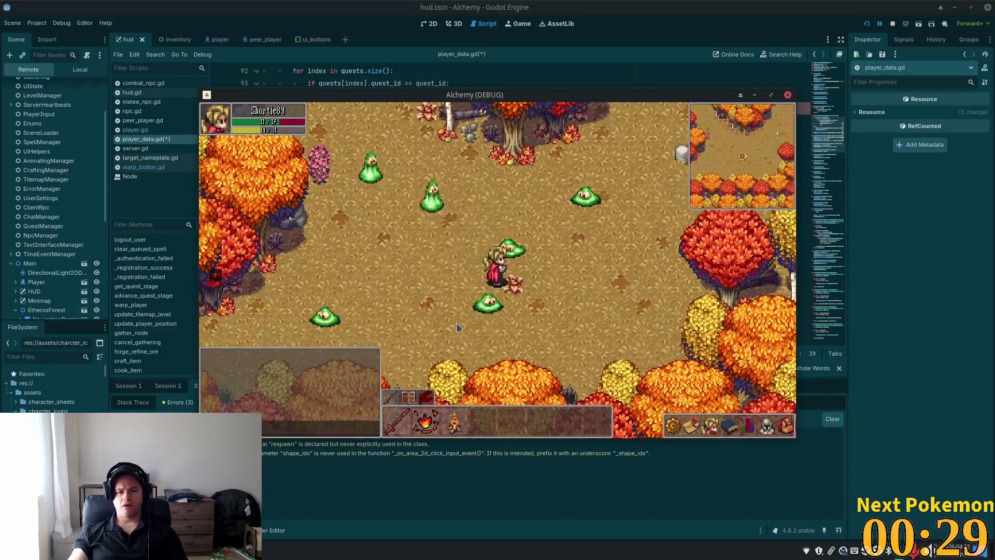
key(Up)
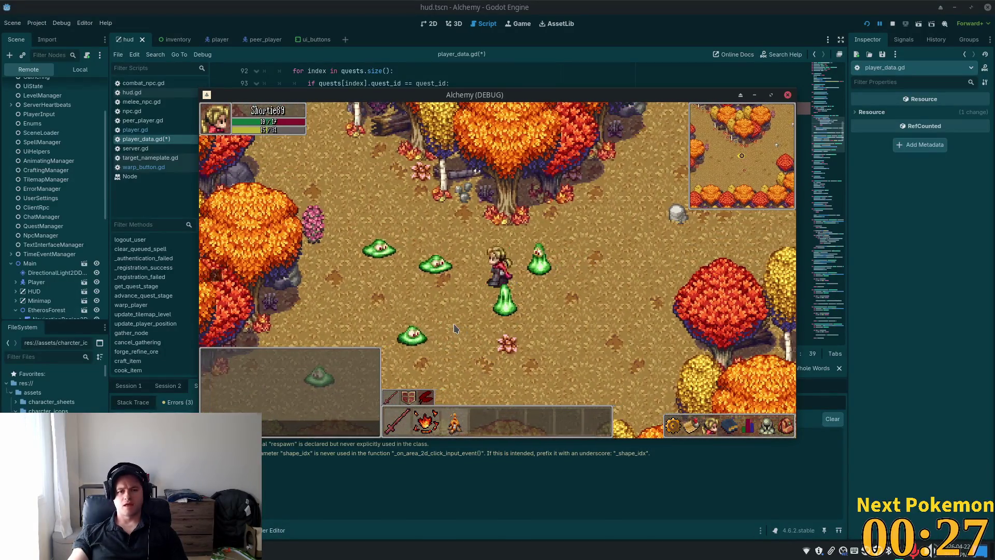
key(Up)
key(Left)
key(Up)
key(Left)
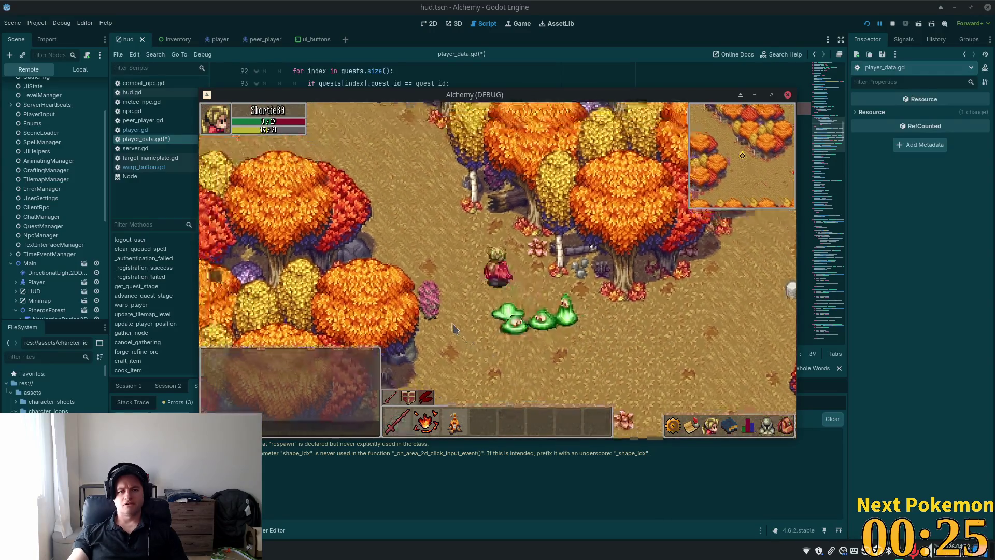
key(Down)
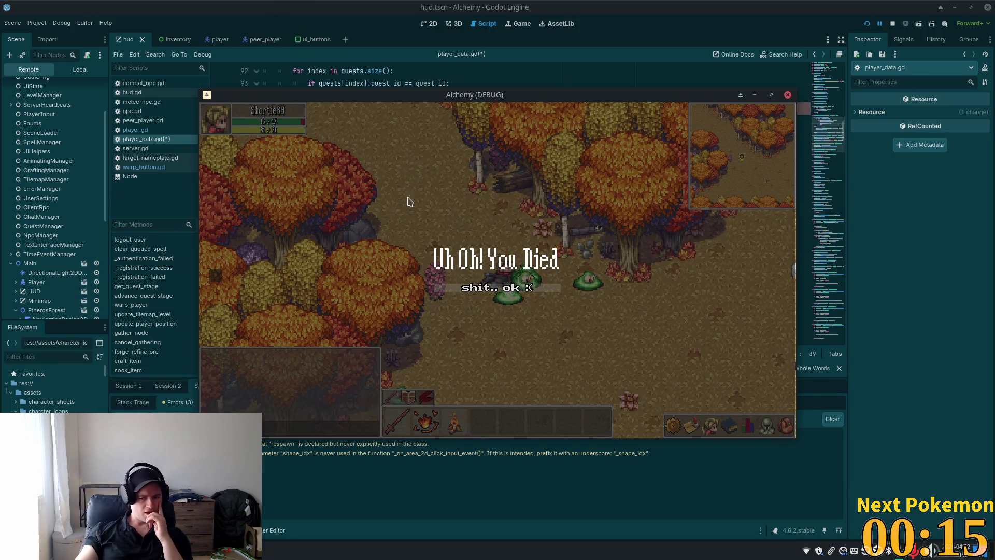
click(495, 291)
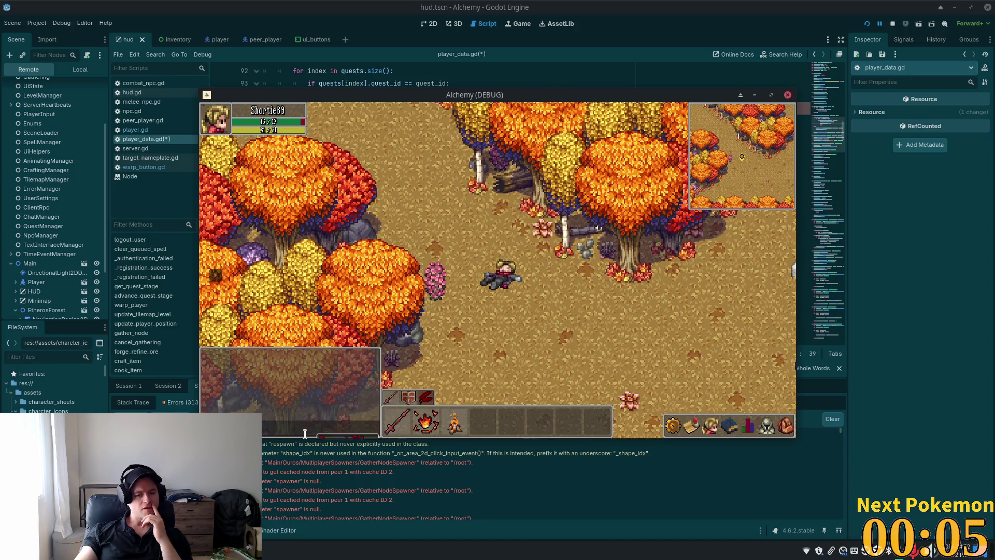
Respawn the dead character, then return to the editor to view the climbing get_cached_object errors.
mouse_move(294, 468)
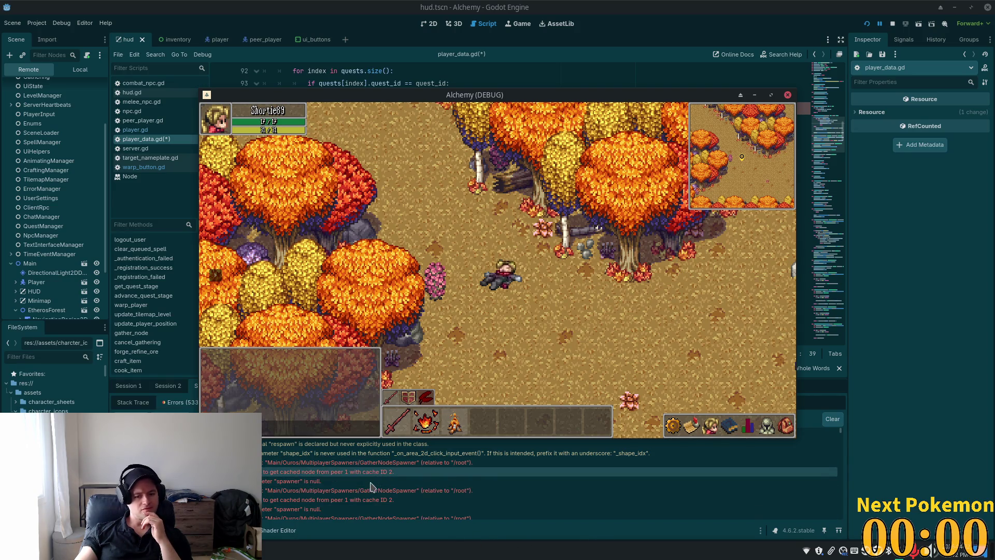
mouse_move(371, 486)
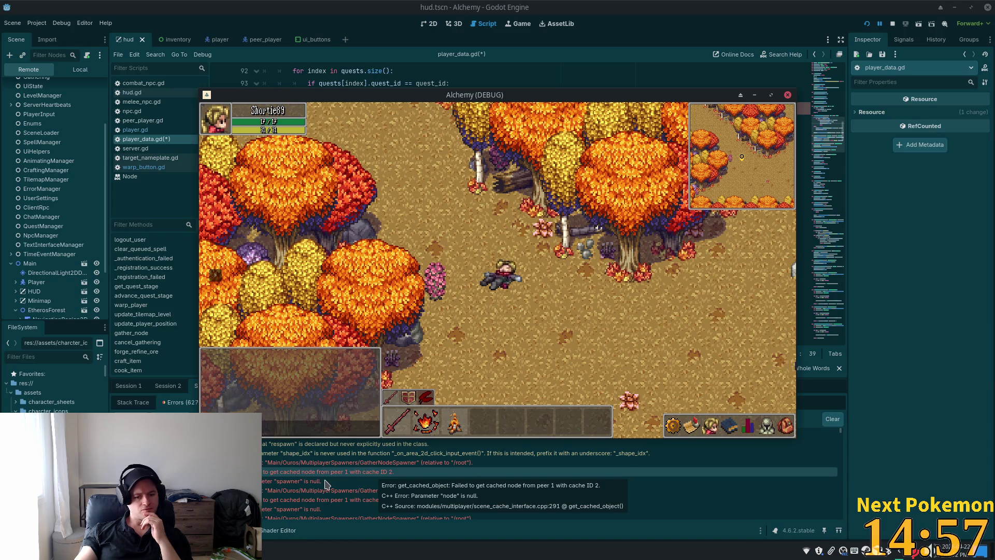
click(311, 492)
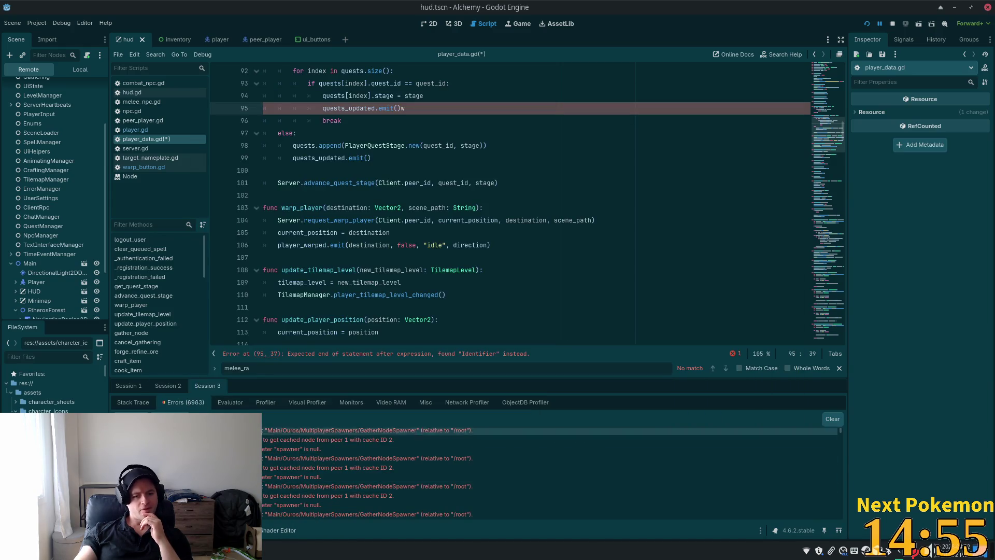
Remove the stray 'w' on line 95, save player_data.gd, stop the game and switch to Cursor.
mouse_move(263, 479)
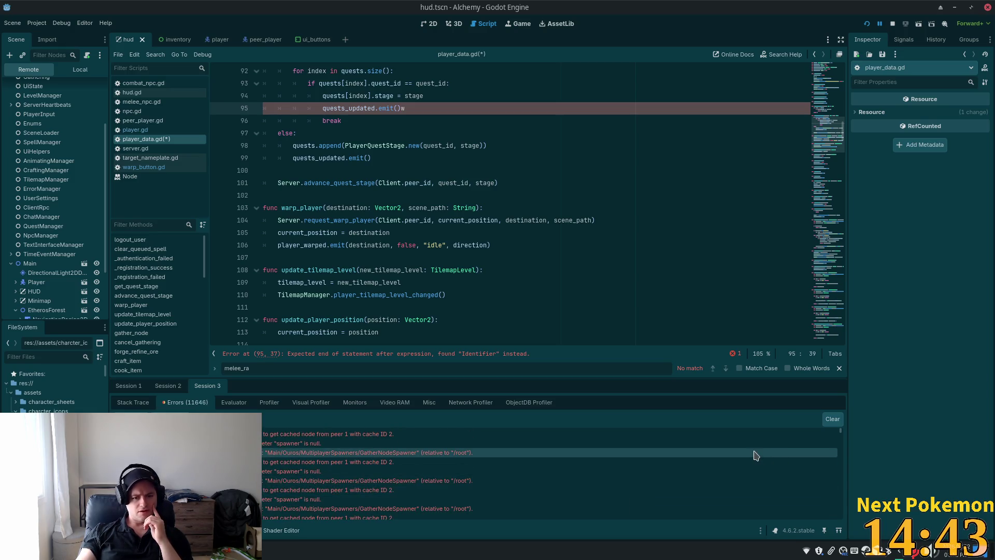
drag(840, 438, 844, 513)
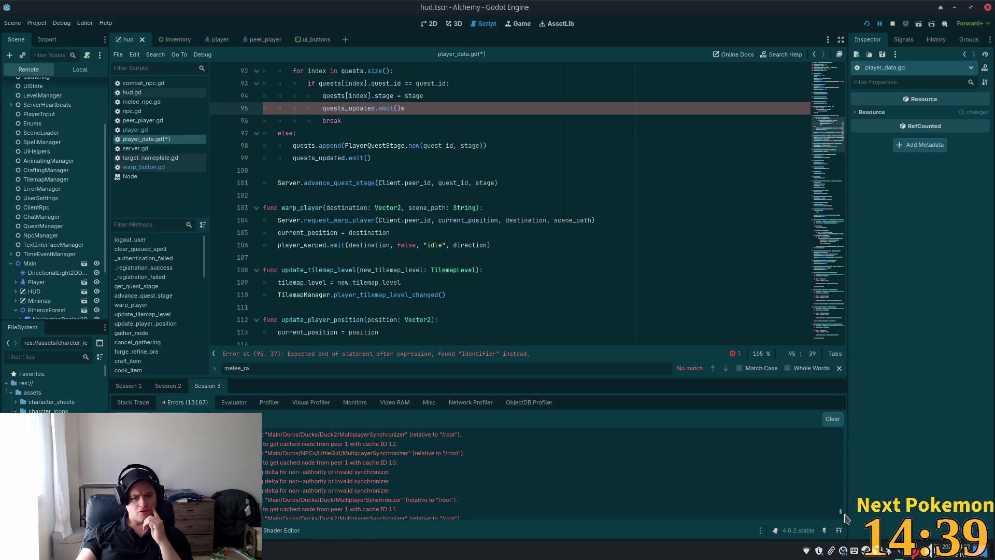
drag(845, 519, 842, 430)
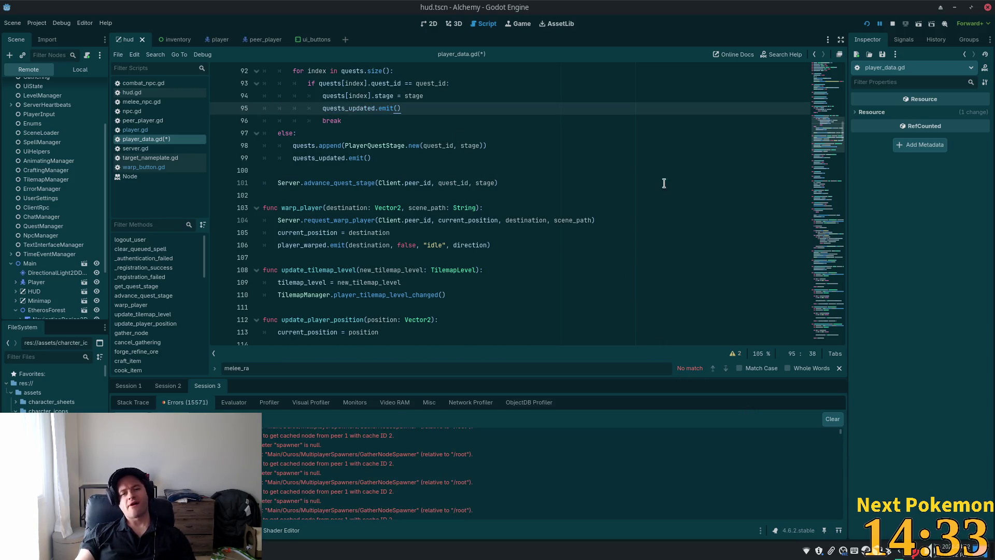
key(ctrl+s)
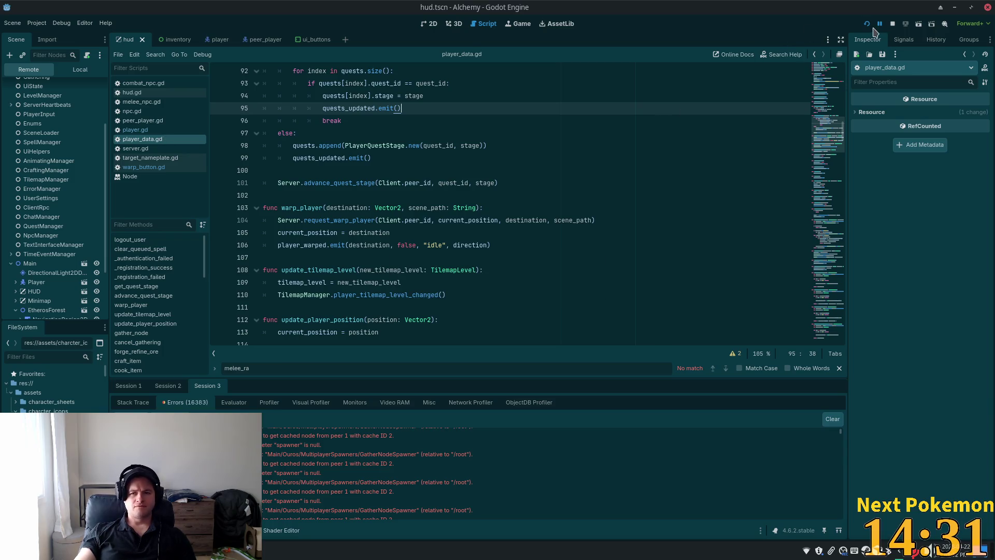
click(892, 24)
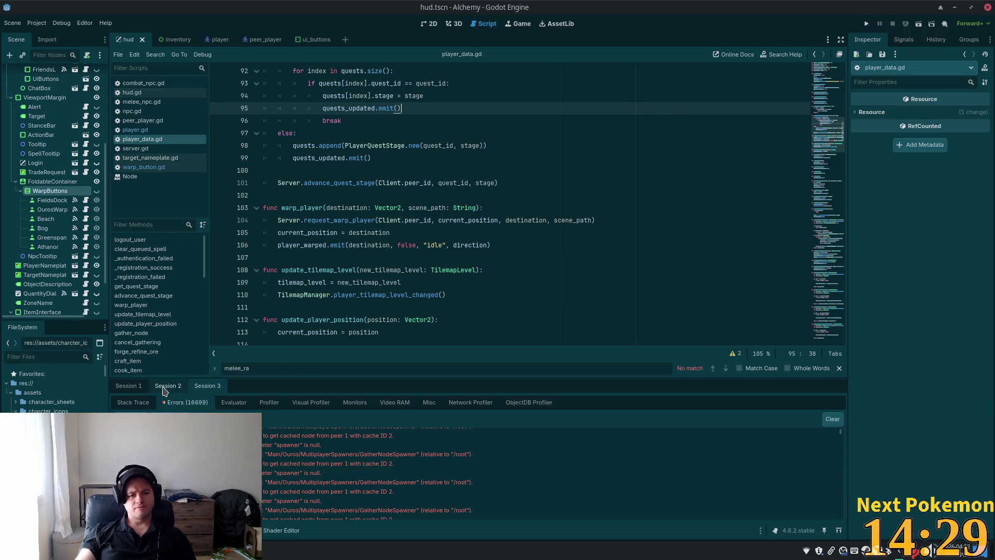
key(alt+Tab)
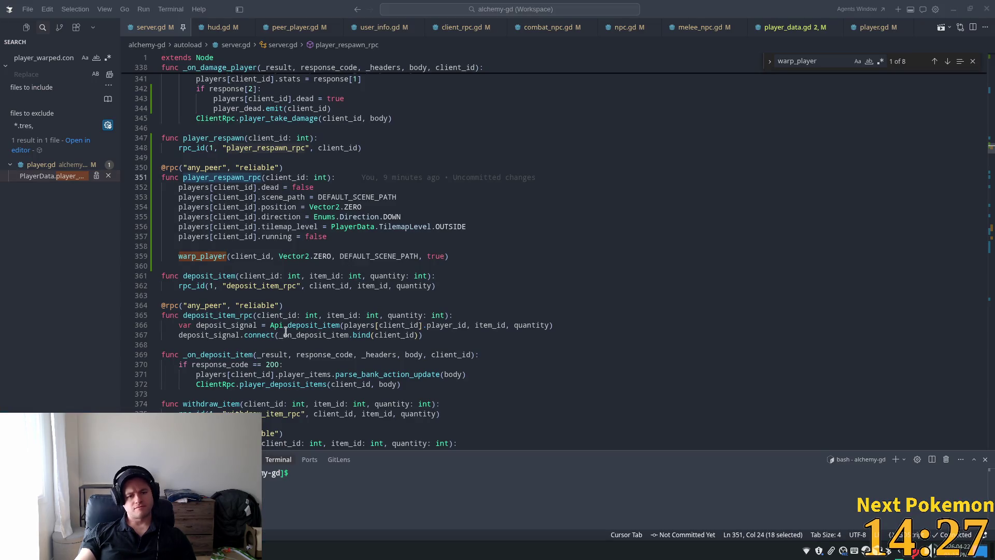
Dismiss the documentation popup and open hud.gd via Quick Open, closing the mistakenly opened hud.tscn.
mouse_move(265, 337)
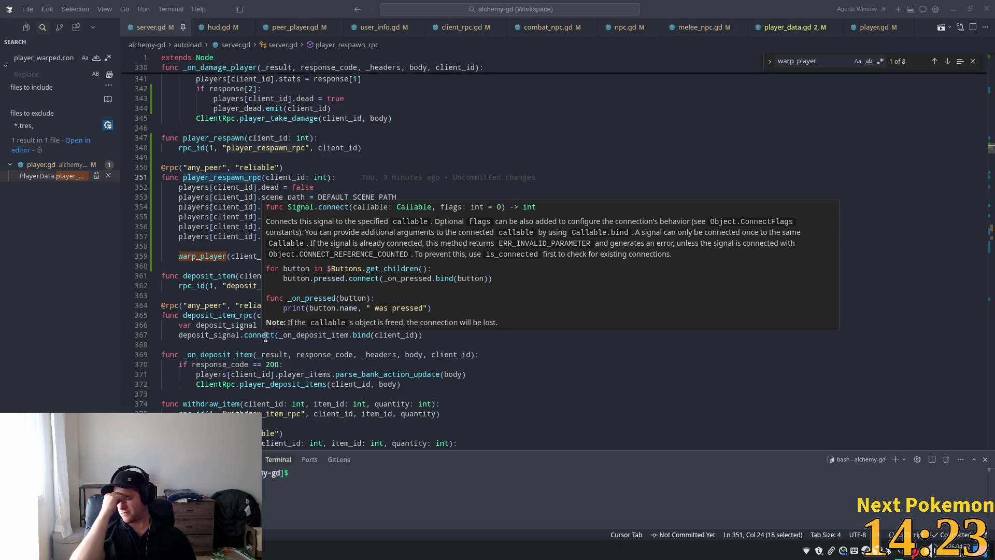
click(334, 147)
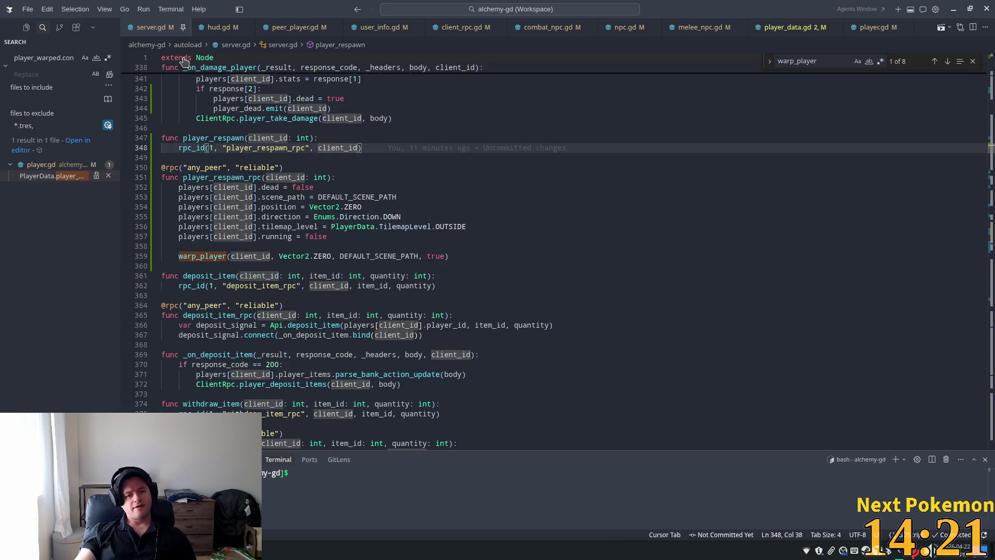
key(ctrl+p)
text(hud)
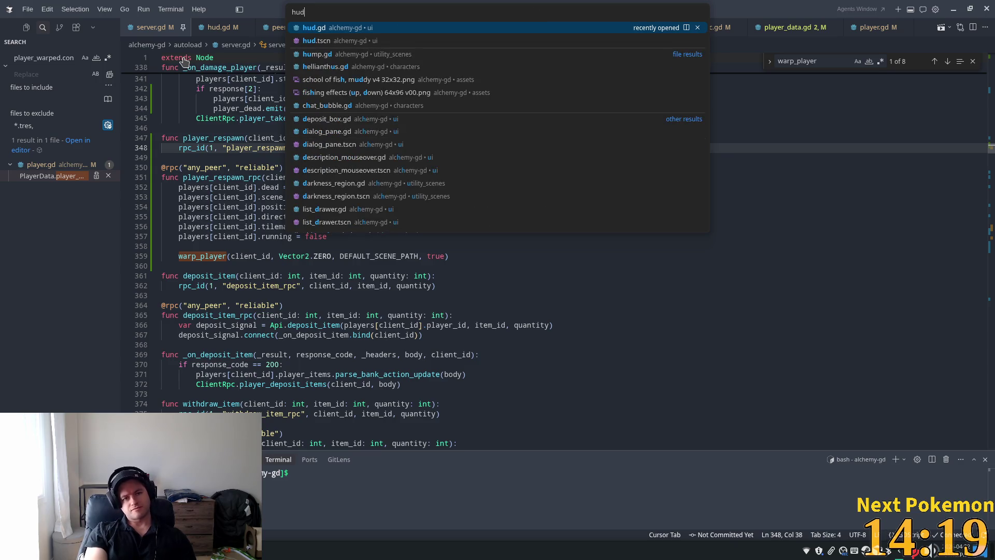
key(Down)
key(Return)
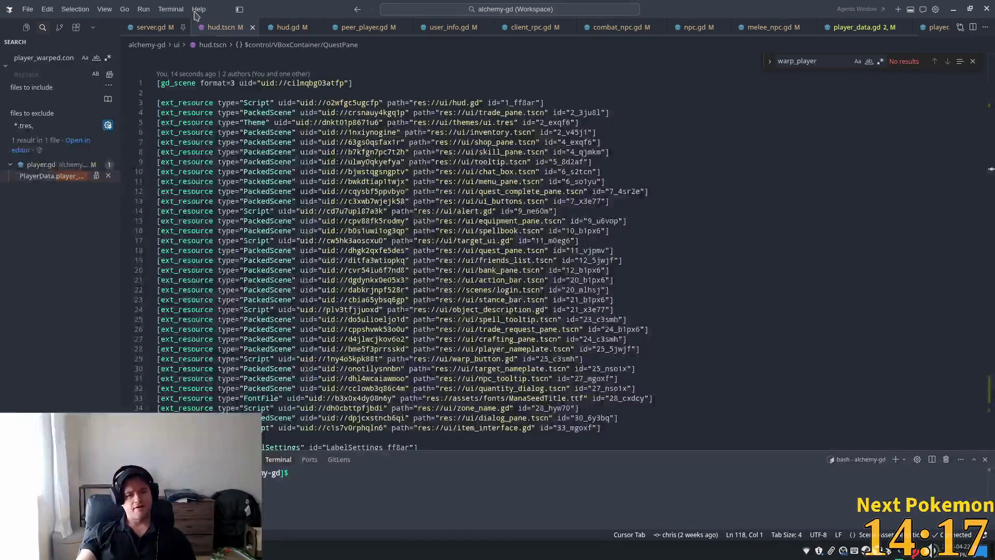
key(ctrl+w)
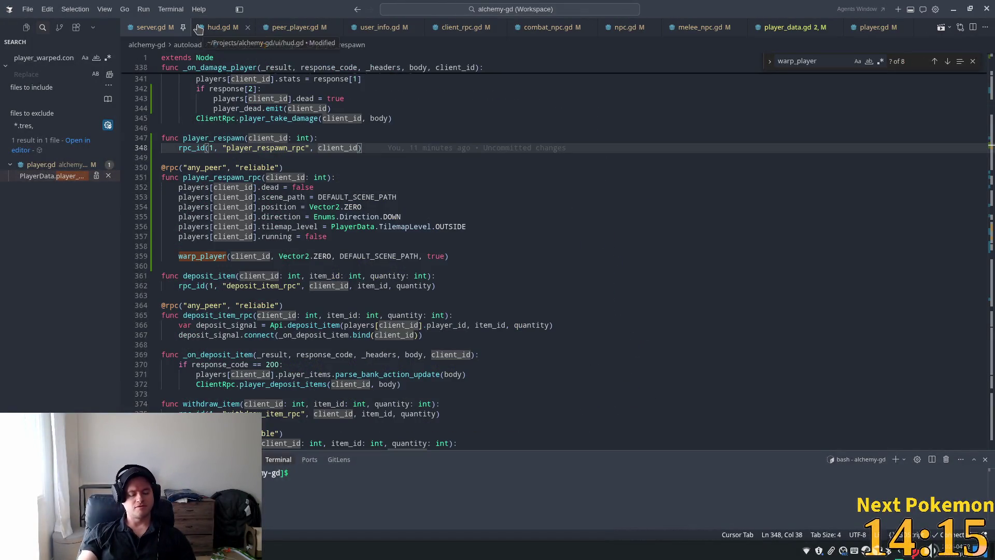
key(ctrl+p)
text(hud)
key(Return)
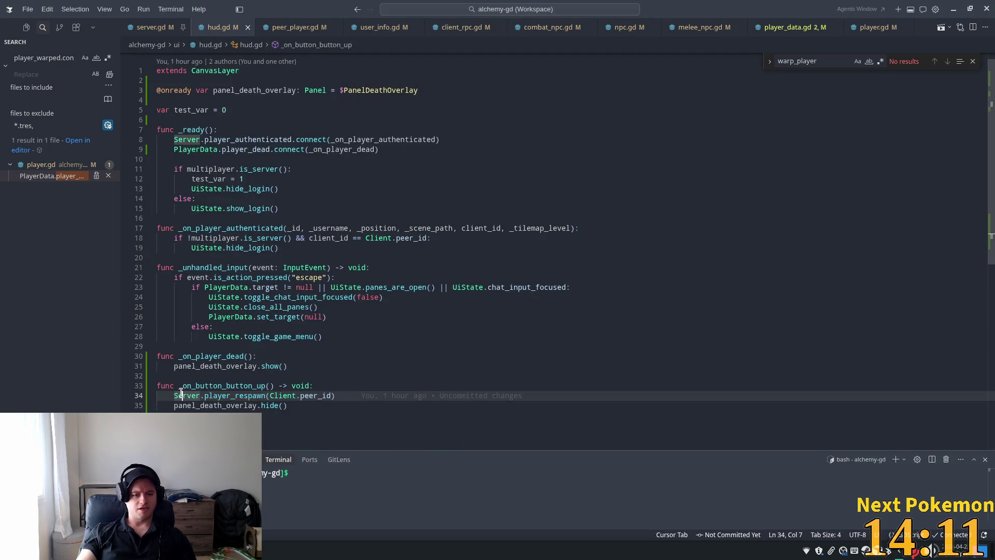
Jump from the player_respawn call on hud.gd line 34 to its definition in server.gd.
double_click(299, 396)
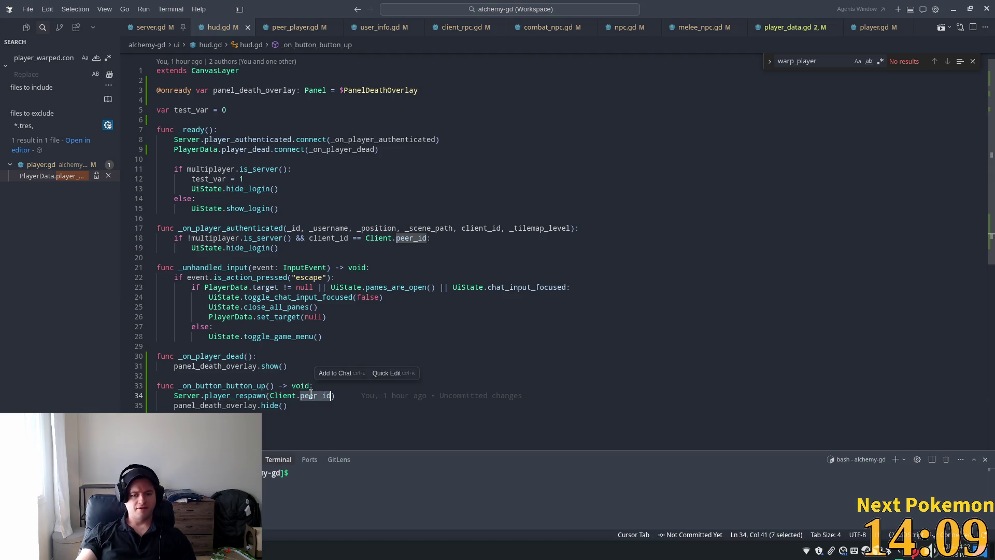
click(209, 386)
click(235, 406)
double_click(228, 397)
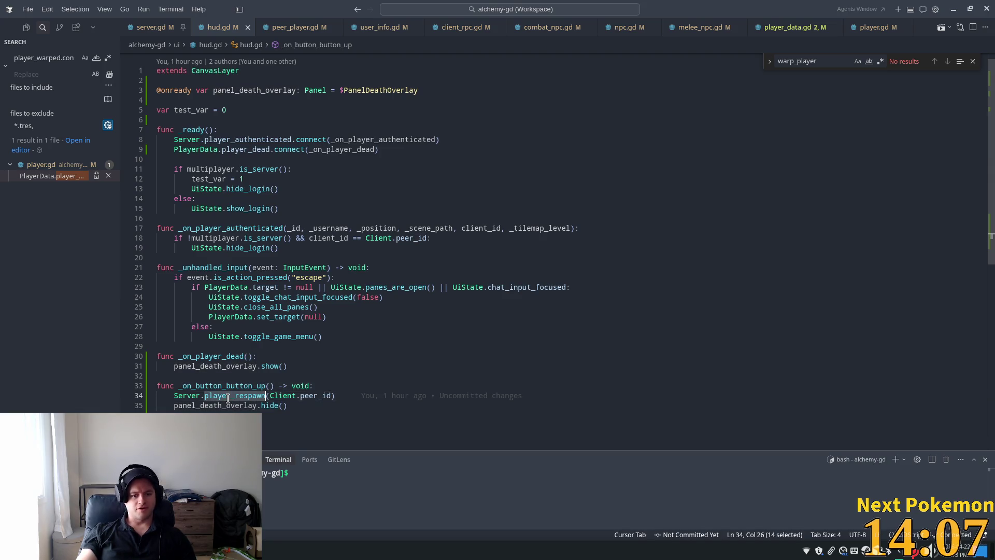
key(F12)
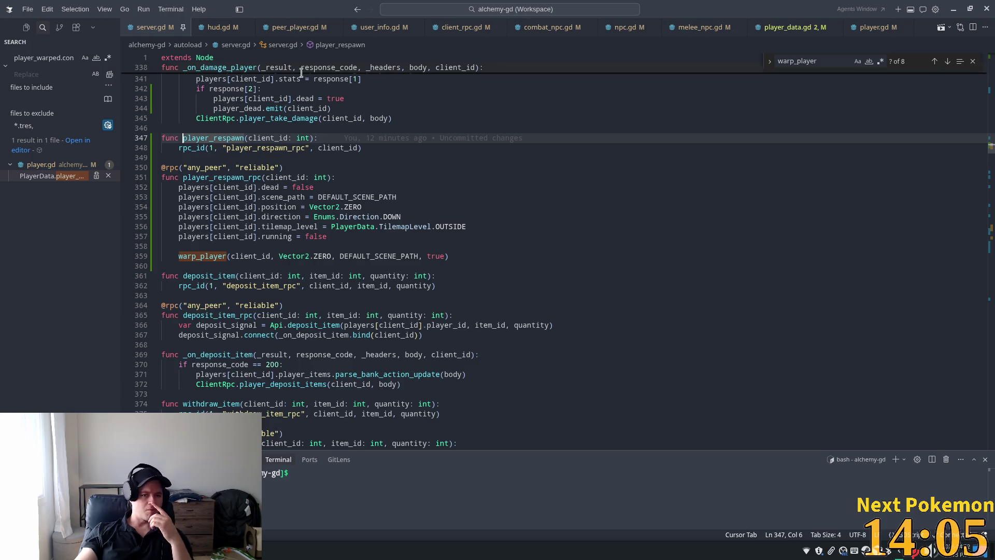
Review player_respawn_rpc's state resets and search server.gd for .scene_path from line 353.
double_click(214, 140)
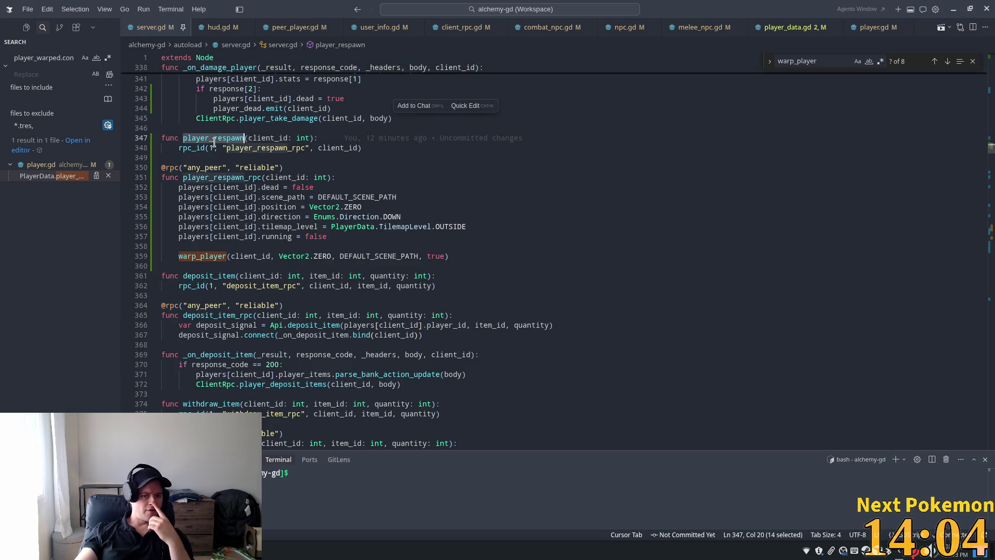
double_click(246, 148)
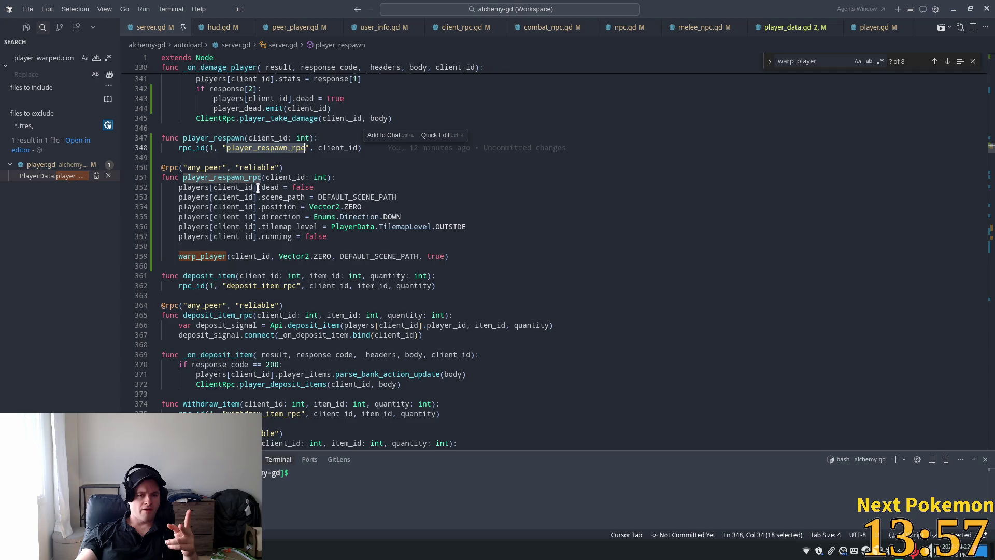
mouse_move(179, 187)
mouse_down()
mouse_move(383, 205)
mouse_move(386, 217)
mouse_up()
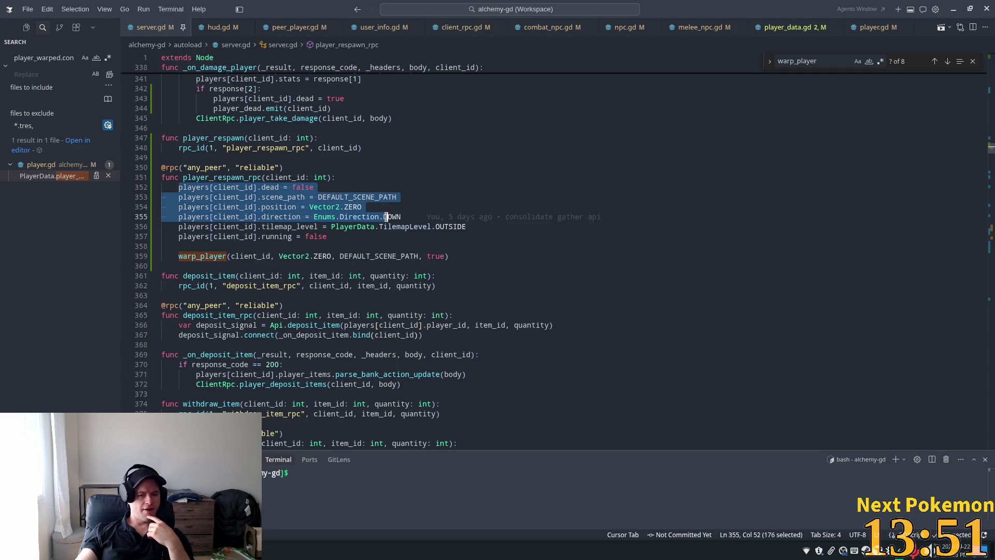
double_click(295, 196)
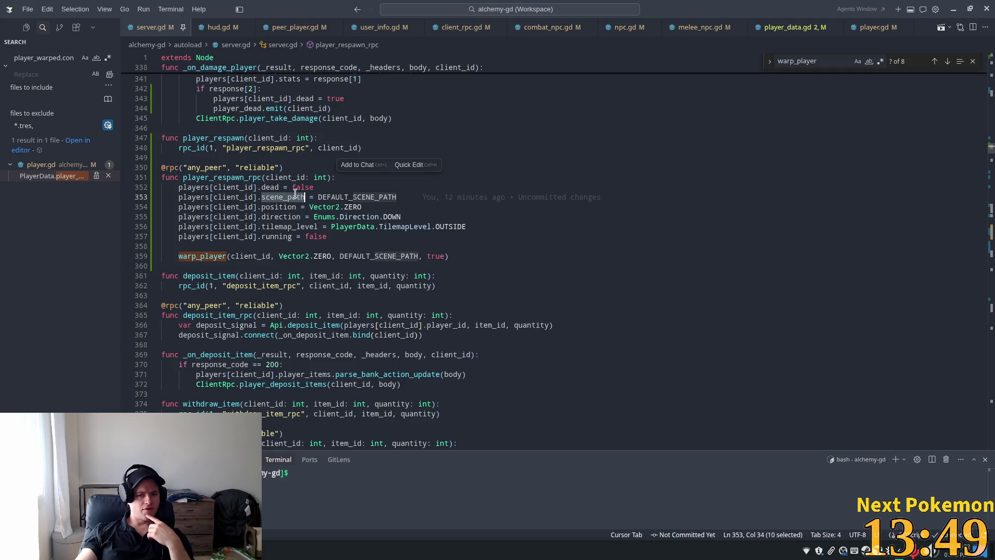
click(331, 197)
drag(310, 197, 257, 198)
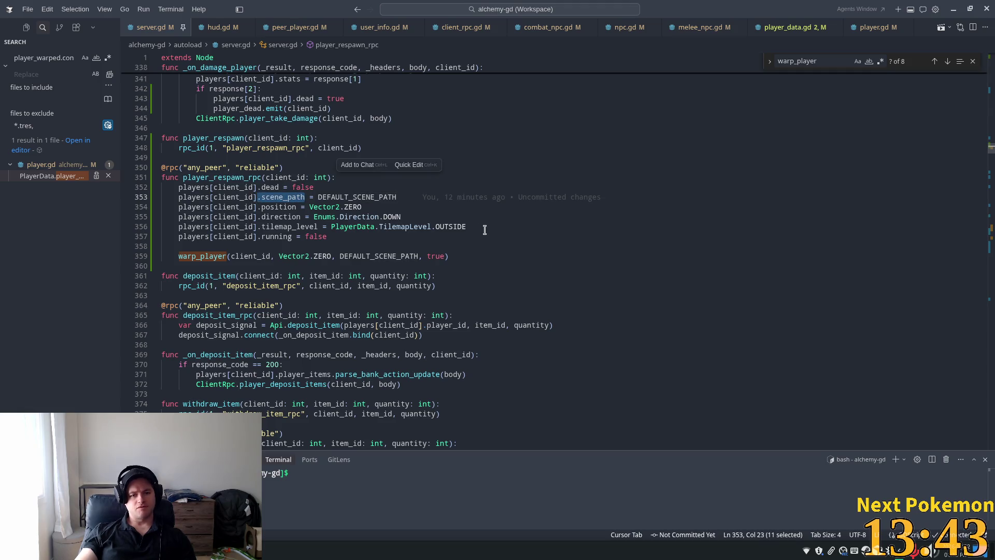
mouse_move(519, 194)
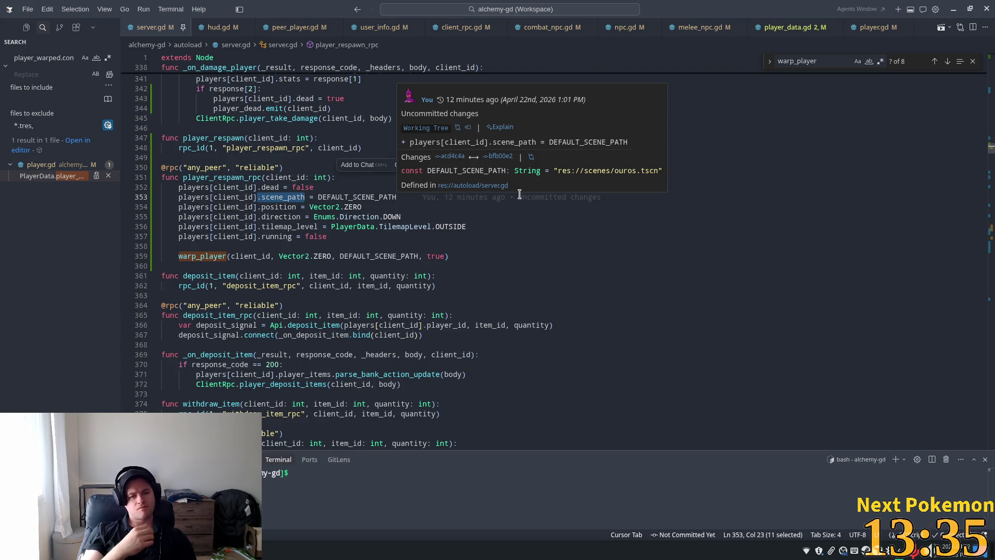
key(ctrl+f)
Step through the '.scene_path =' assignments in server.gd, then navigate back to the earlier location.
key(Return)
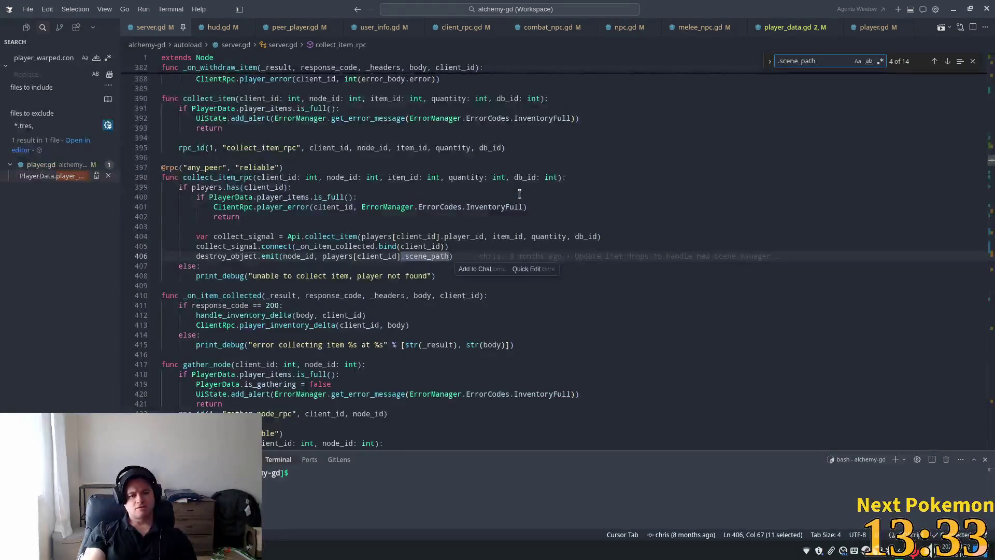
key(Return)
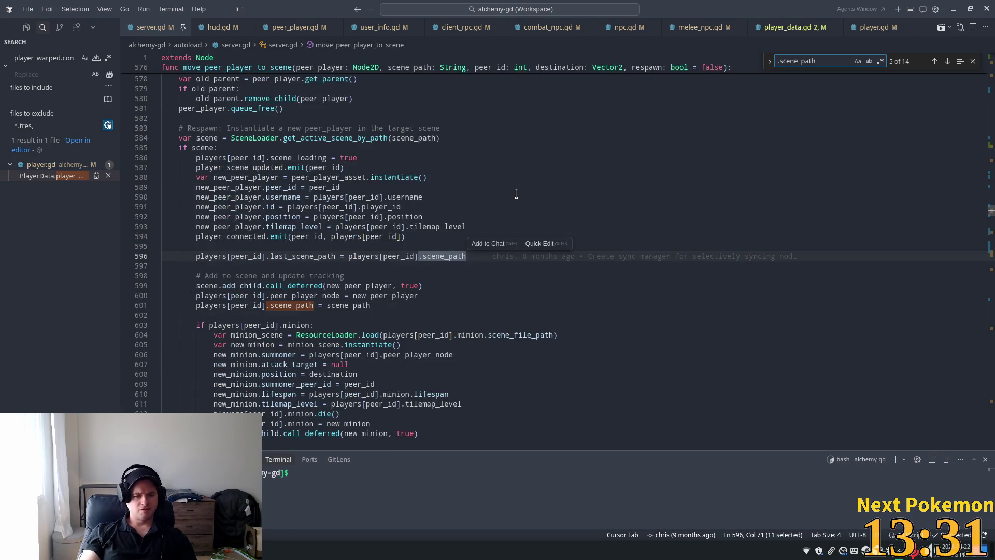
text( =)
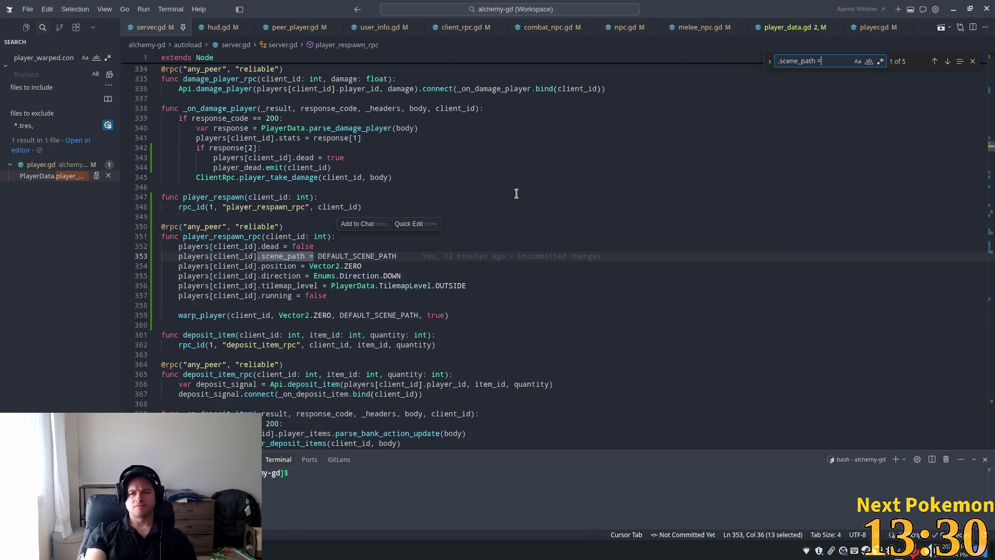
key(Return)
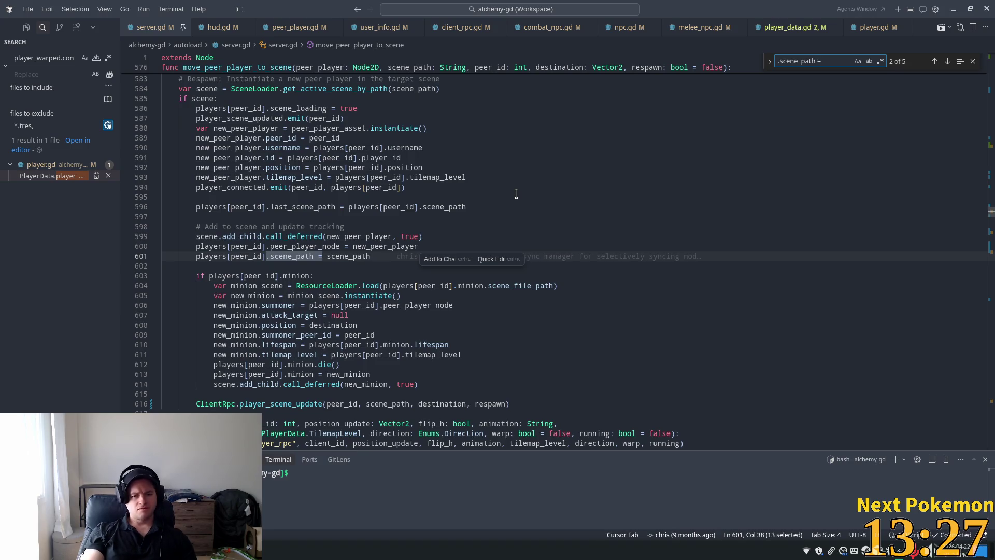
mouse_move(350, 255)
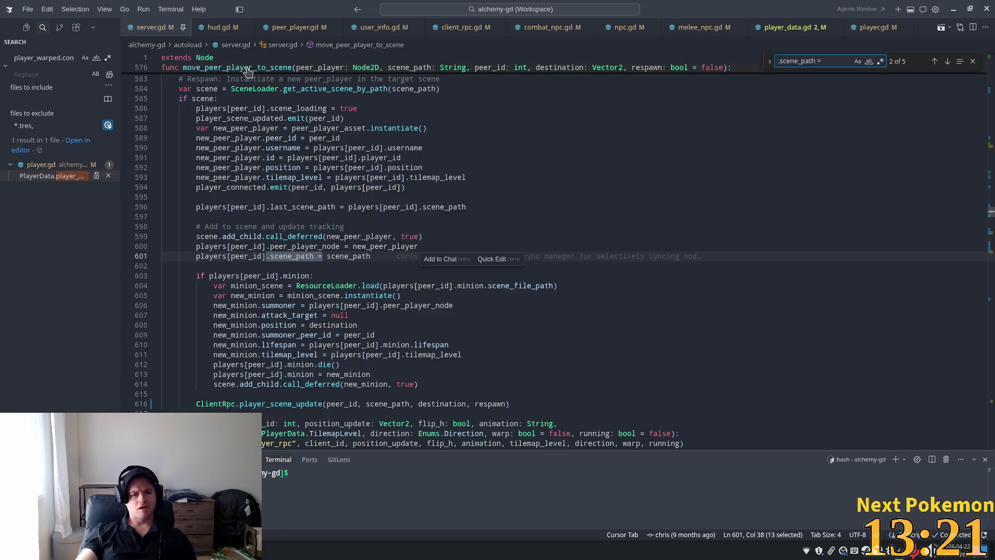
key(ctrl+alt+minus)
Follow move_peer_player_to_scene calls from warp_player to _on_authenticate_user and inspect DEFAULT_SCENE_PATH.
scroll(261, 171, up, 3)
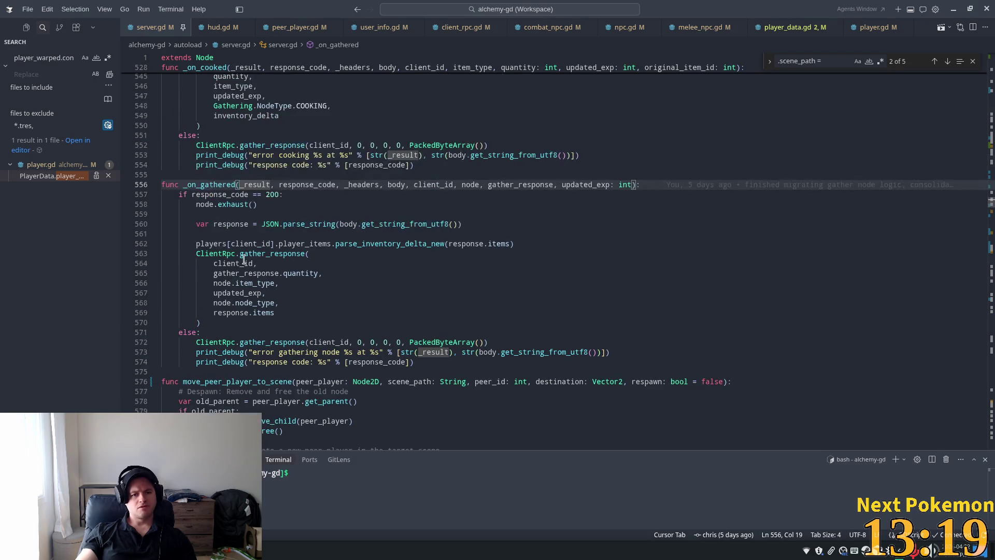
double_click(236, 381)
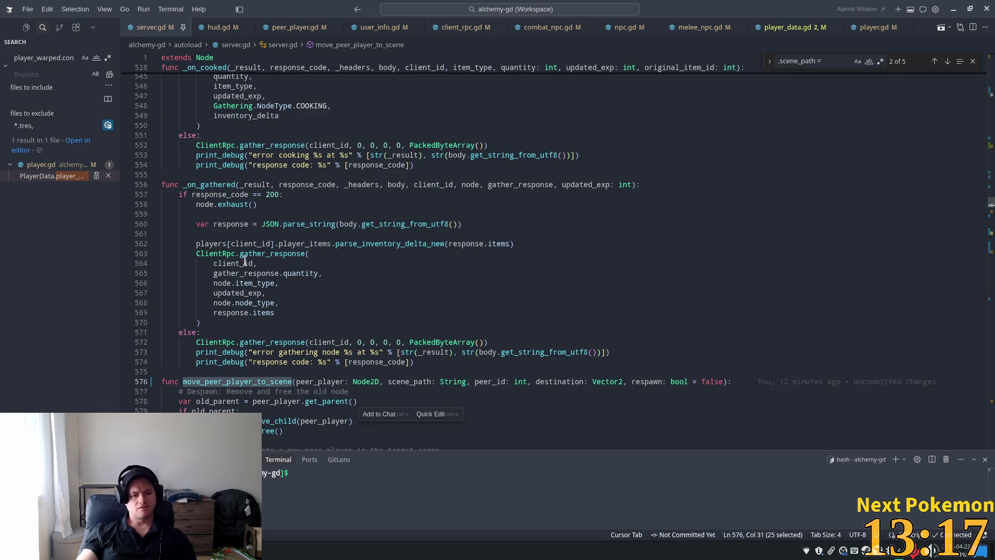
key(ctrl+f)
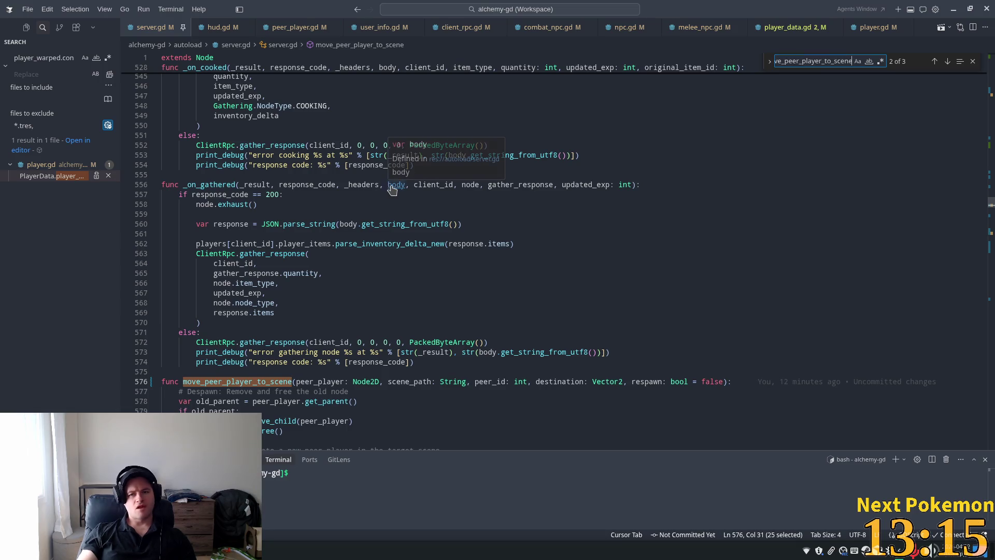
key(Return)
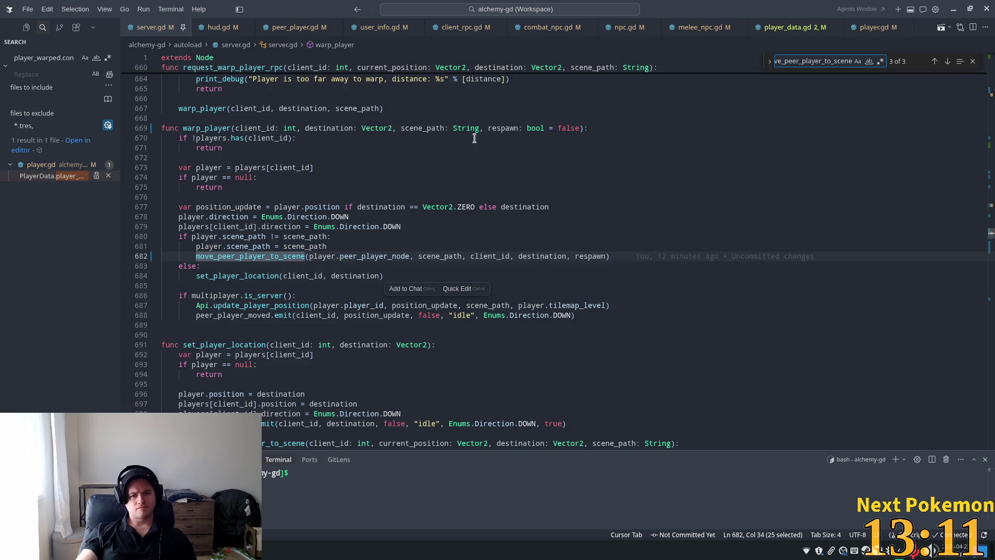
key(Return)
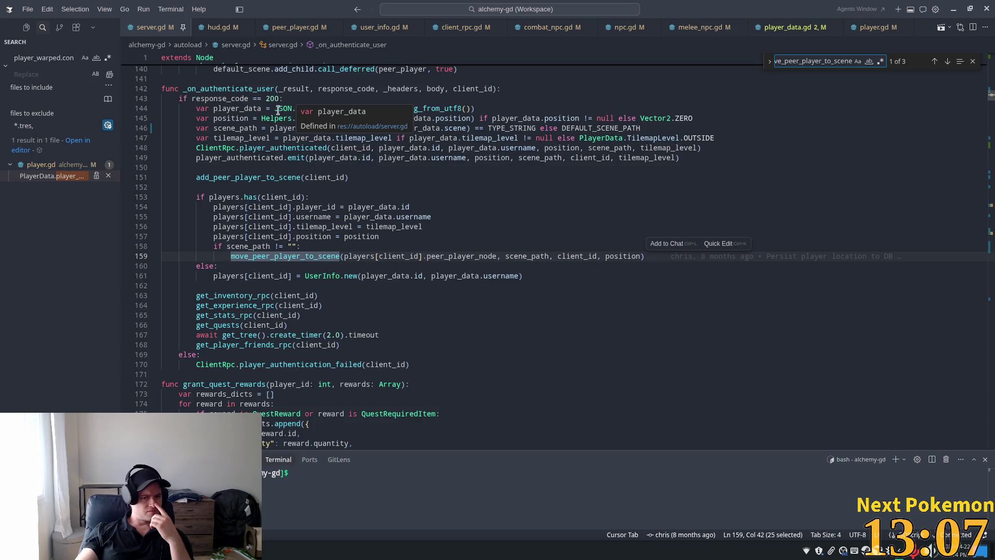
click(220, 138)
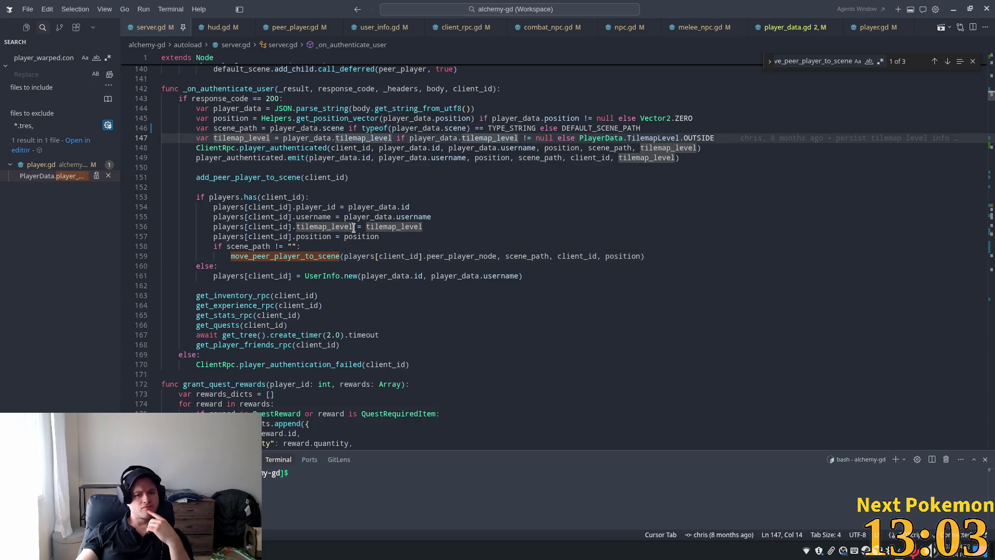
click(208, 158)
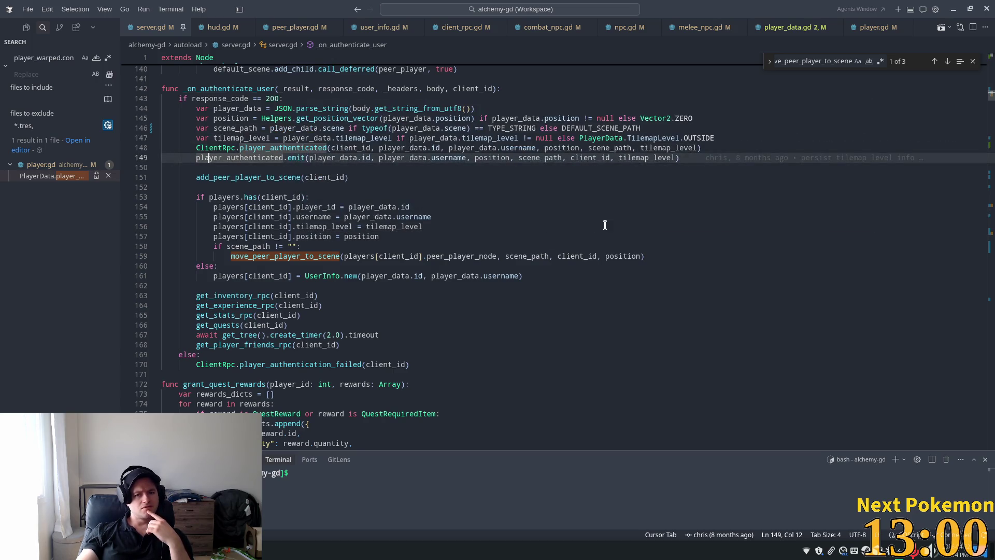
double_click(598, 128)
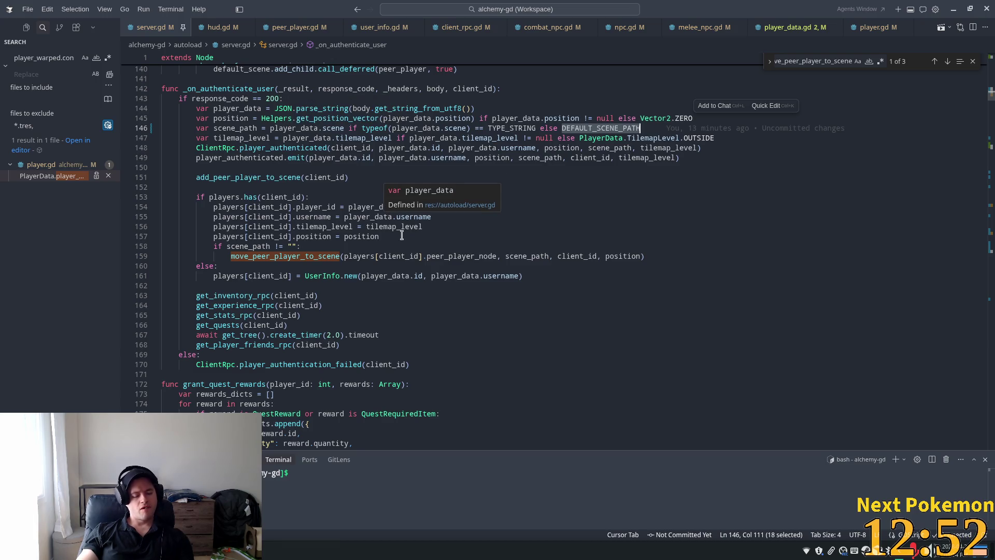
key(ctrl+f)
Search for request_warp_player in server.gd and then across the whole project.
text(warpr)
key(BackSpace)
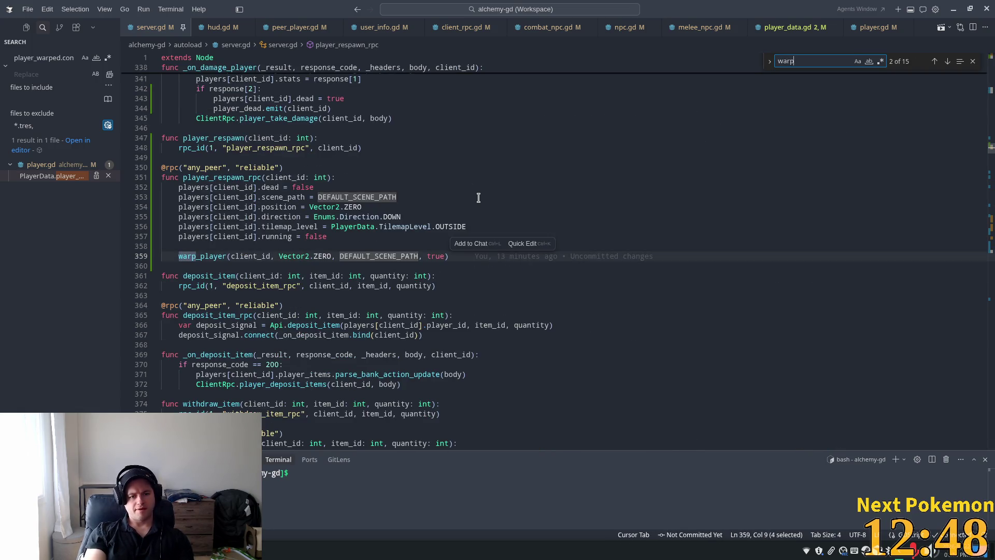
key(BackSpace)
key(BackSpace)
key(BackSpace)
text(reque)
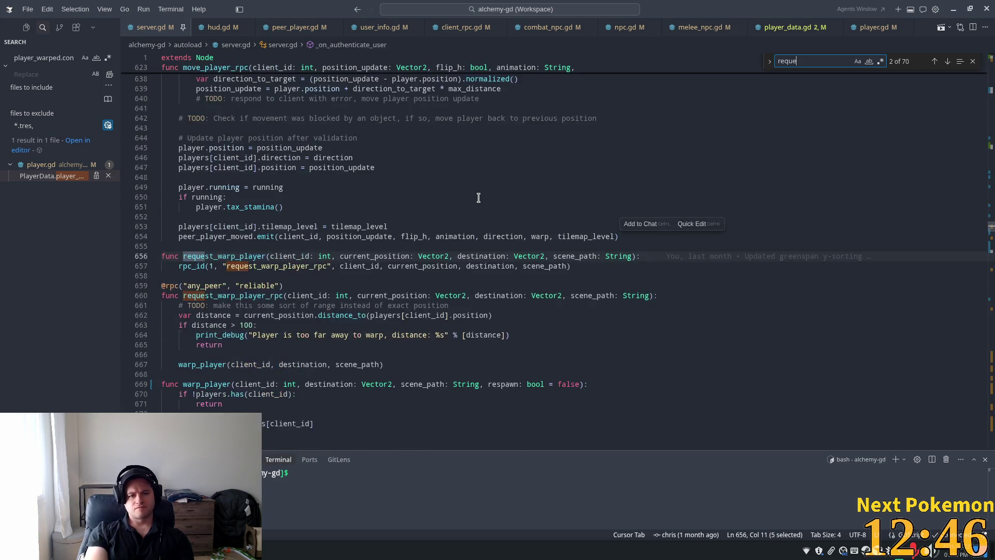
text(st_)
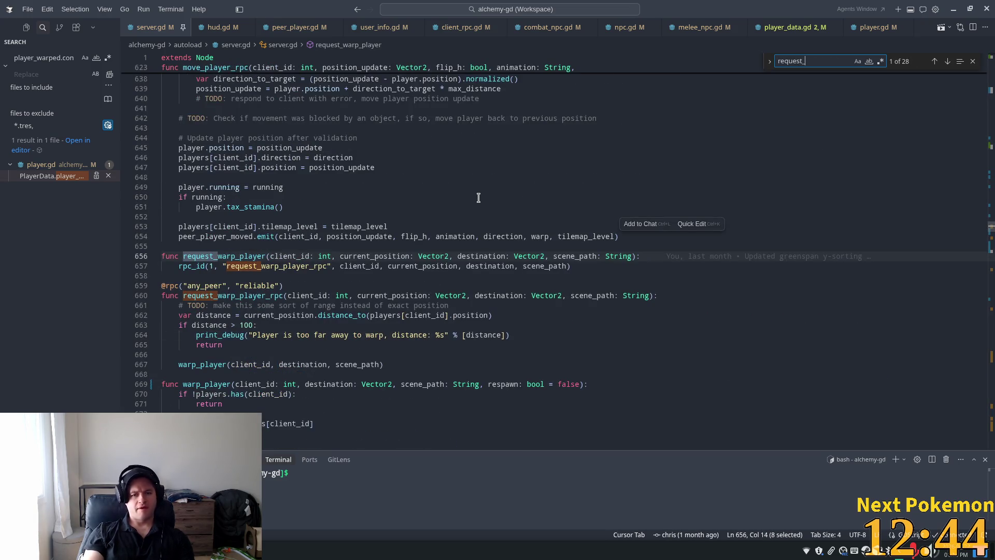
double_click(572, 256)
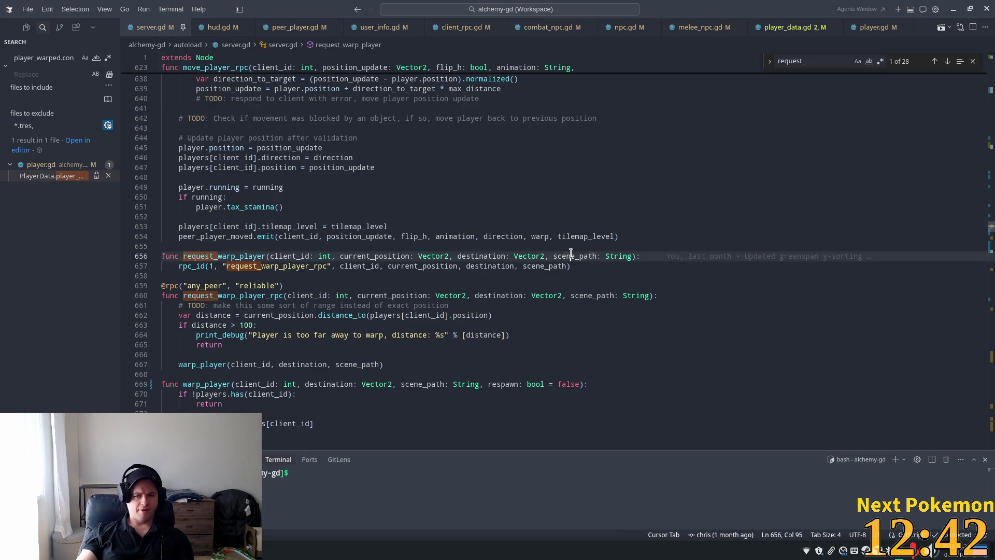
double_click(197, 256)
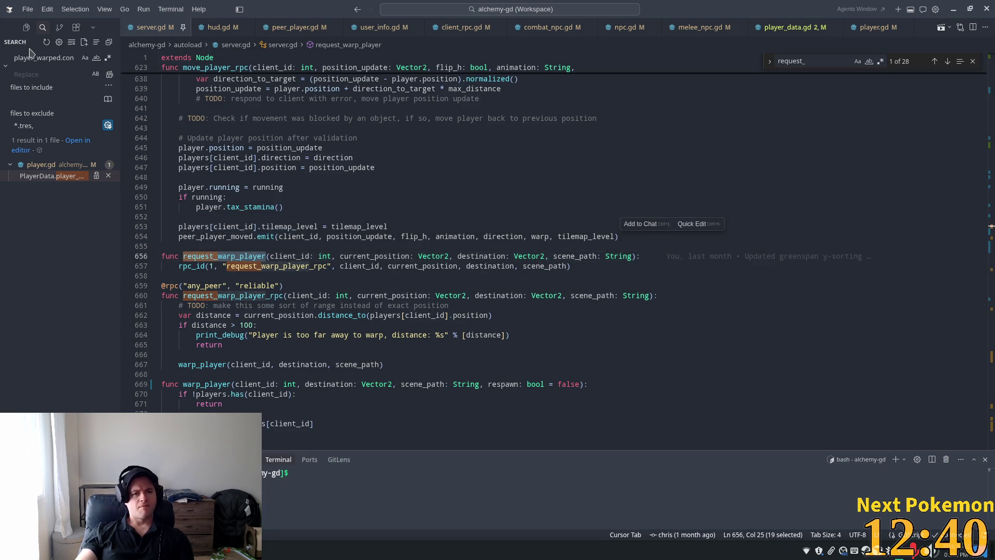
key(ctrl+shift+f)
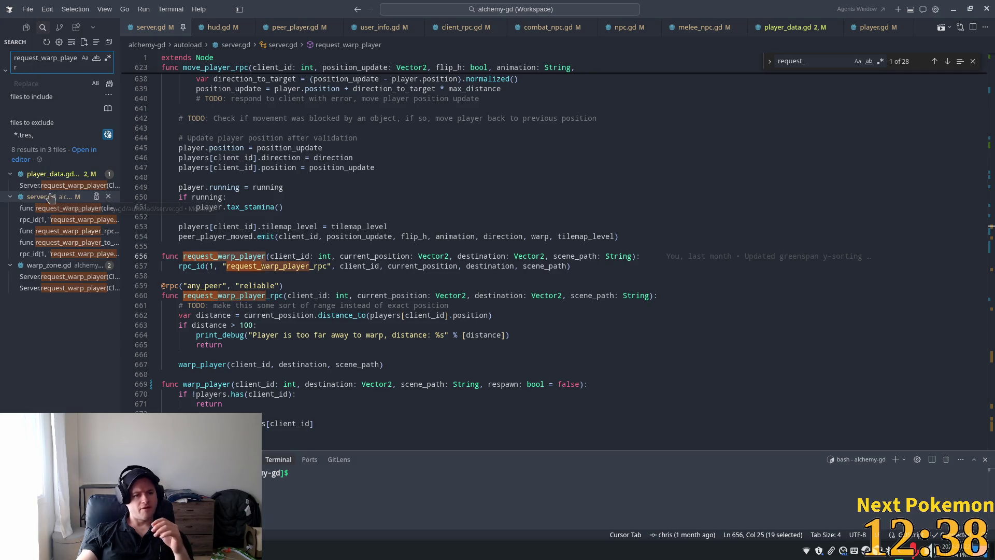
Inspect the destination and destination_scene arguments on warp_zone.gd line 20, then switch to Godot.
click(48, 278)
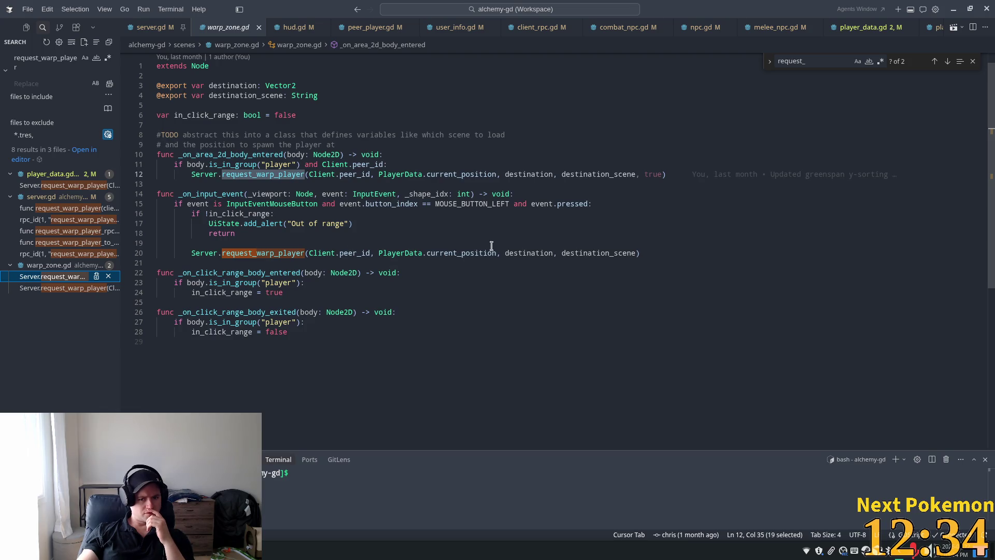
double_click(524, 253)
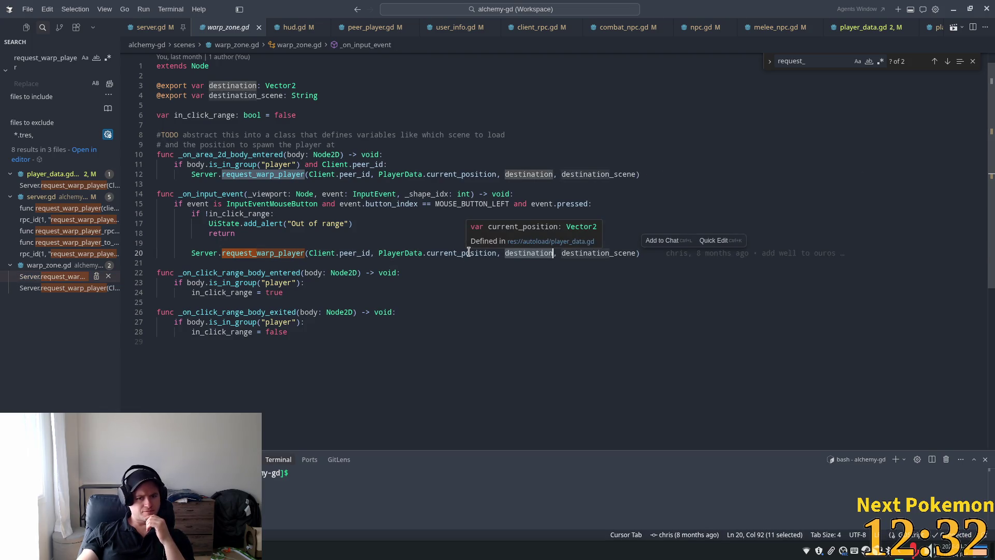
double_click(575, 254)
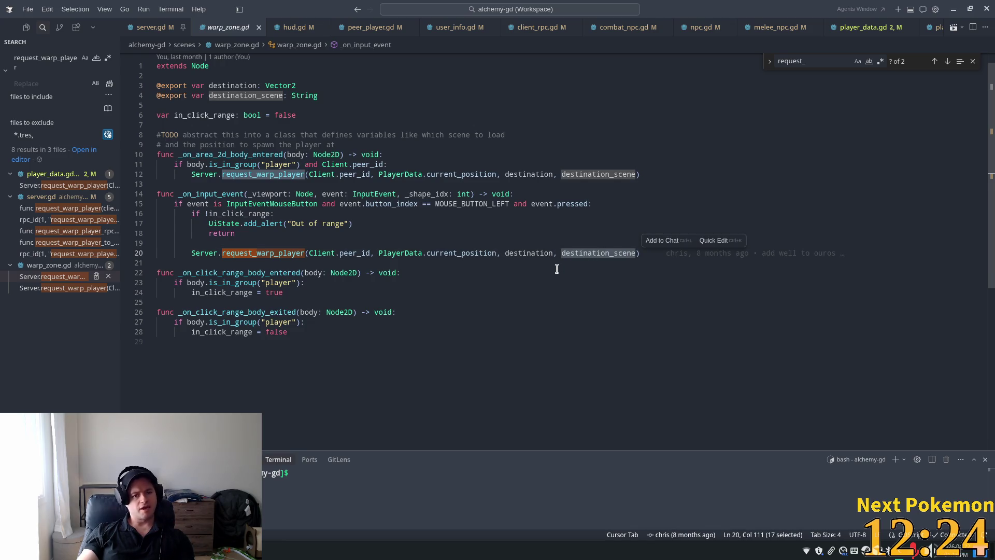
key(alt+Tab)
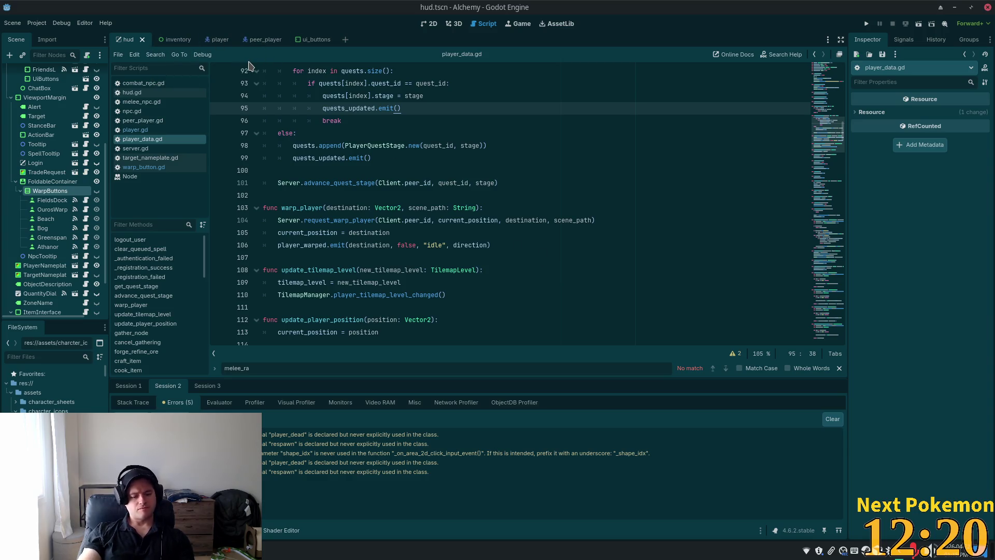
Open the ouros.tscn and etheros_forest.tscn scenes with Quick Open.
key(shift+alt+o)
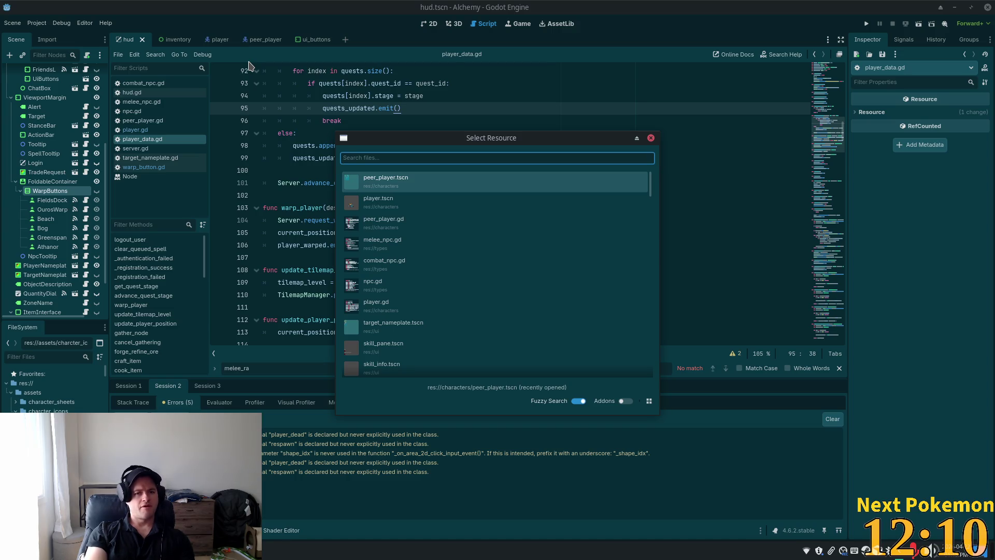
text(ouros)
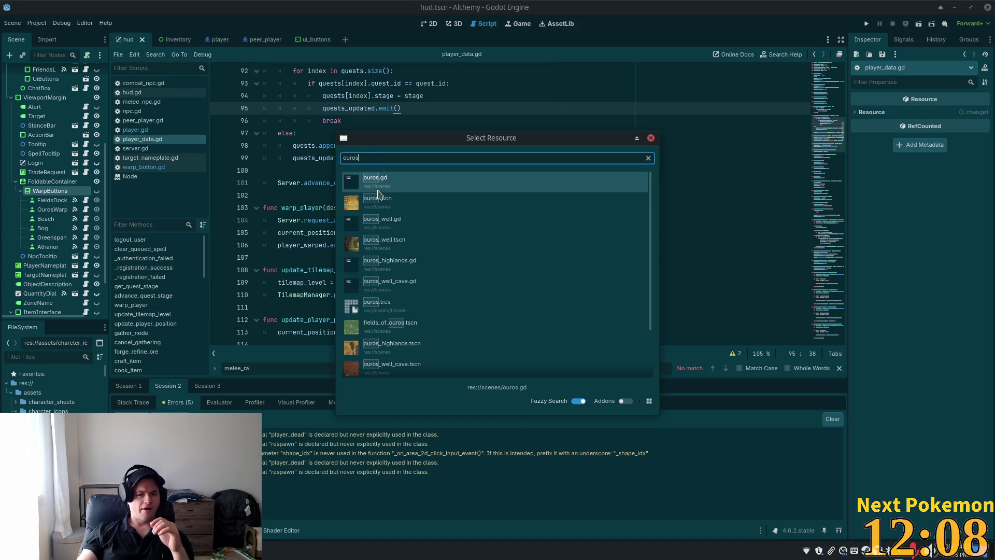
double_click(377, 200)
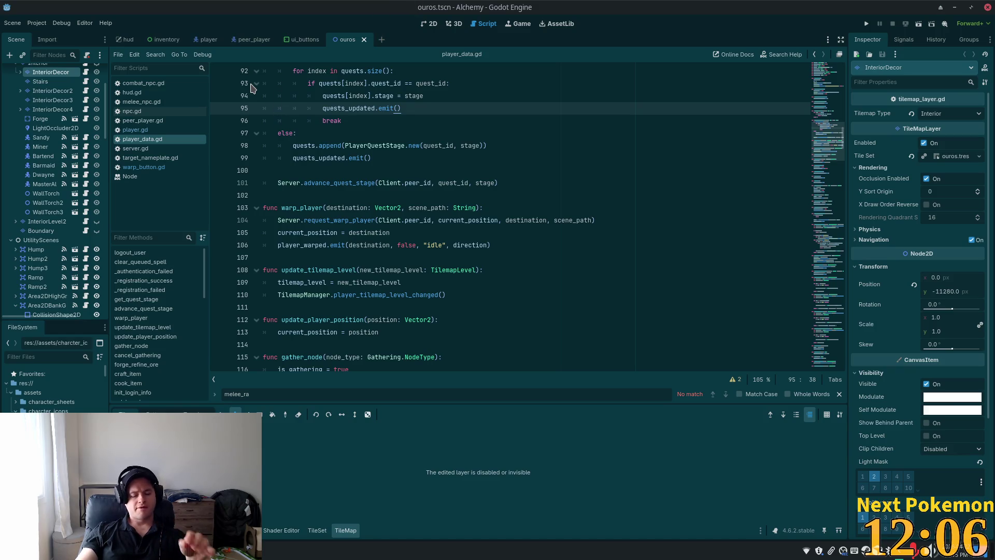
key(alt+shift+o)
text(etheros)
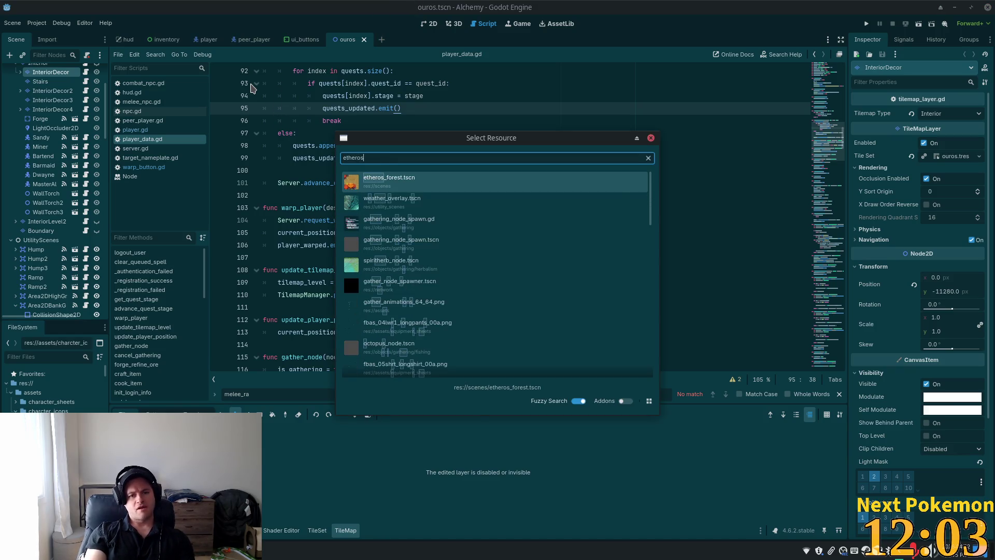
key(Return)
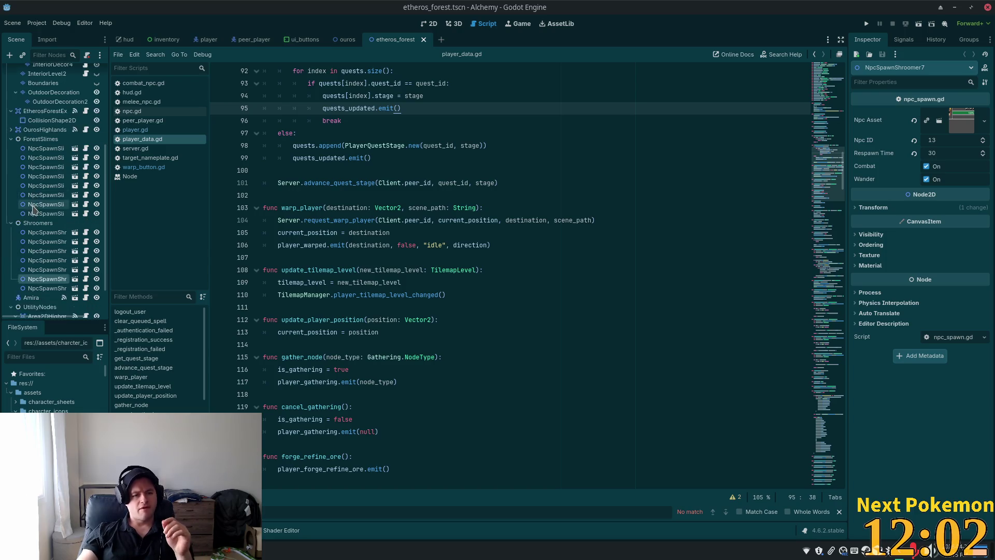
Confirm EtherosForestExitSouth's Destination Scene points to ouros.tscn, then return to warp_zone.gd in Cursor.
scroll(44, 244, down, 2)
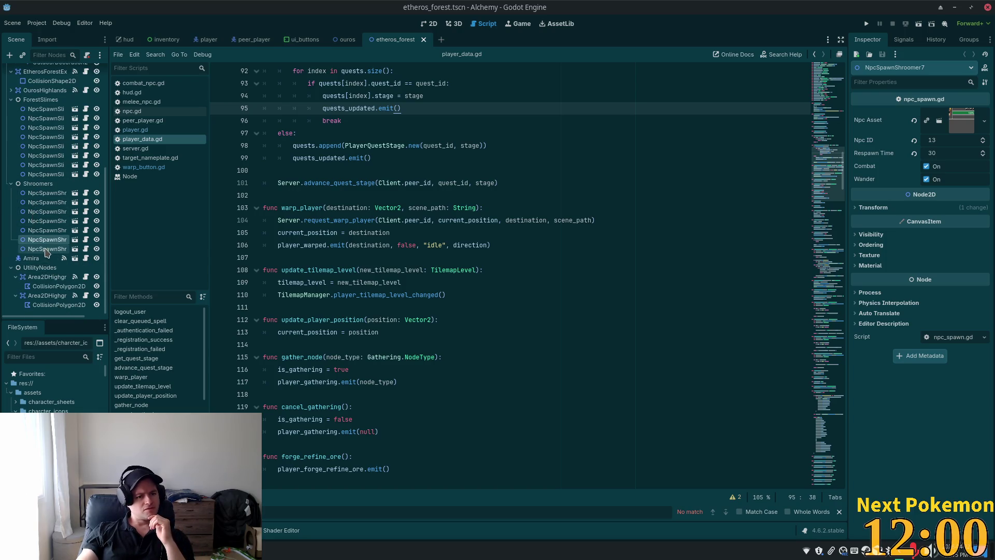
scroll(45, 252, up, 5)
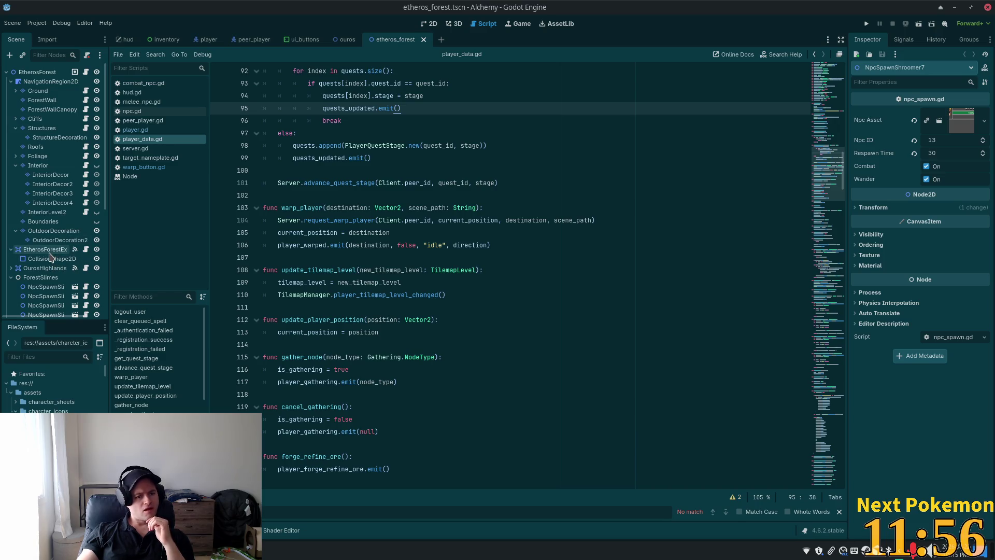
click(48, 262)
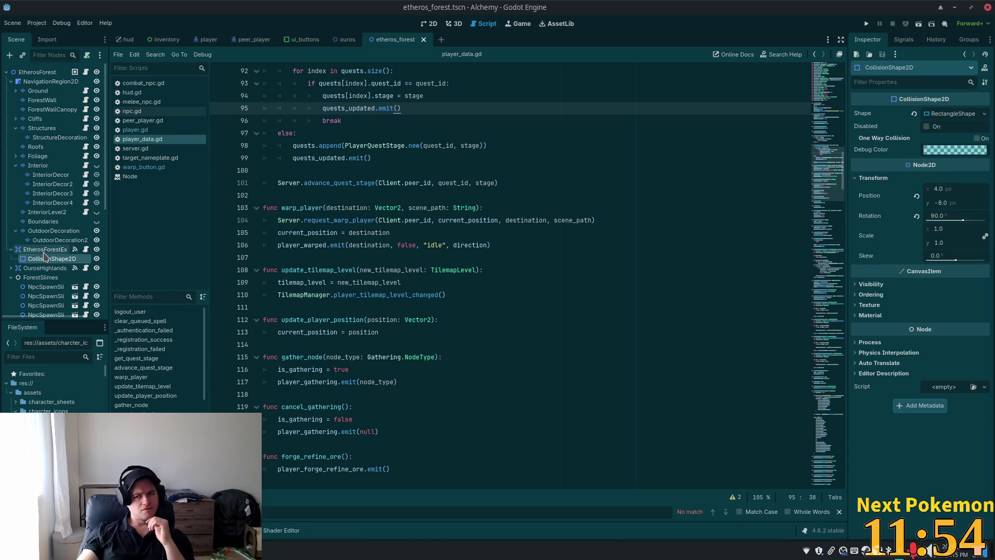
click(46, 249)
double_click(943, 140)
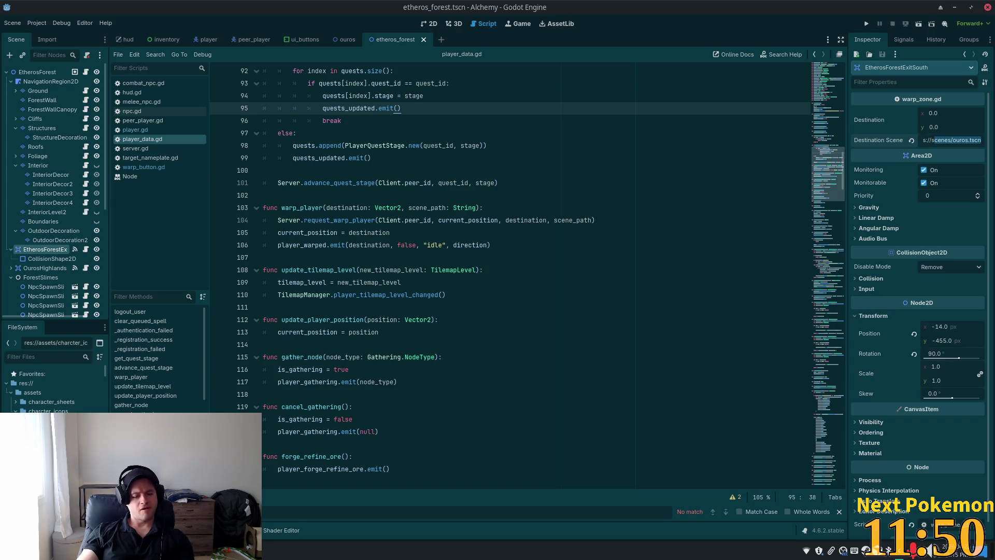
key(ctrl+a)
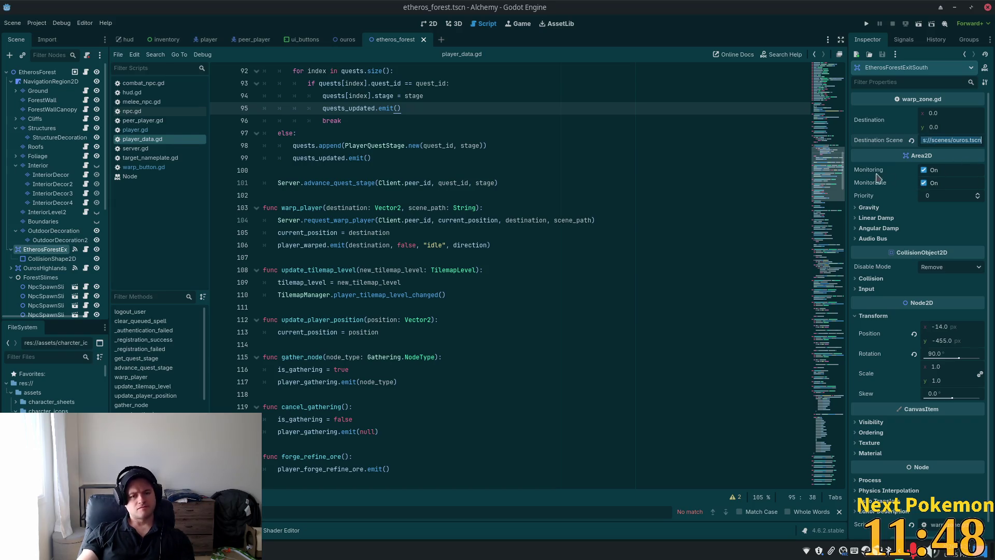
key(alt+Tab)
click(525, 154)
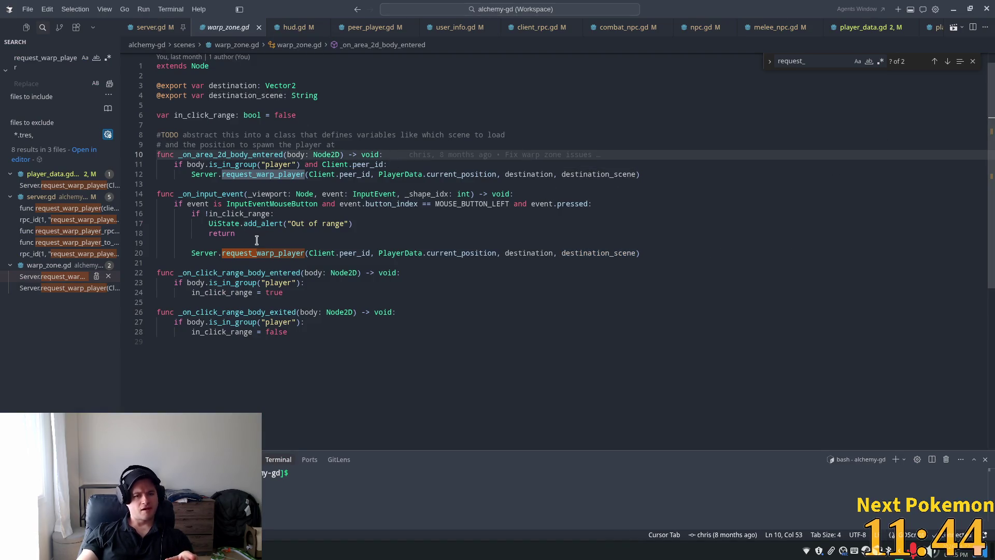
Go to request_warp_player's definition in server.gd and review its 100 distance check and scene_path uses.
mouse_move(235, 252)
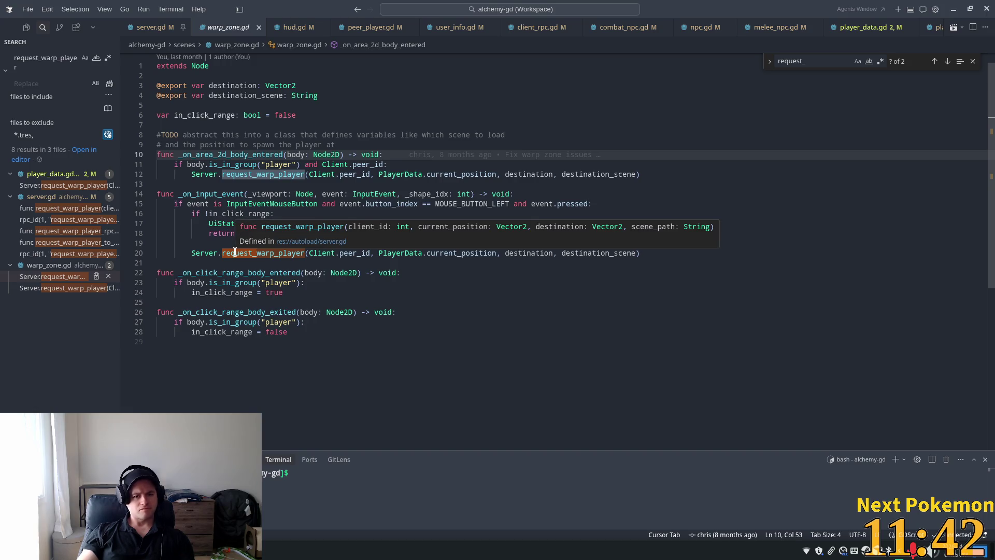
key(ctrl)
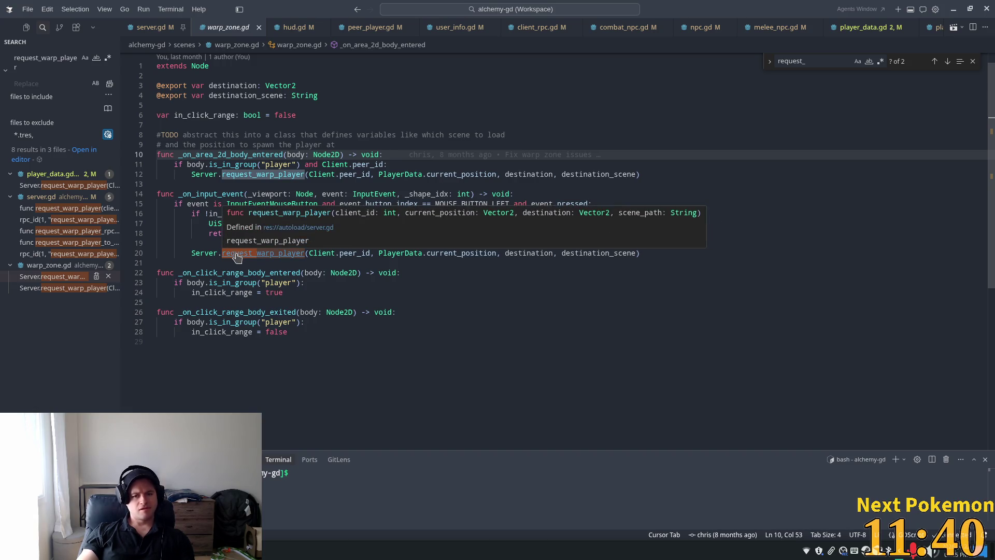
ctrl+click(237, 253)
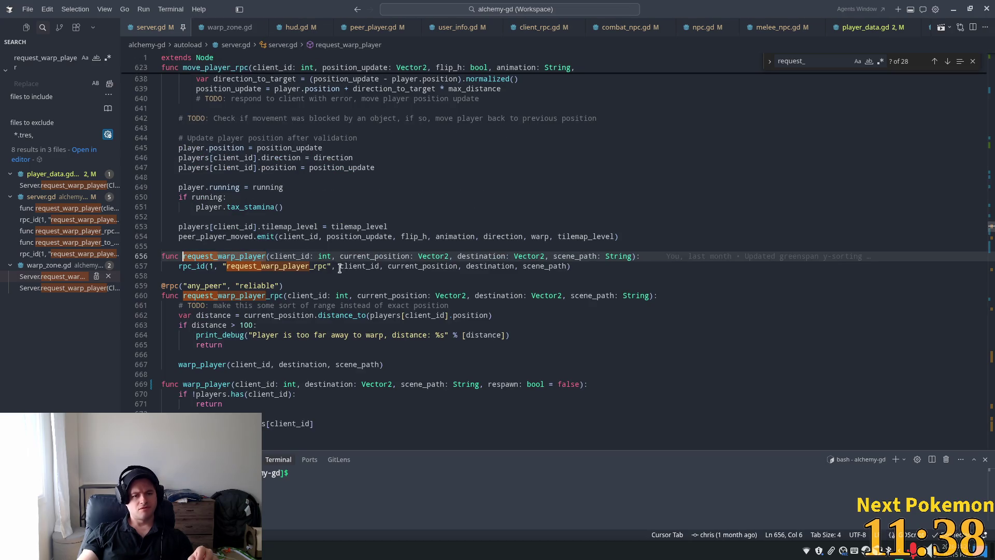
mouse_move(360, 268)
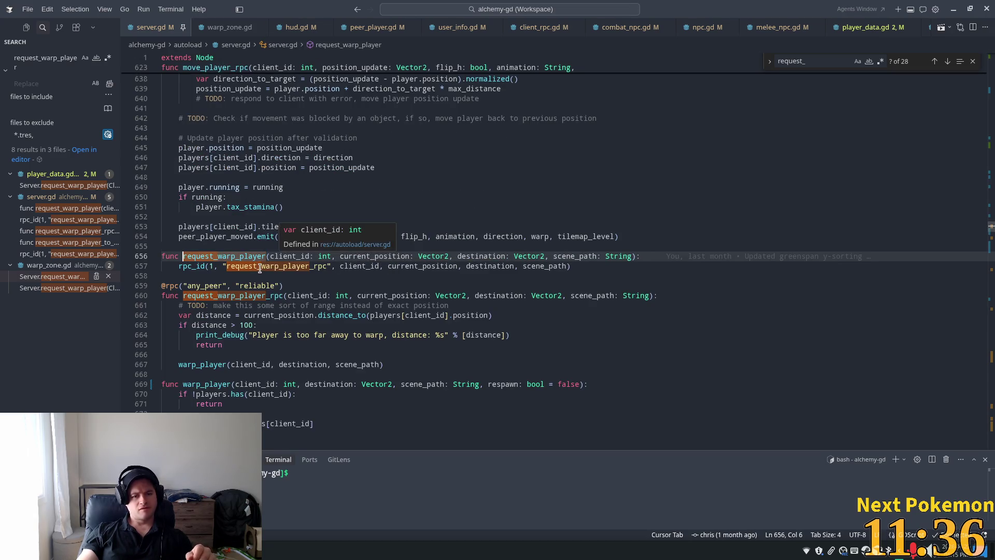
click(253, 325)
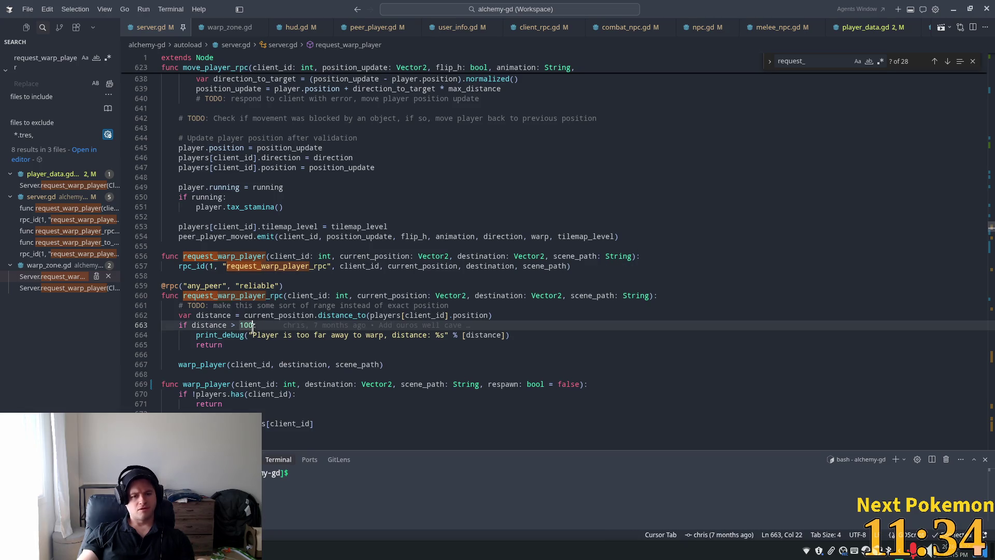
double_click(355, 366)
Search server.gd for res://scenes/ouros.tscn, finding the DEFAULT_SCENE_PATH constant.
scroll(244, 147, up, 1)
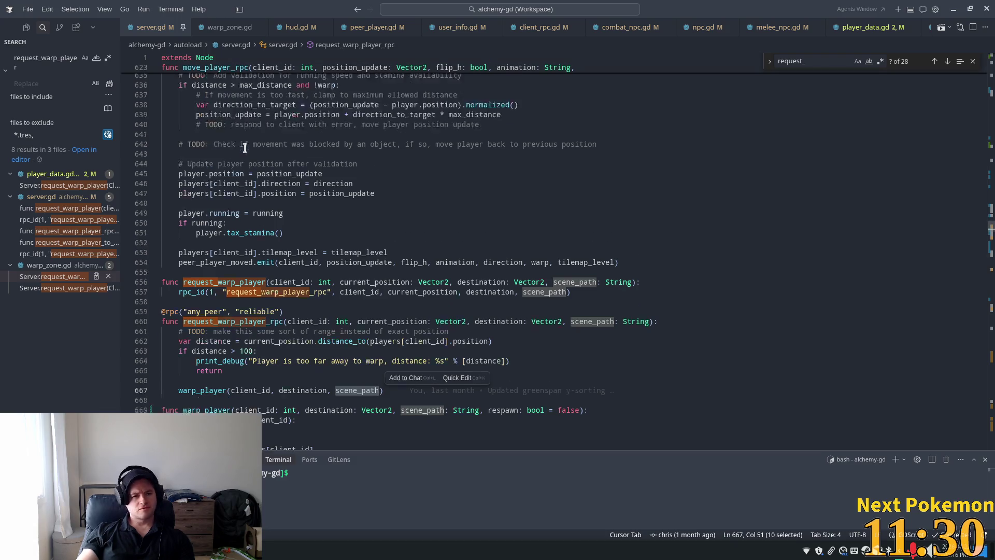
key(ctrl+f)
text(res://scenes/ouros.tscn)
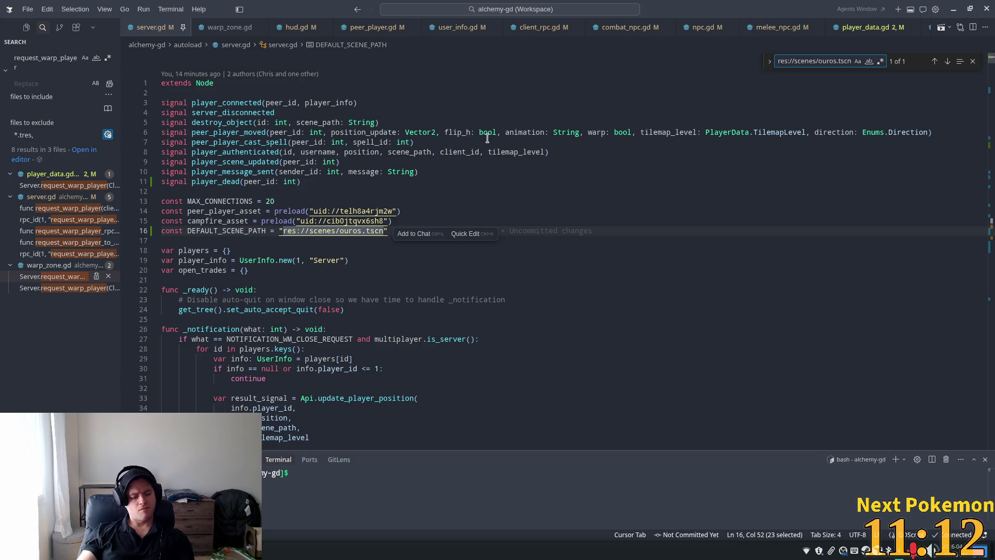
Inspect warp_player and current_position in player_data.gd, then follow request_warp_player to server.gd.
key(ctrl+f)
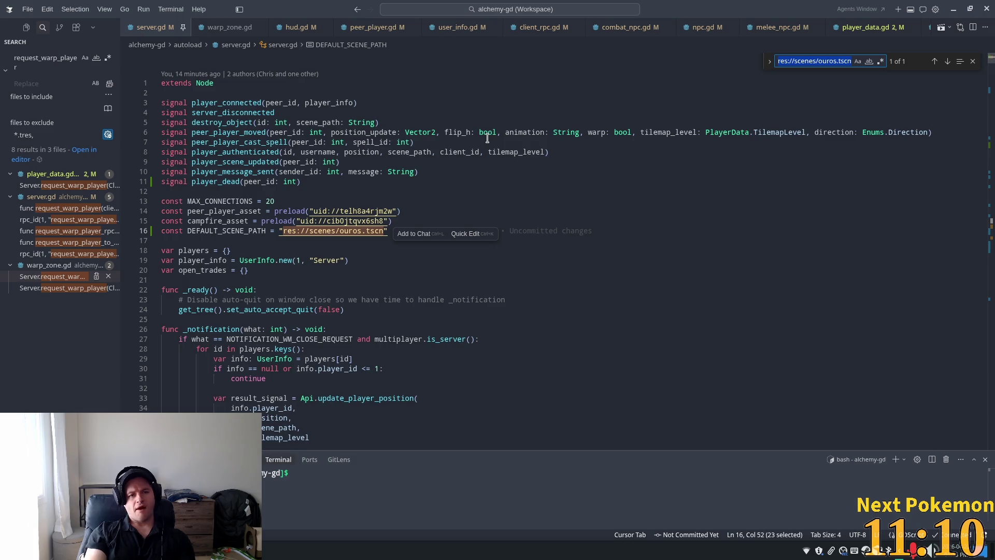
click(52, 185)
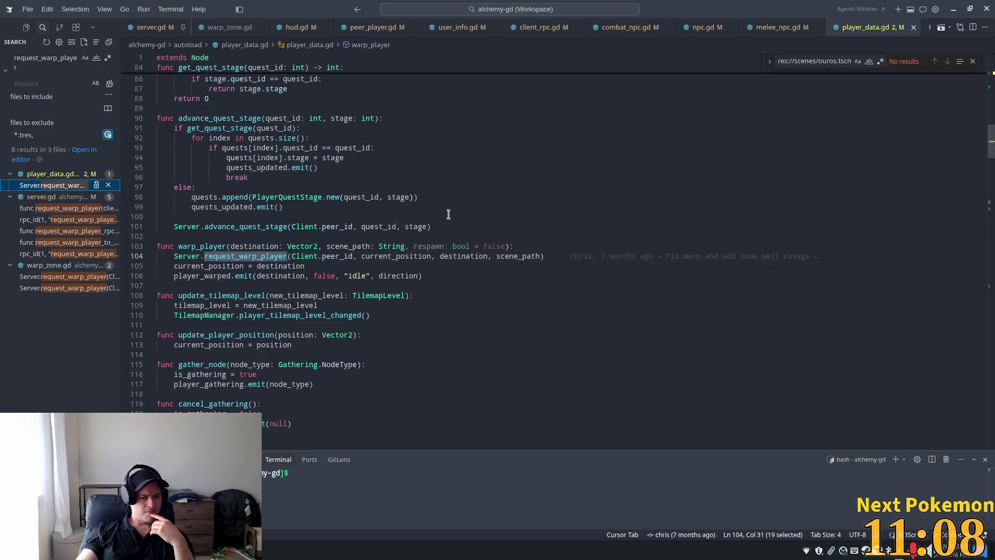
click(214, 256)
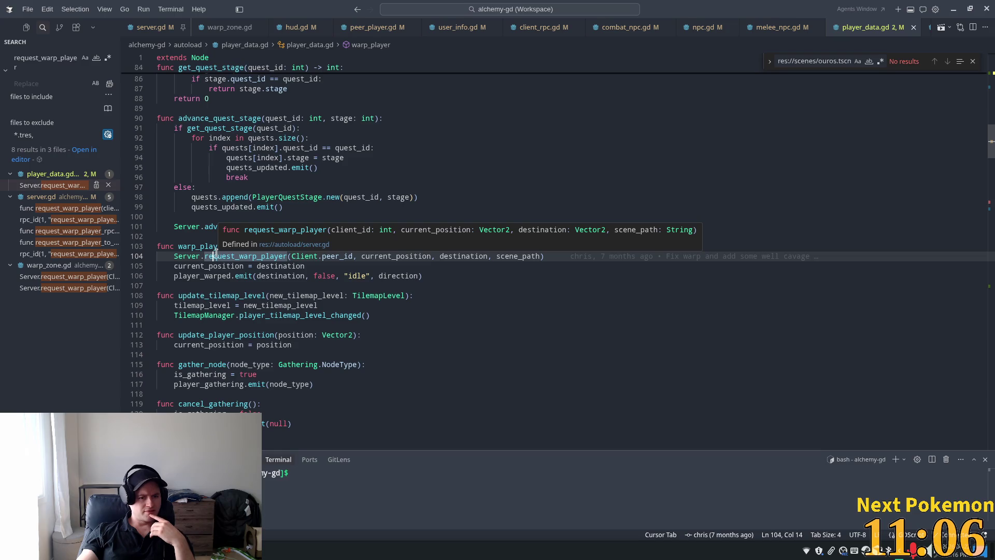
double_click(191, 247)
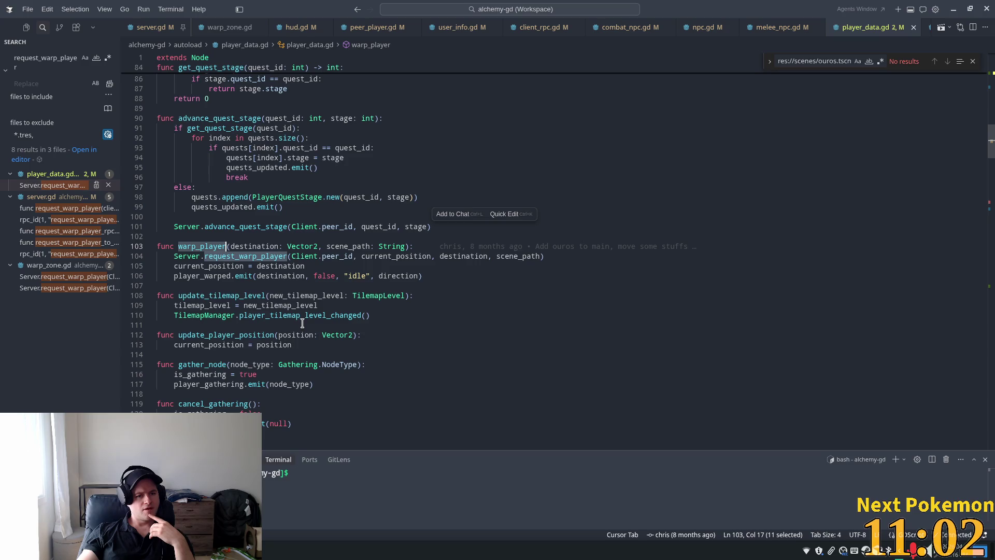
double_click(233, 265)
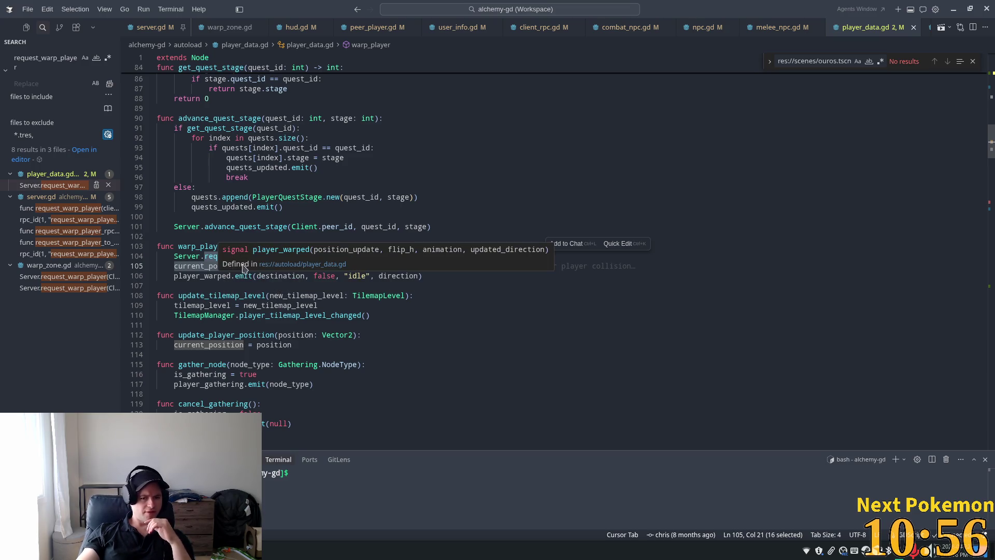
click(209, 247)
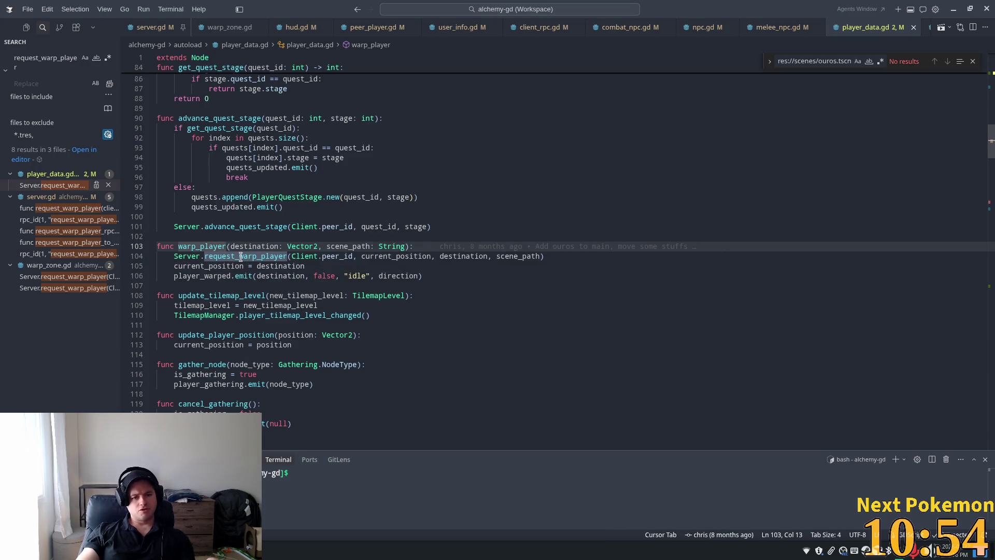
ctrl+click(233, 259)
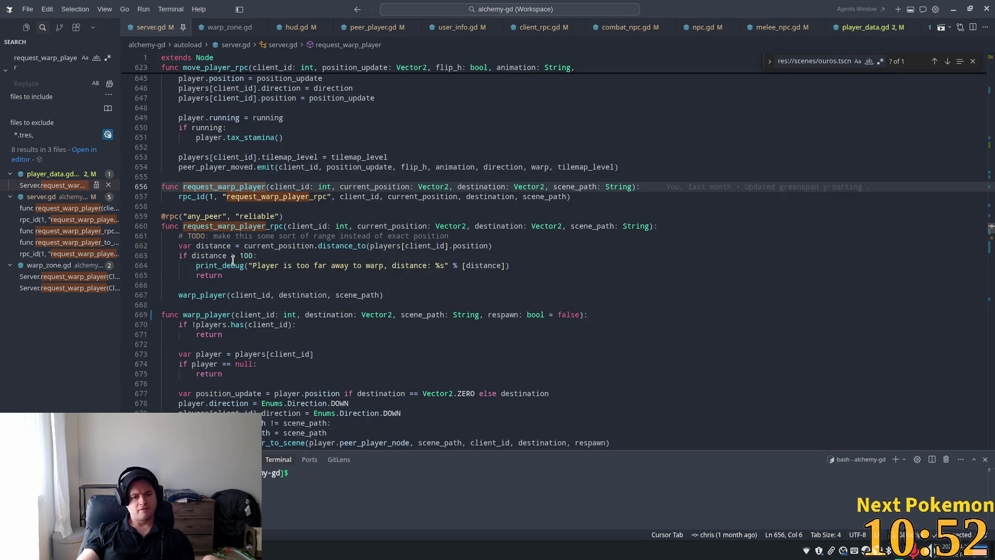
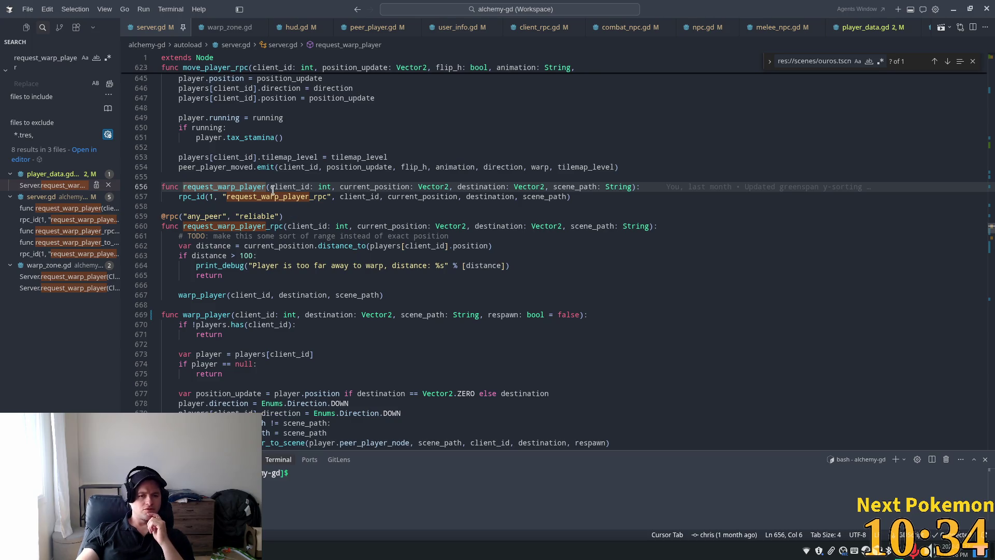
Jump to the warp_player definition and pick out its move_peer_player_to_scene call.
key(Down)
key(Down)
key(Down)
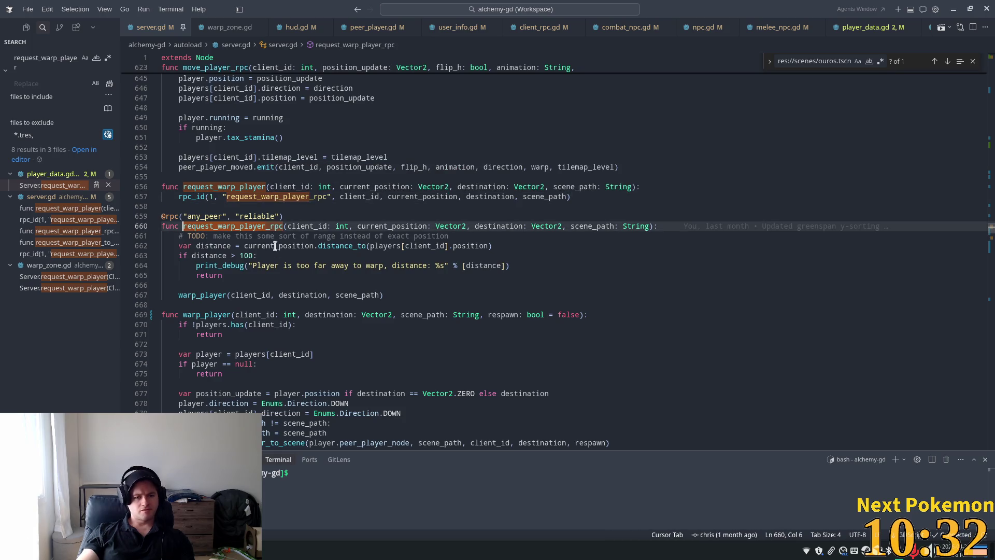
mouse_move(200, 300)
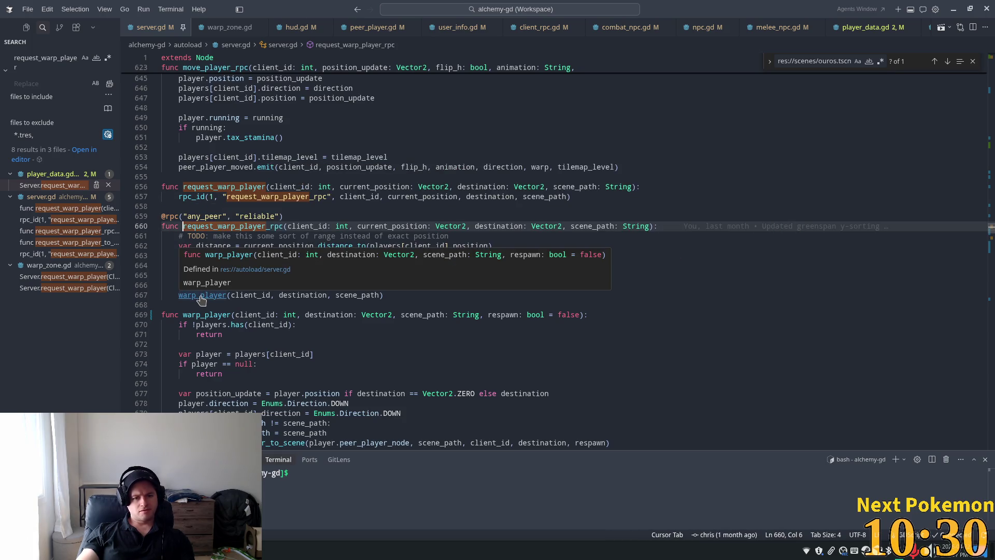
ctrl+click(204, 297)
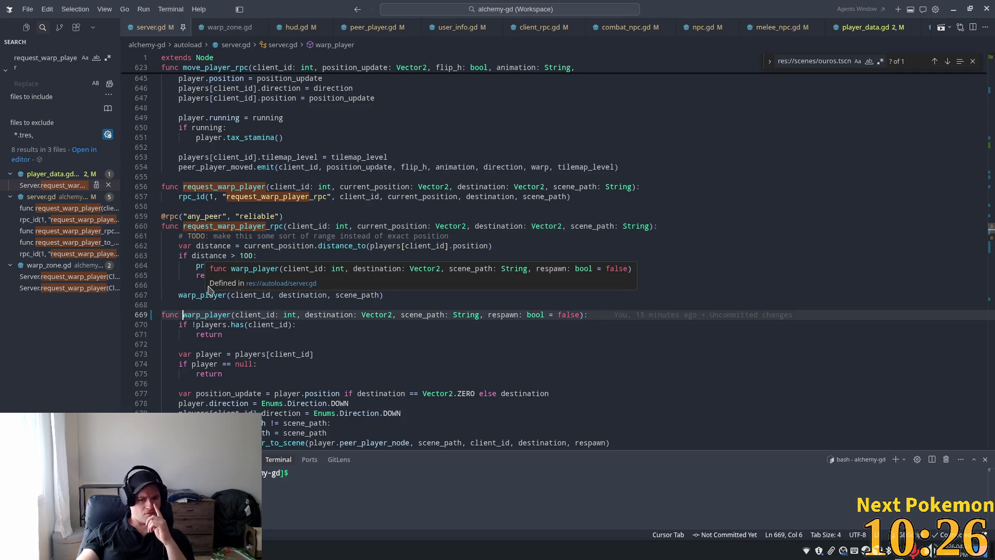
scroll(221, 278, down, 4)
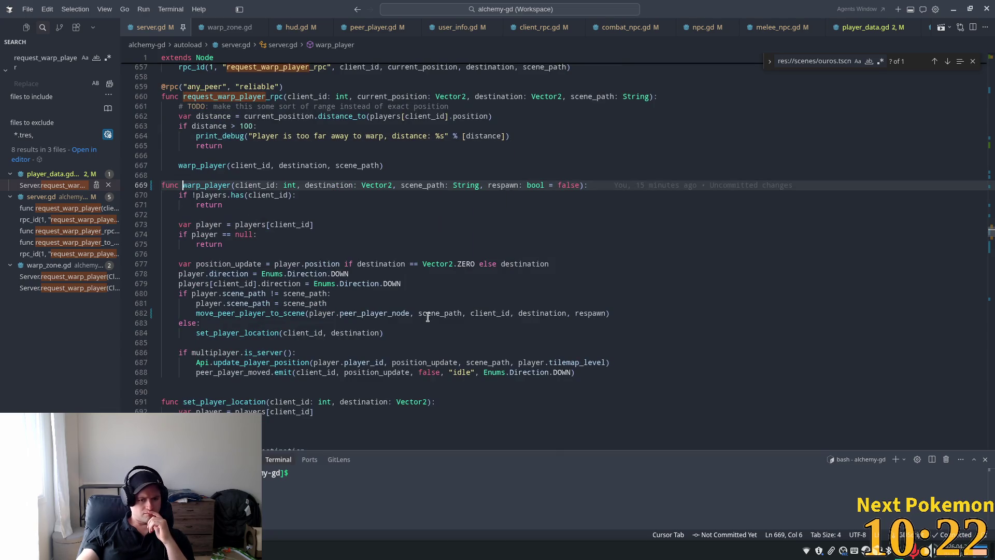
double_click(299, 309)
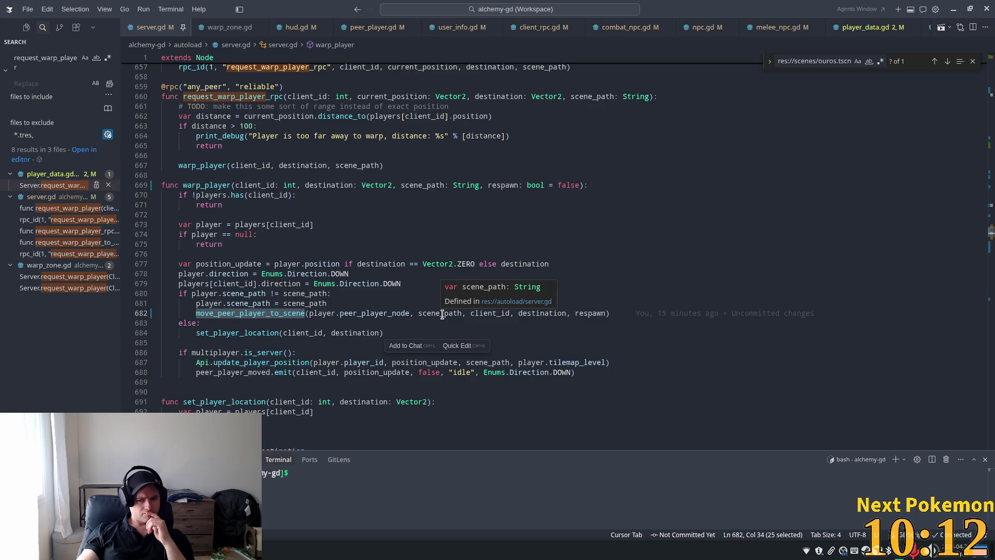
Search server.gd for 'respawn' to reach the player_respawn functions.
scroll(442, 315, down, 5)
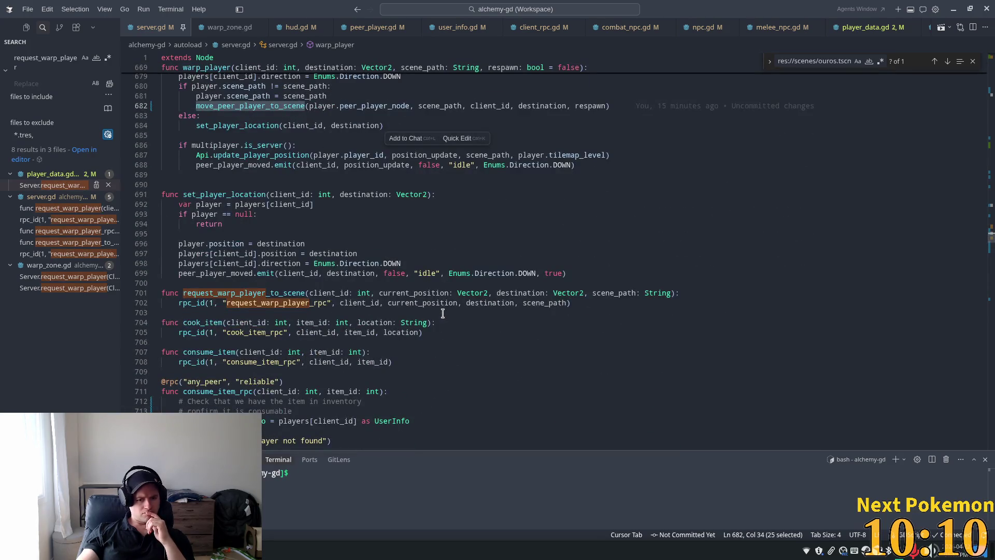
scroll(442, 314, down, 4)
click(442, 311)
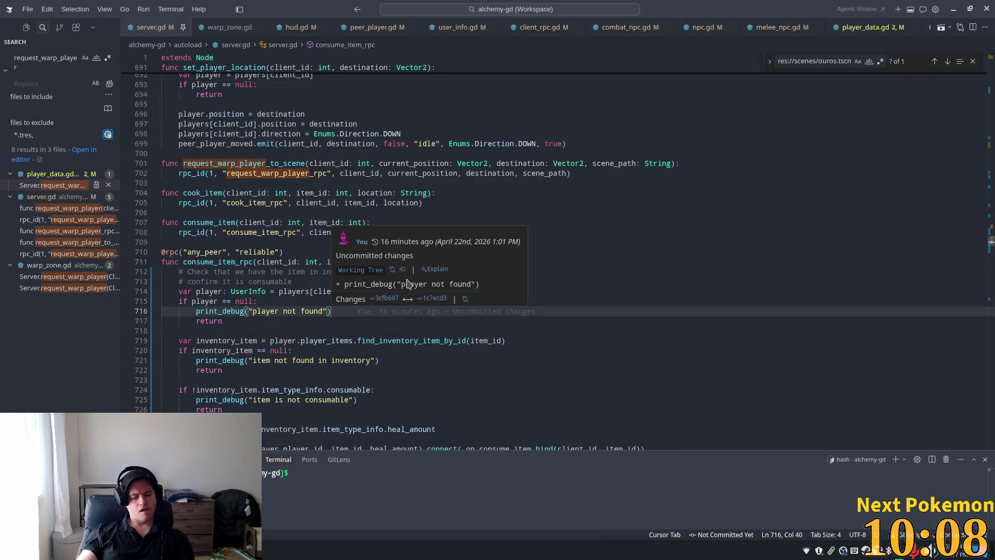
key(ctrl+f)
text(respawn)
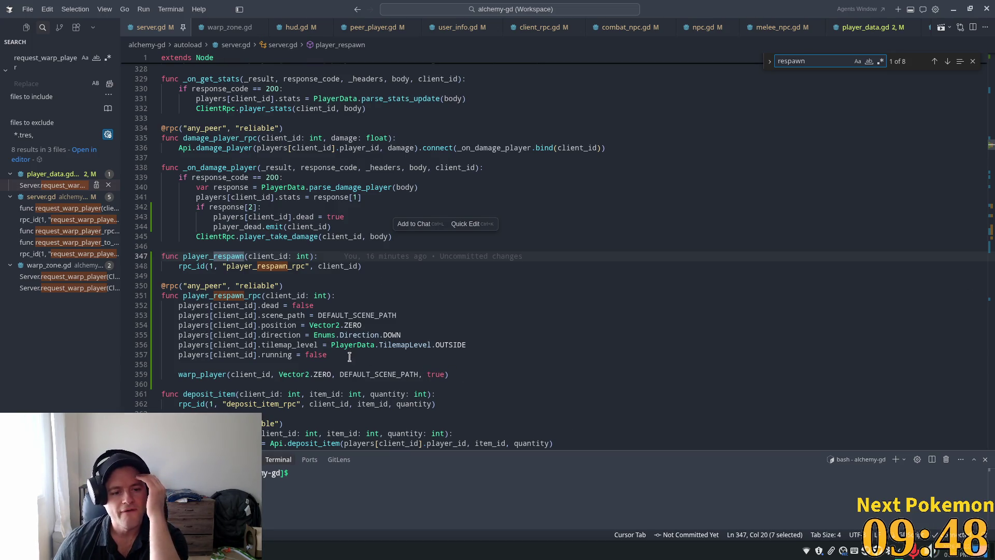
Inspect the Vector2 warp target and position reset in player_respawn_rpc.
mouse_move(385, 373)
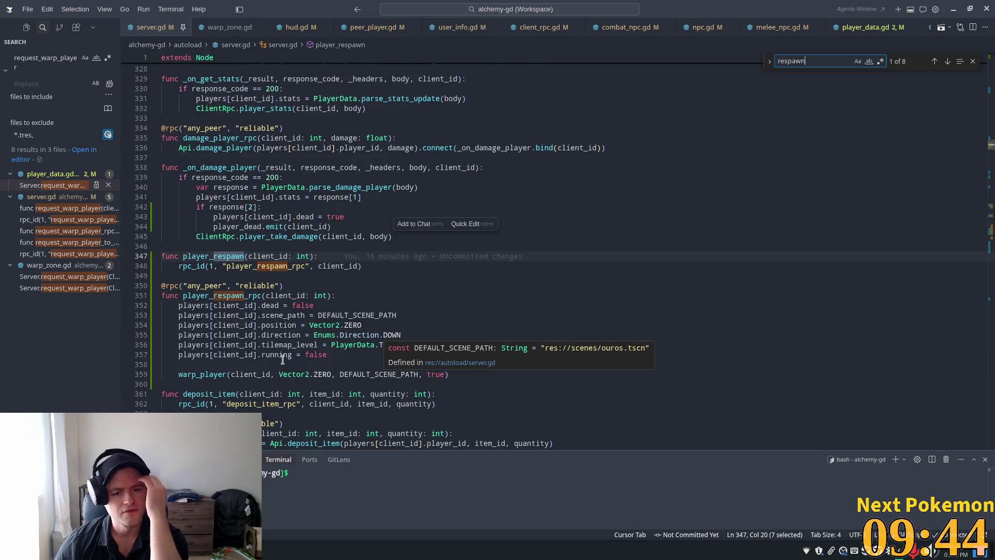
mouse_move(221, 374)
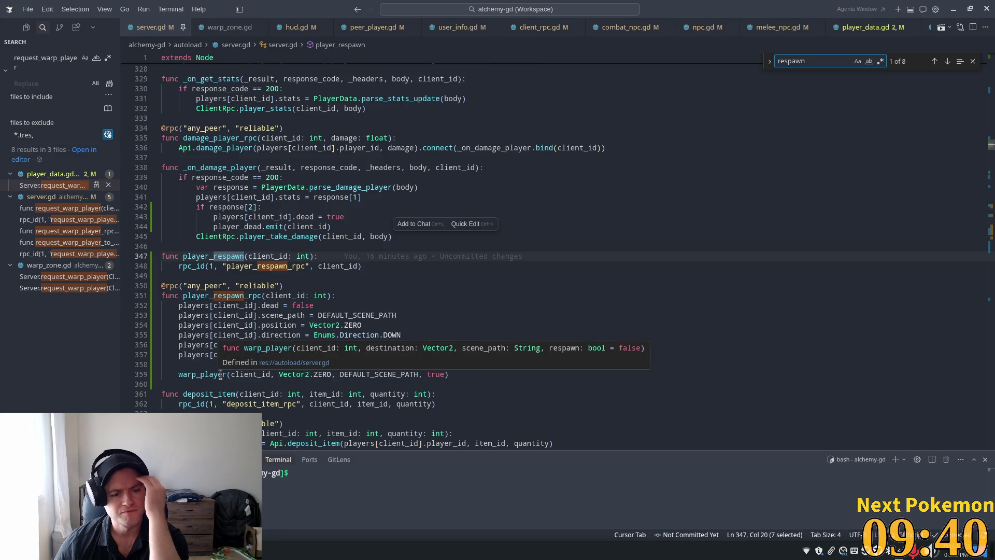
double_click(303, 374)
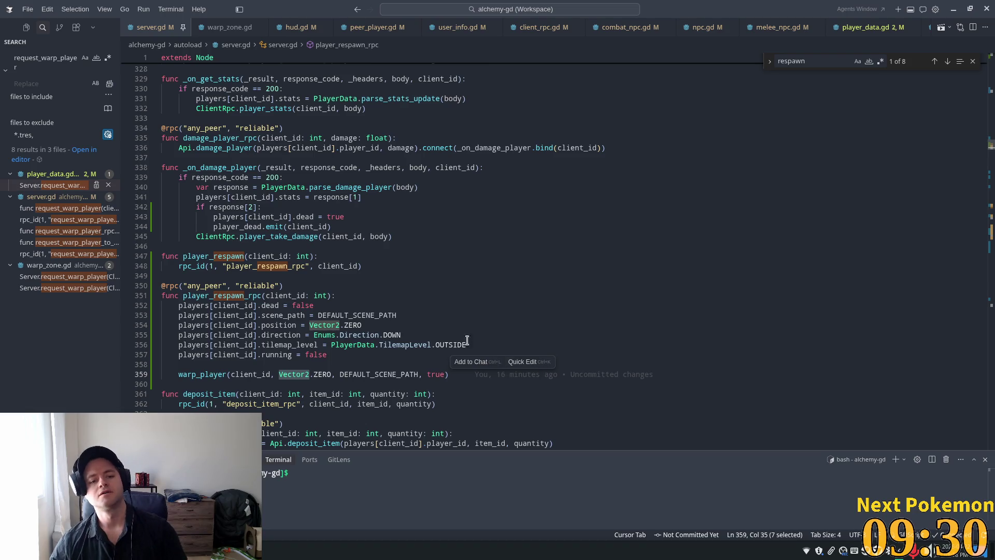
mouse_move(316, 325)
click(279, 325)
double_click(280, 325)
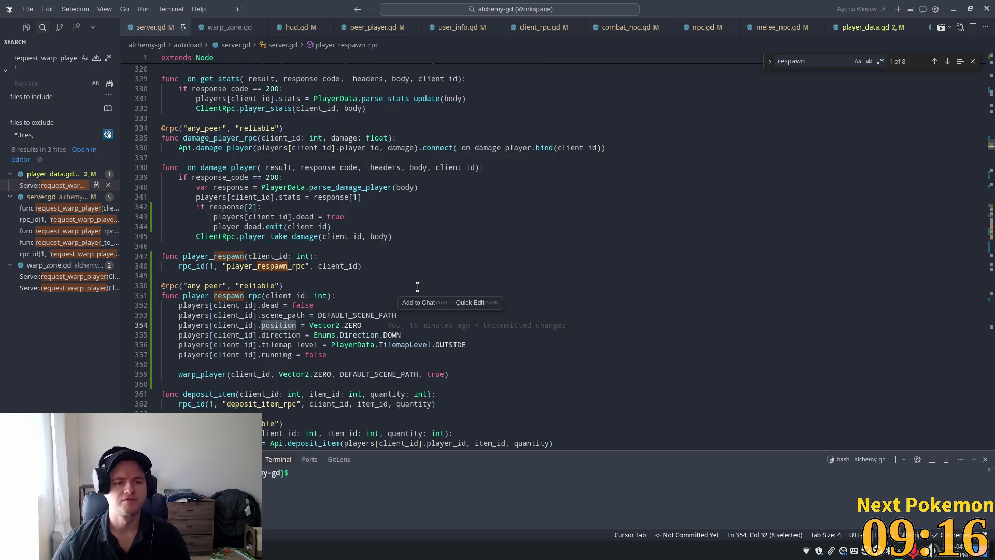
Check player_respawn_rpc's any_peer annotation, then search the file for 'request'.
scroll(245, 234, up, 1)
scroll(244, 284, up, 1)
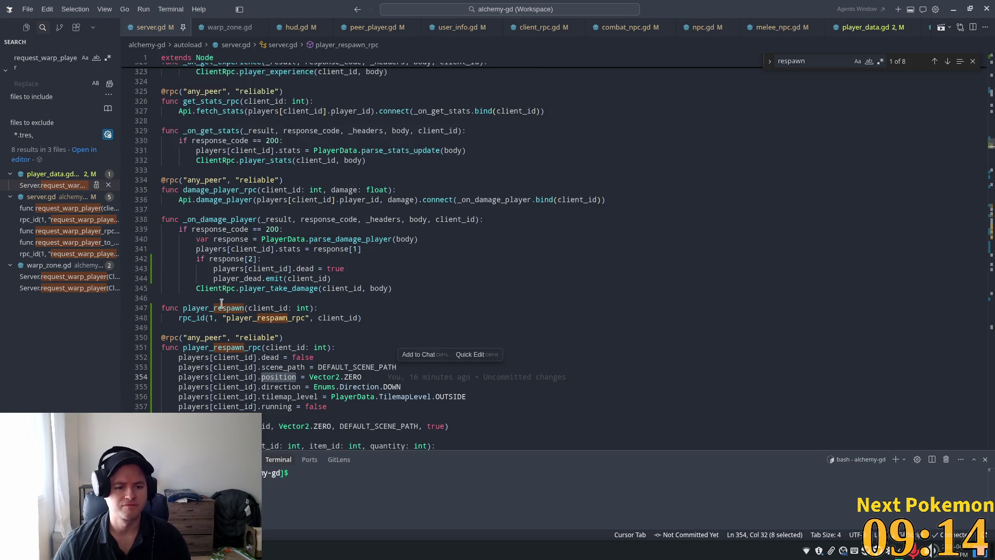
double_click(188, 351)
scroll(292, 291, down, 3)
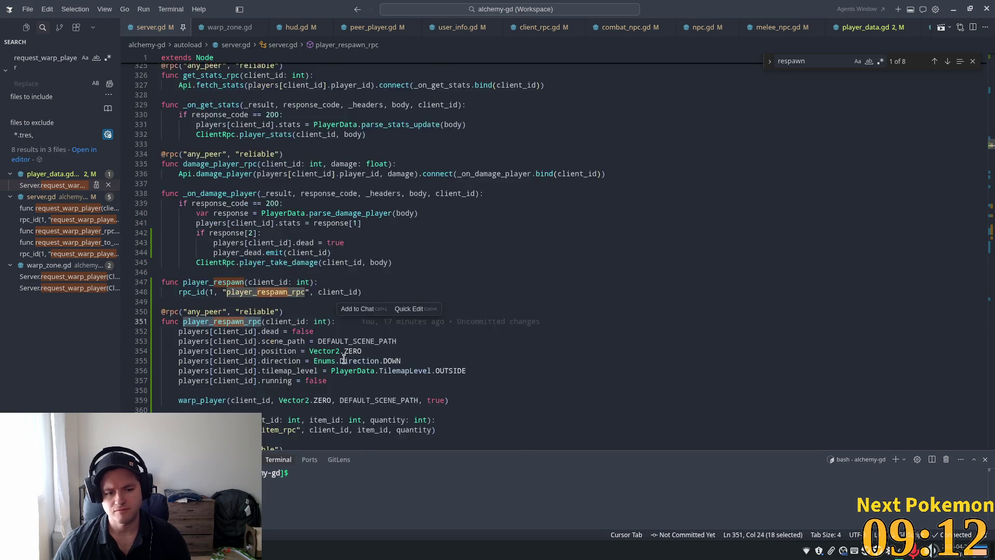
double_click(201, 260)
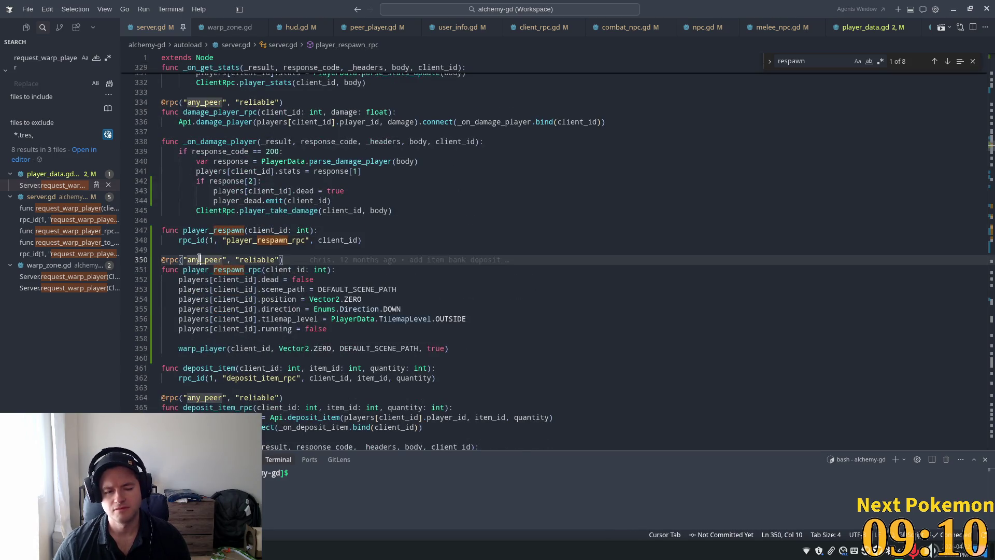
key(ctrl+f)
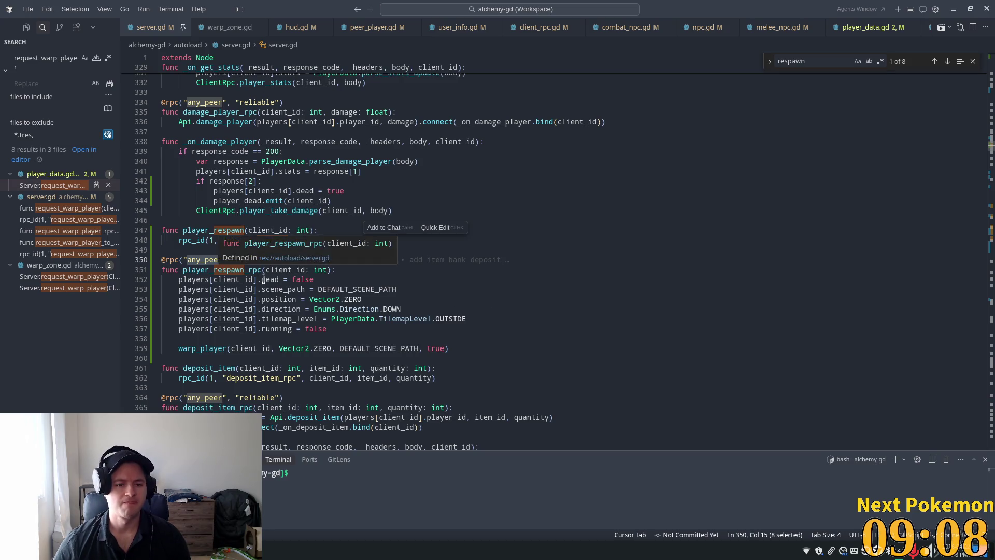
text(request)
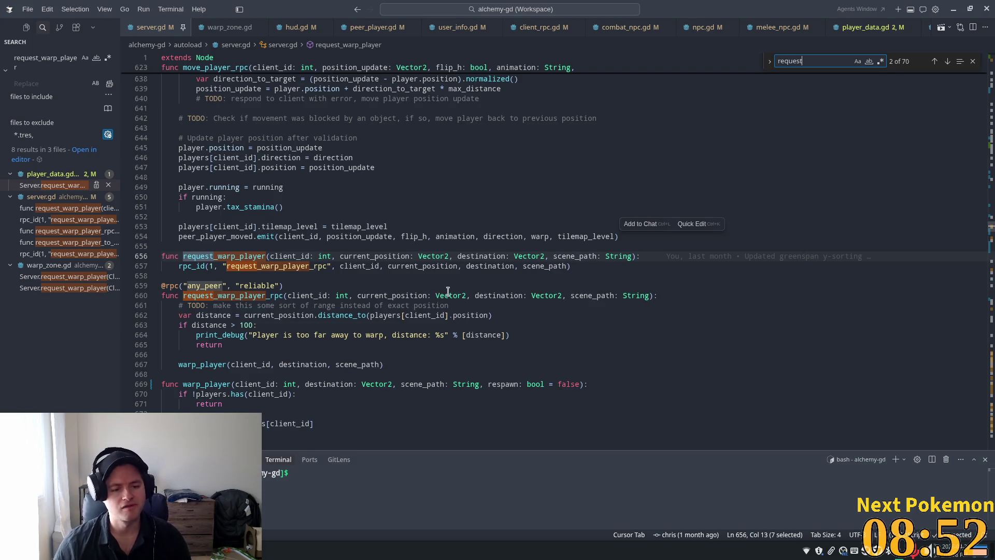
Trace request_warp_player_rpc through warp_player to the move_peer_player_to_scene definition.
scroll(447, 292, down, 1)
click(249, 290)
click(254, 327)
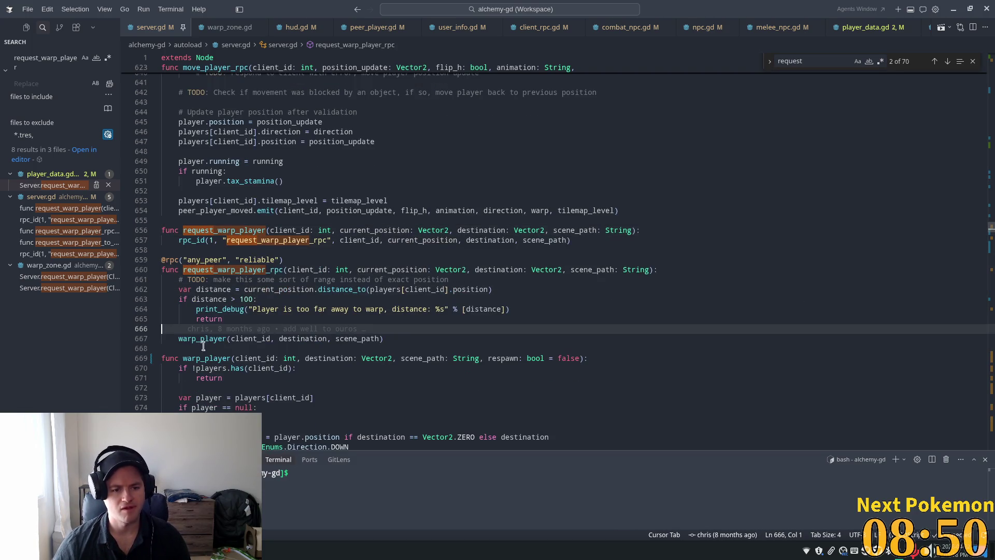
click(183, 359)
scroll(293, 336, down, 3)
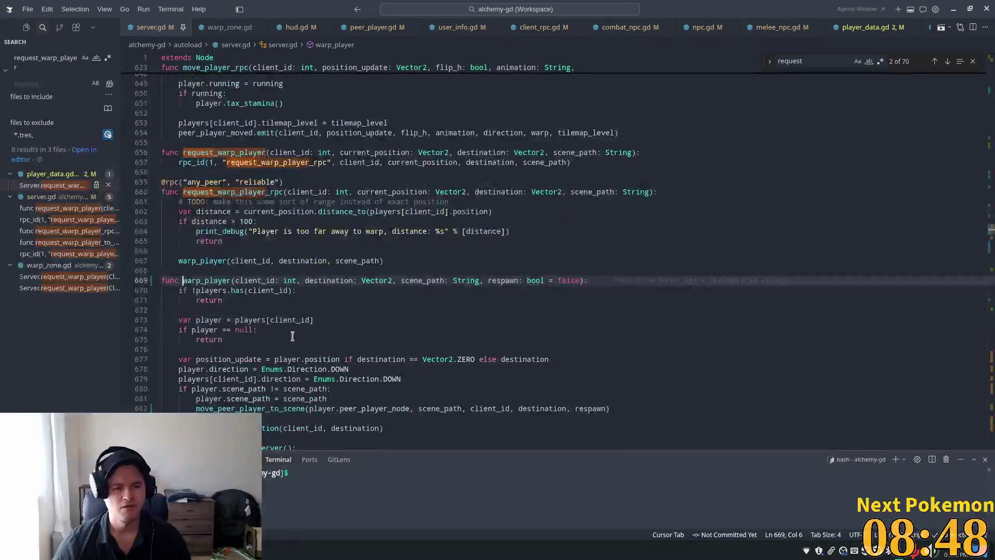
scroll(293, 337, down, 2)
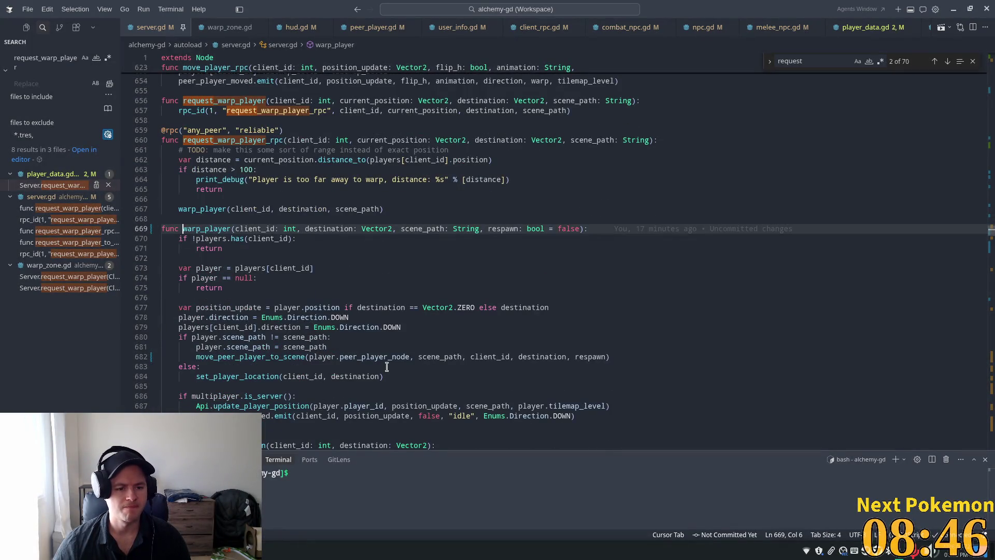
scroll(387, 366, down, 1)
double_click(260, 331)
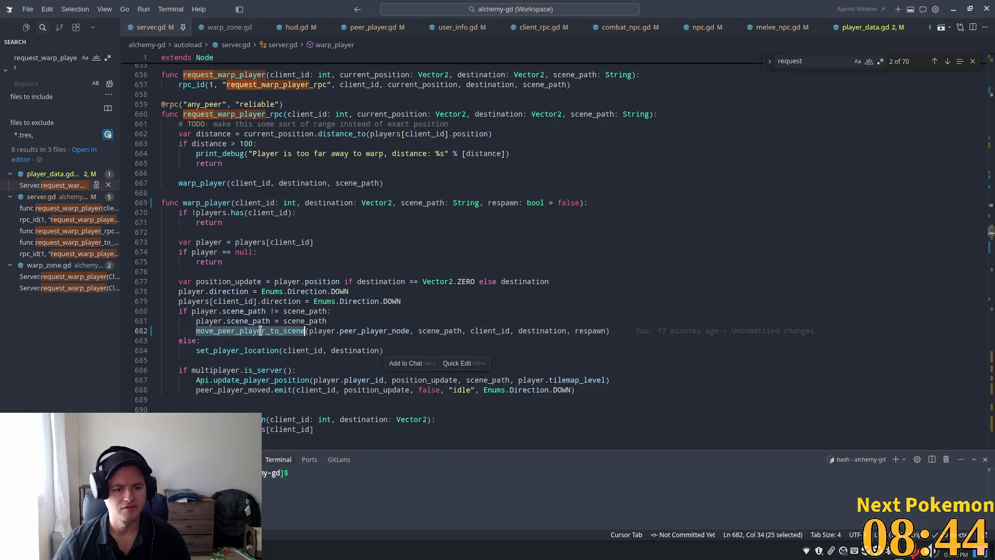
ctrl+click(260, 331)
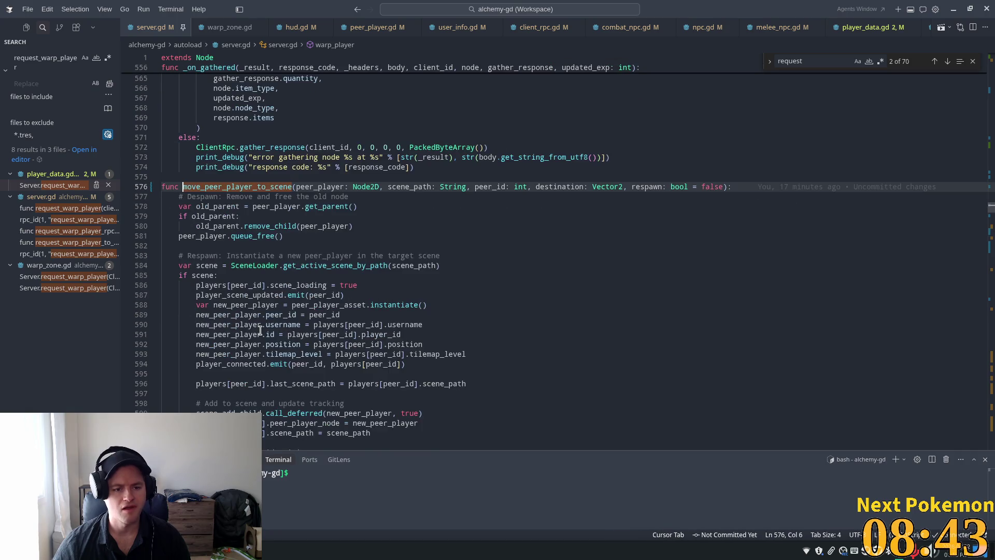
Follow the respawn parameter to player_scene_update_rpc in client_rpc.gd and inspect its player_respawn signal.
double_click(651, 186)
scroll(551, 205, down, 7)
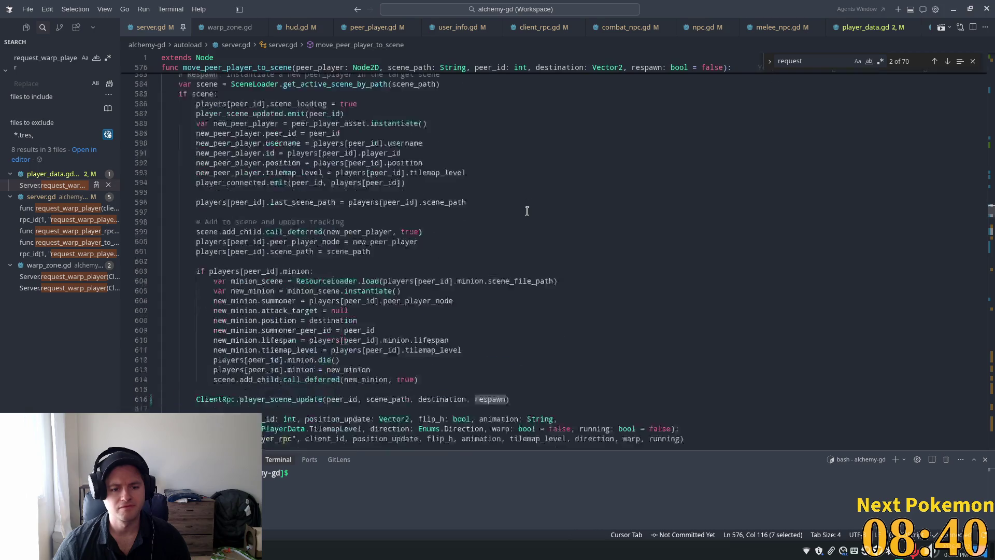
scroll(527, 211, down, 3)
click(288, 328)
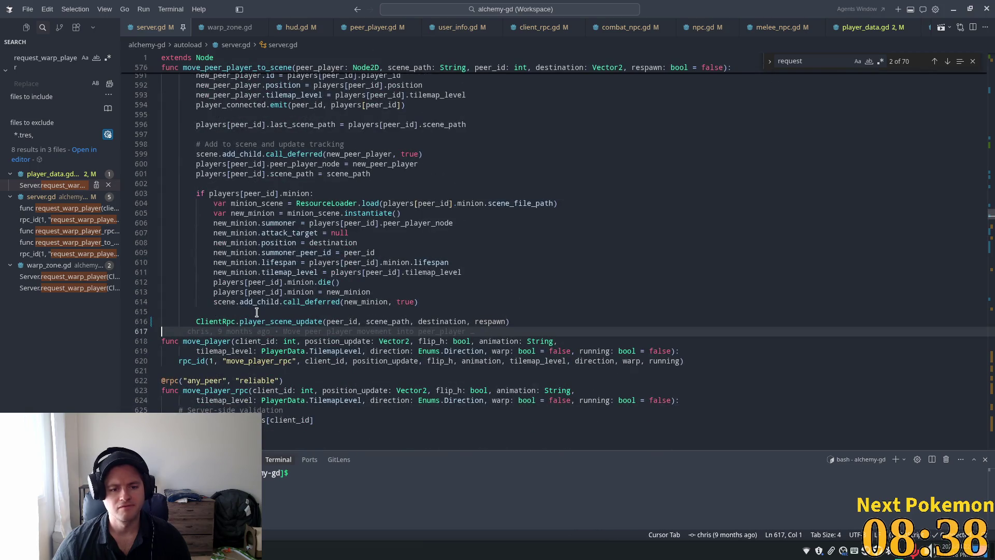
click(258, 312)
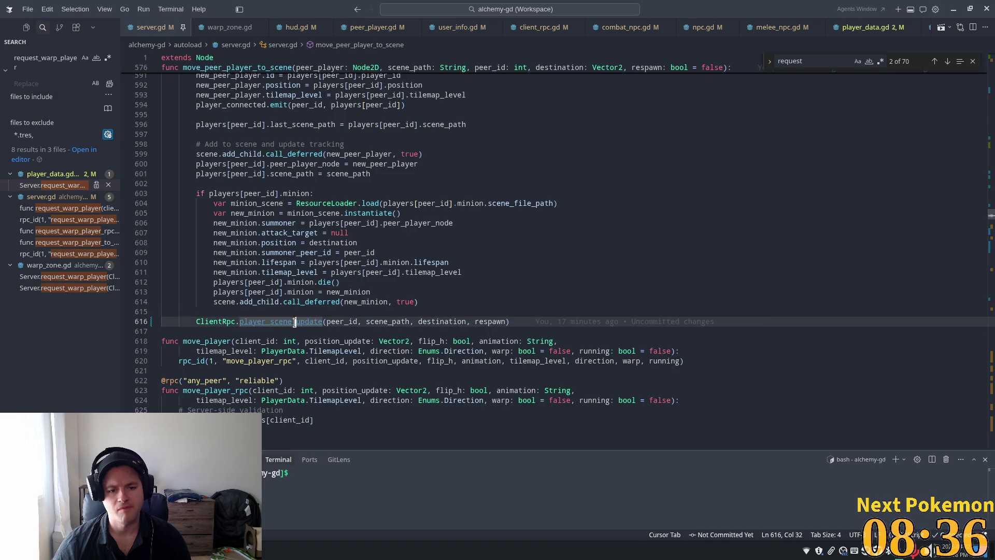
ctrl+click(295, 324)
double_click(288, 197)
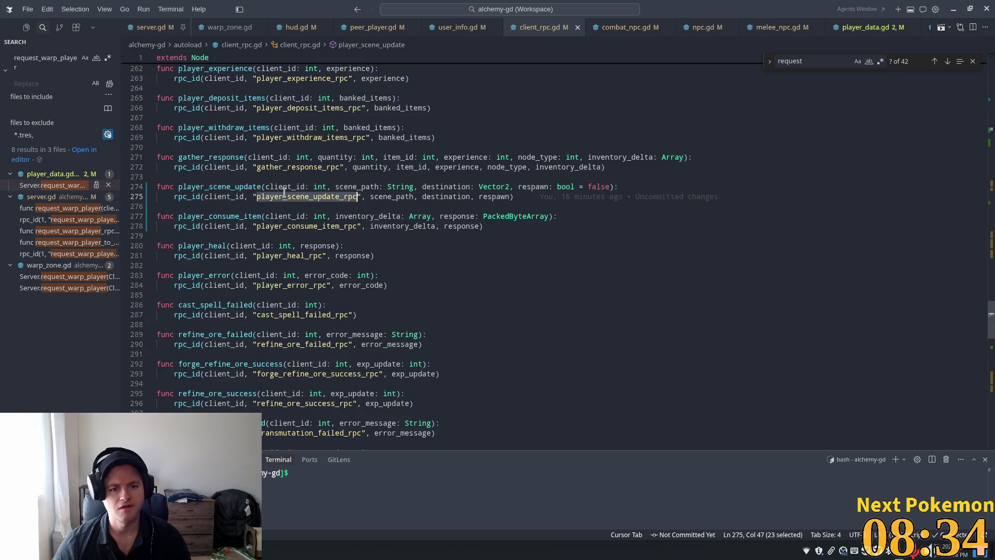
ctrl+click(288, 197)
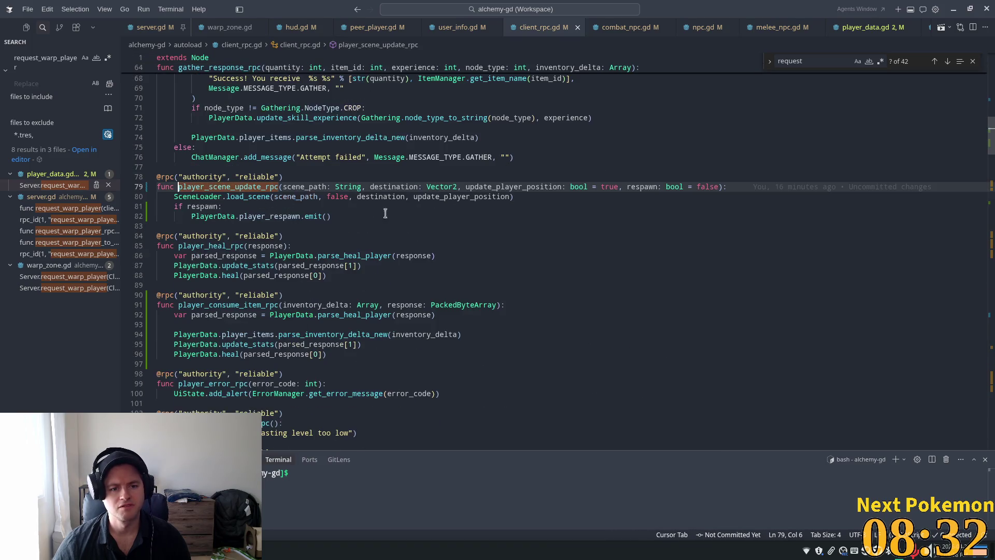
double_click(231, 217)
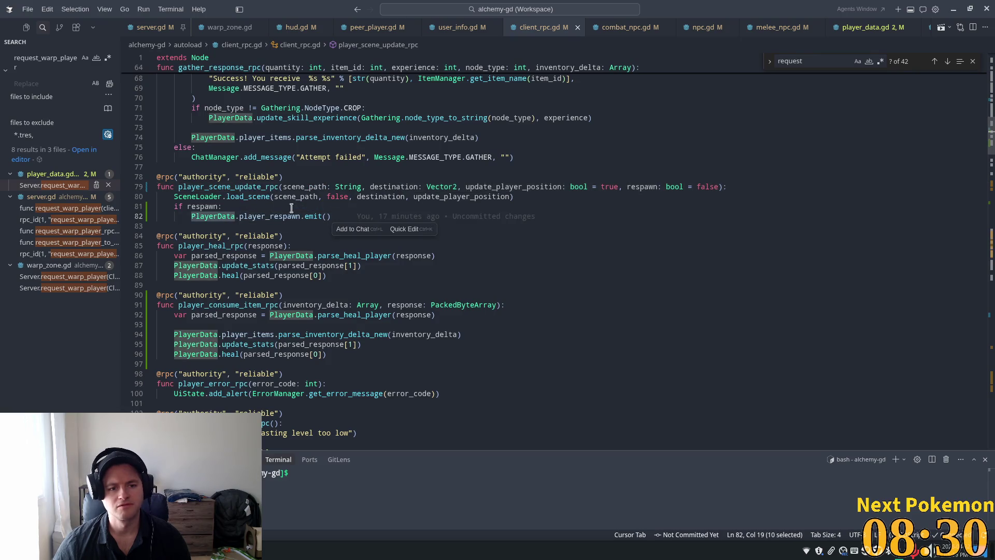
double_click(247, 197)
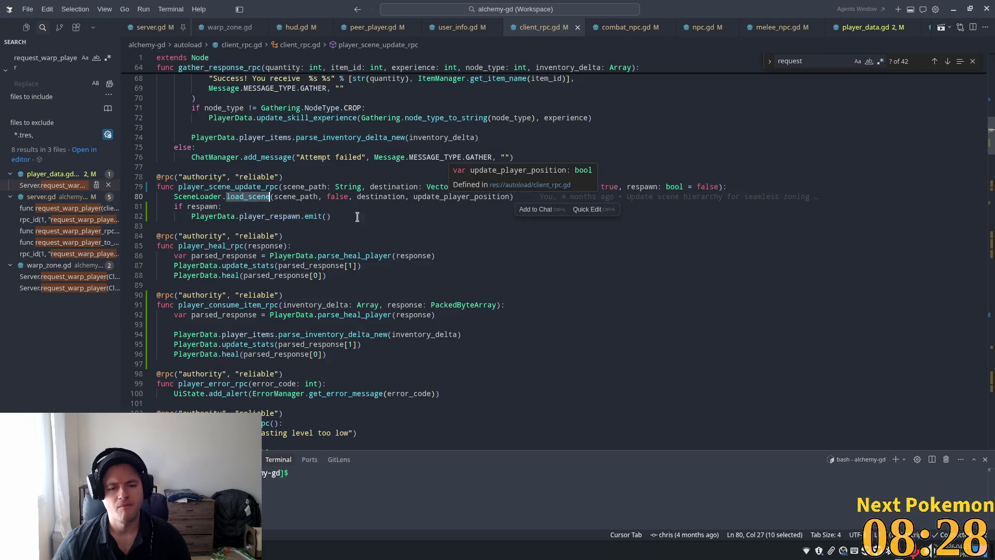
double_click(277, 217)
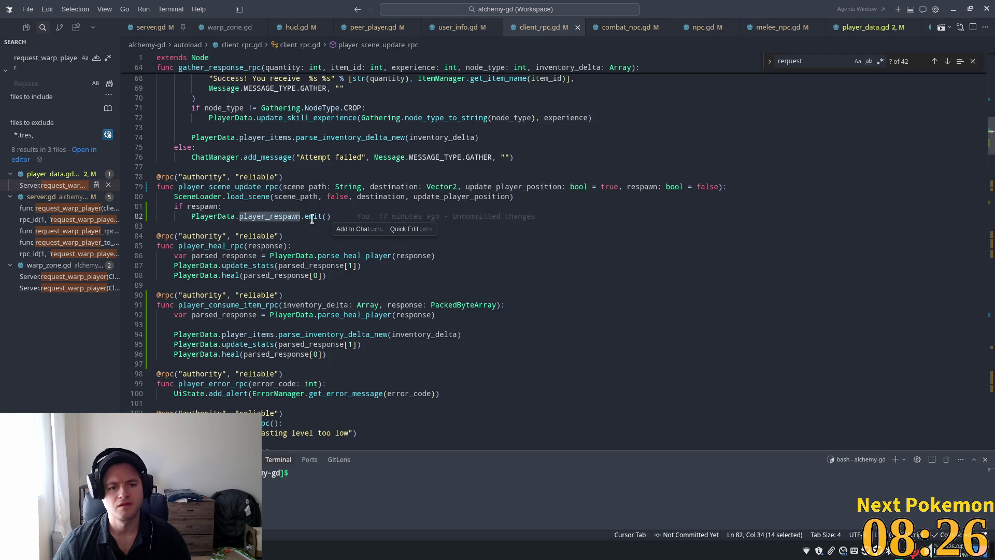
Search 'player_respawn.conn', change line 82 to emit PlayerData.respawn, and open PlayerData's definition.
double_click(58, 65)
text(player_respawn.conn)
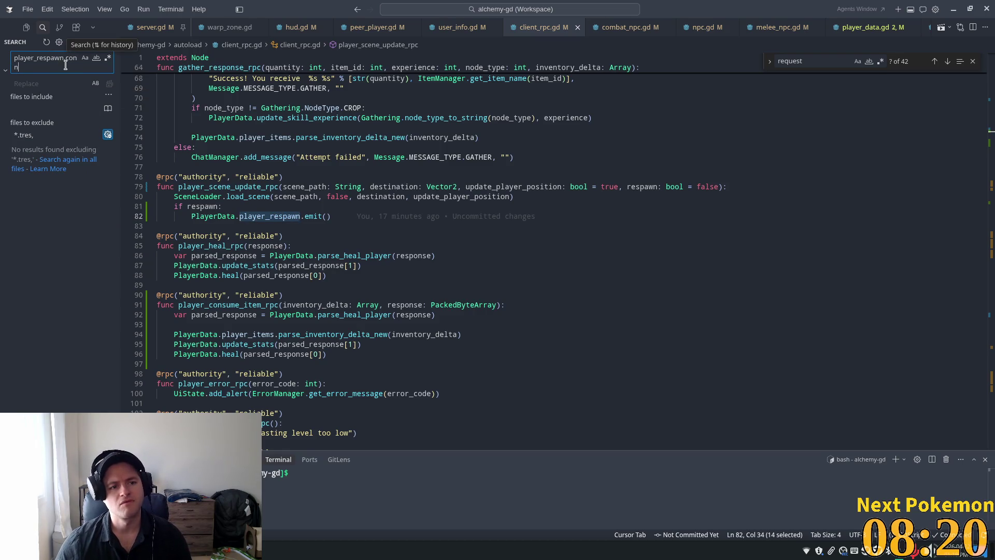
click(267, 217)
drag(266, 216, 239, 217)
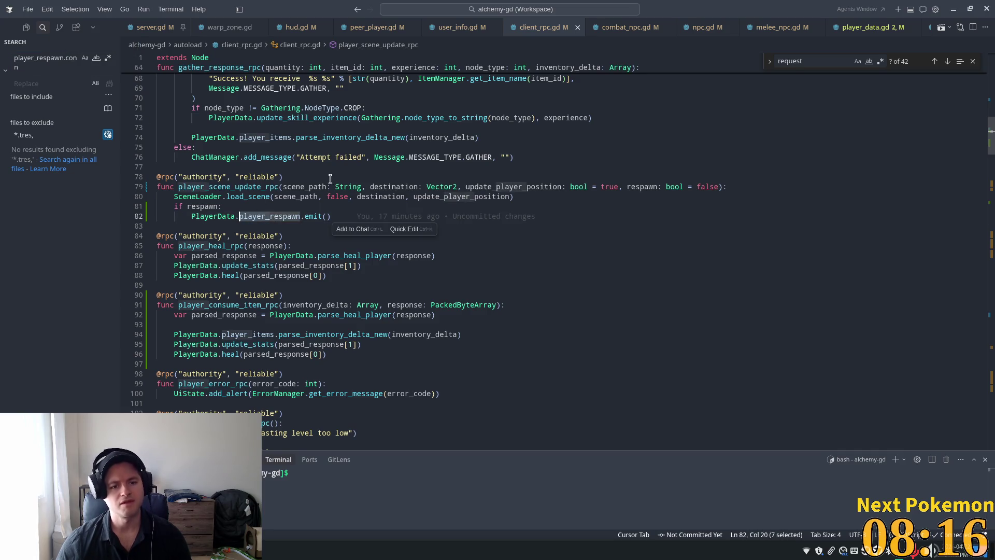
key(BackSpace)
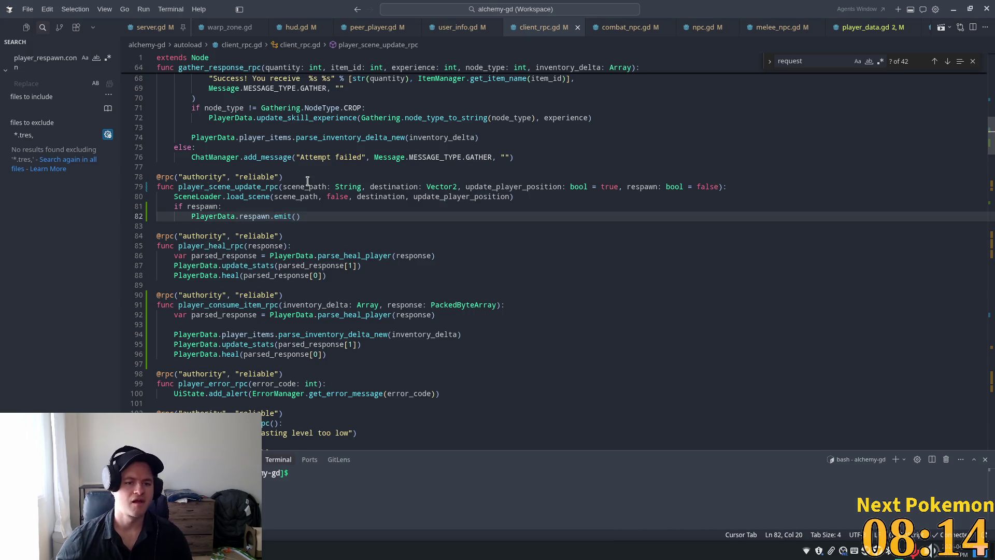
ctrl+click(212, 216)
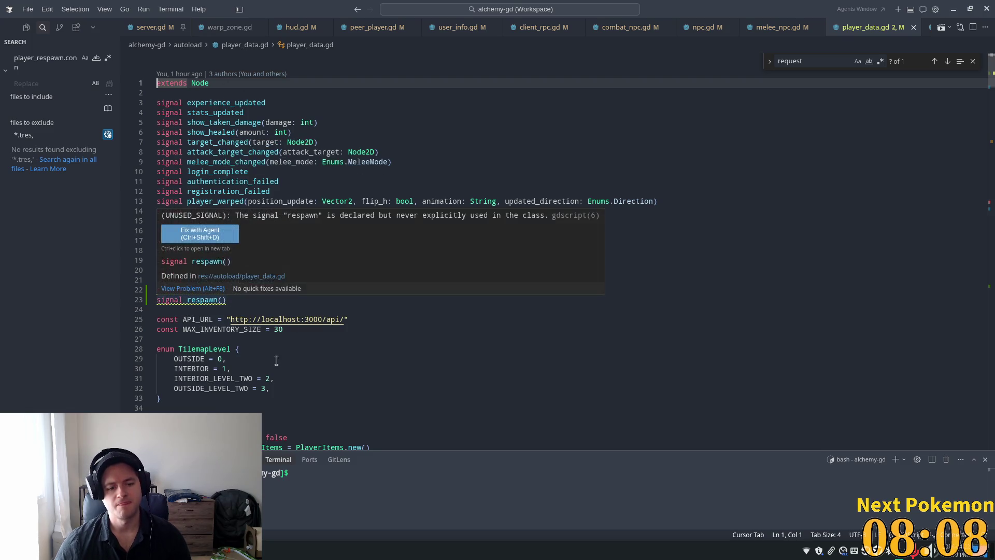
key(alt+Tab)
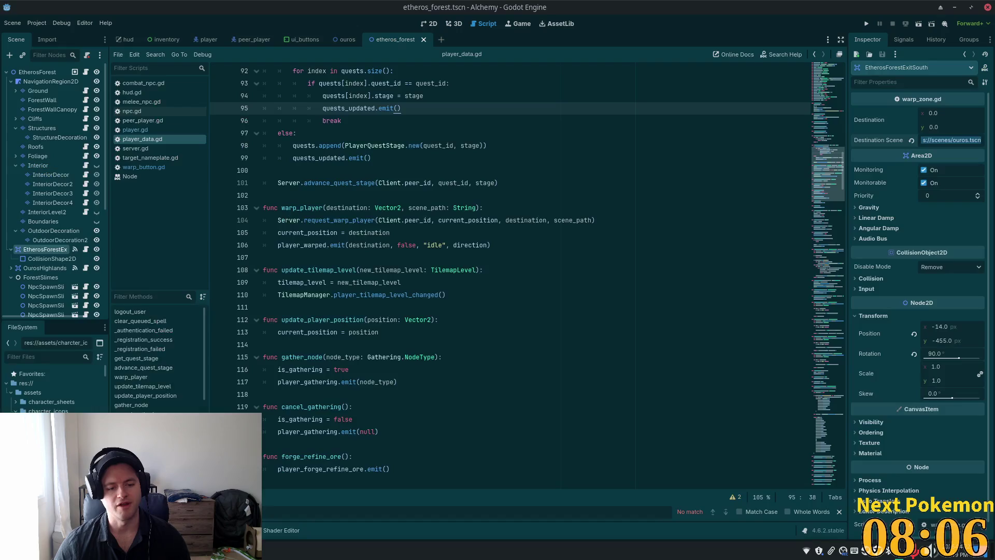
Show the Output panel, run the project, and arrange the two game windows.
key(ctrl+j)
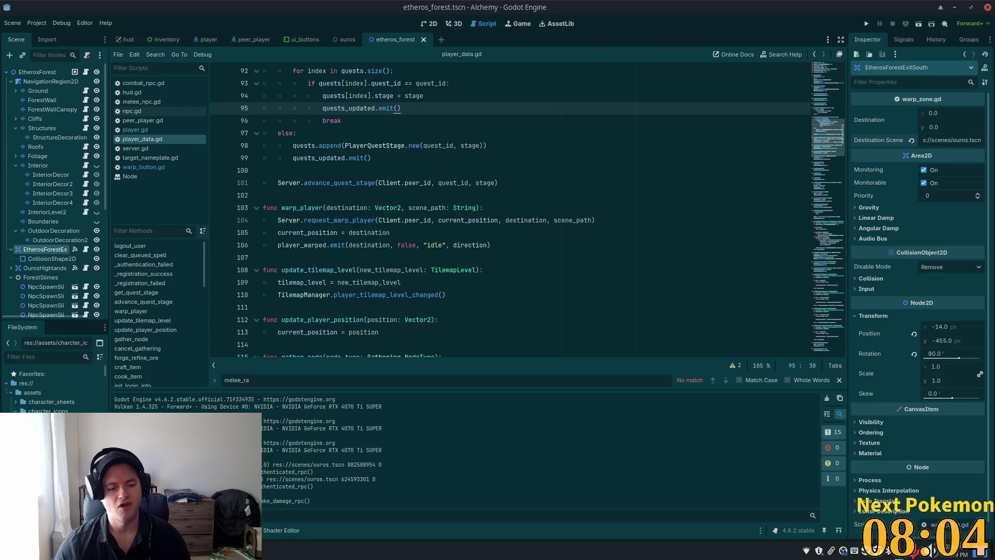
click(867, 23)
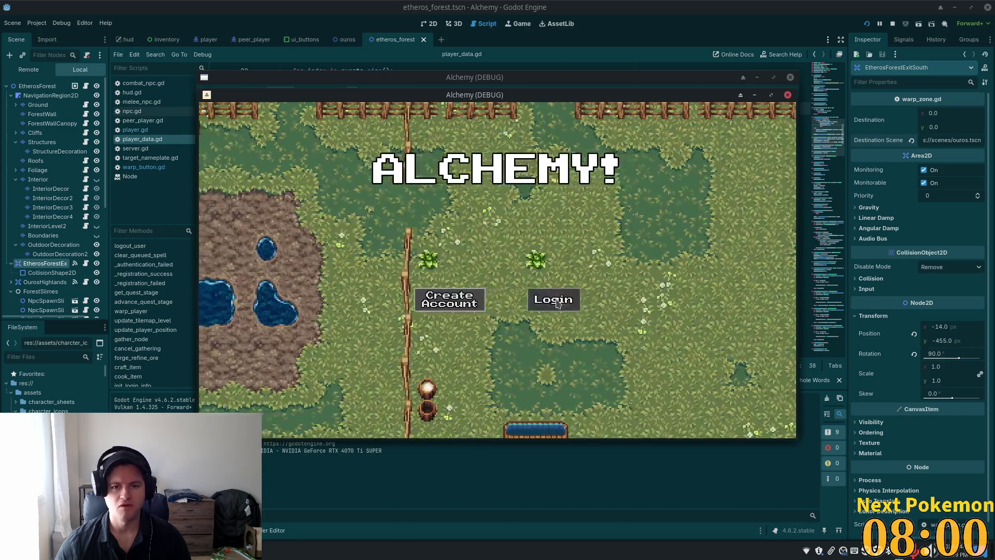
mouse_move(483, 94)
mouse_down()
mouse_move(284, 6)
mouse_move(304, 21)
mouse_up()
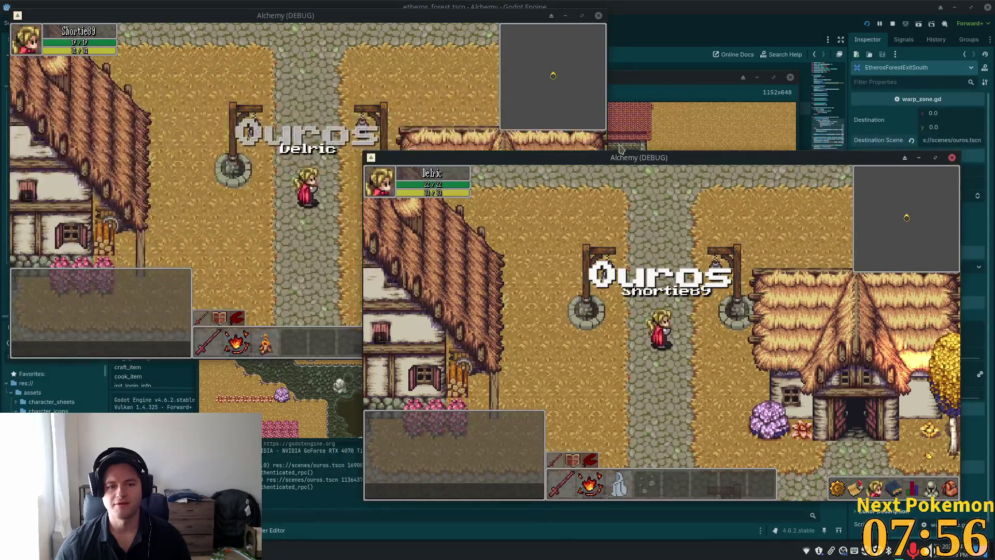
key(Up)
click(254, 278)
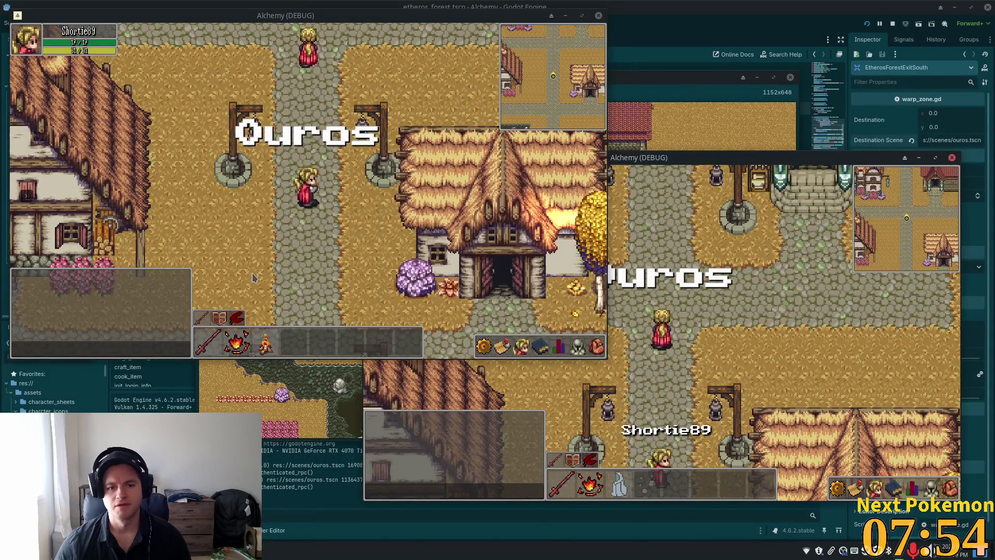
Walk the character north from Ouros into Etheros Forest toward the slimes.
key(Up)
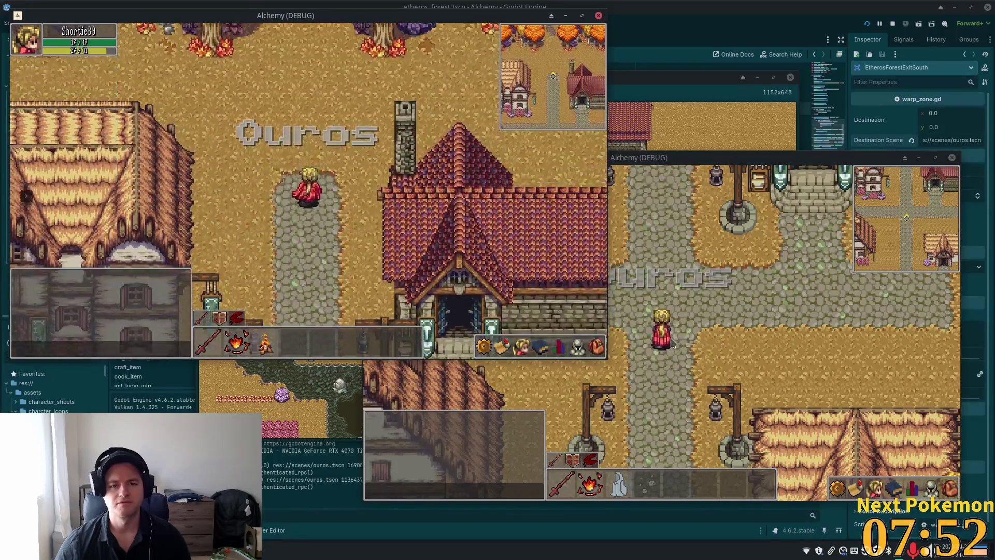
key(Up)
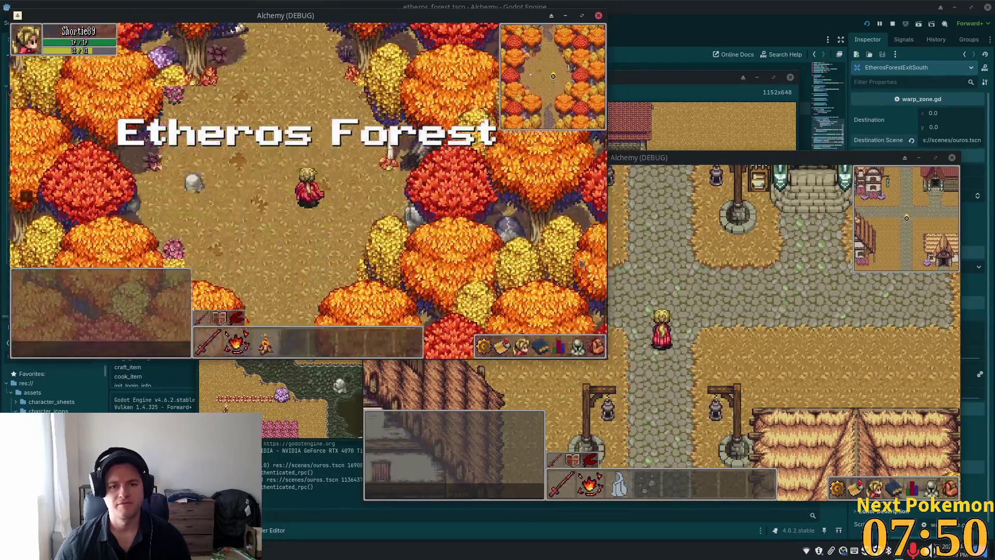
key(Up)
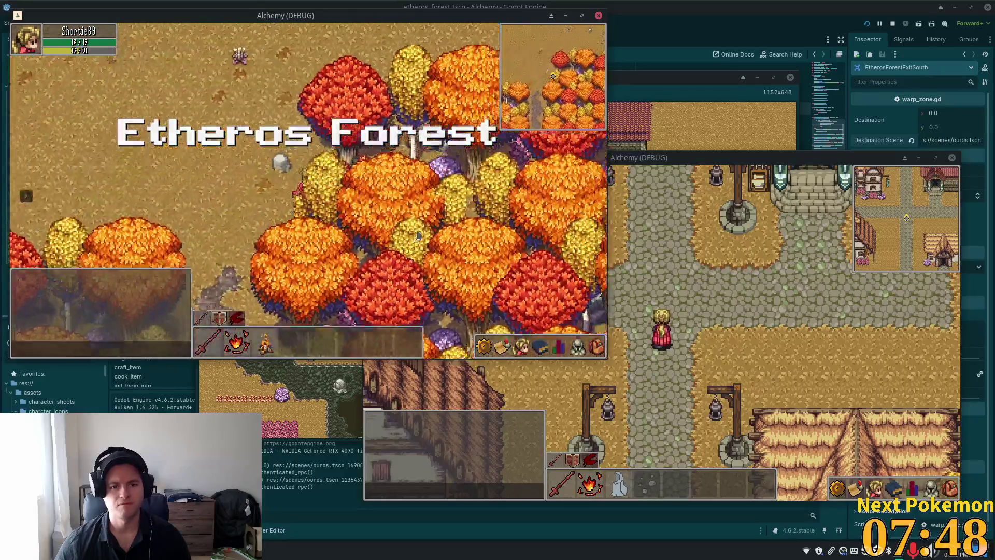
key(Up)
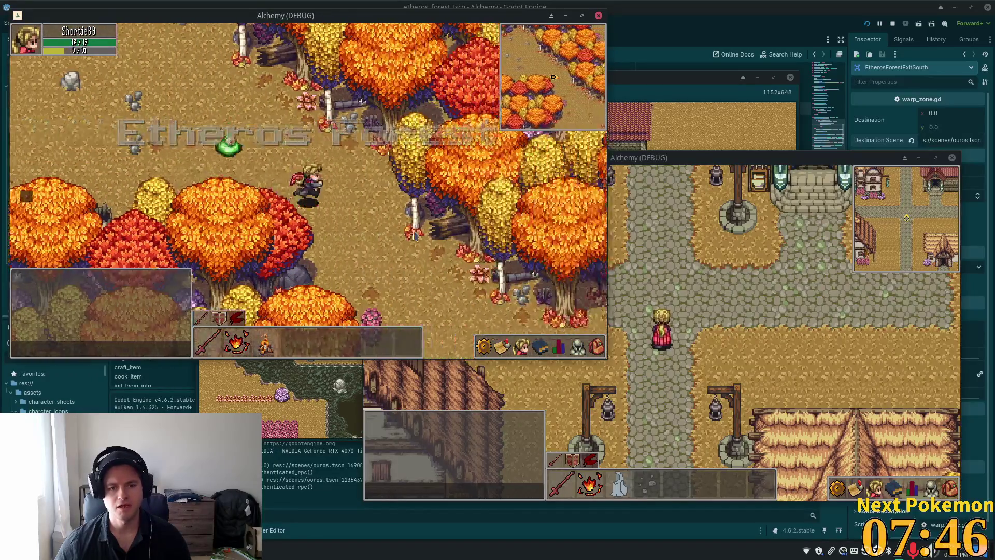
key(Up)
key(Right)
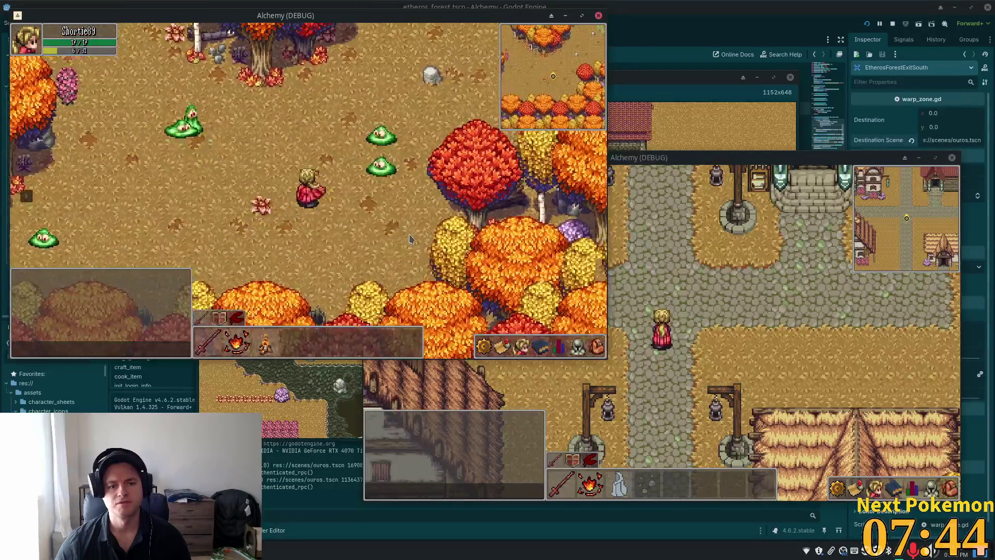
key(Left)
key(Up)
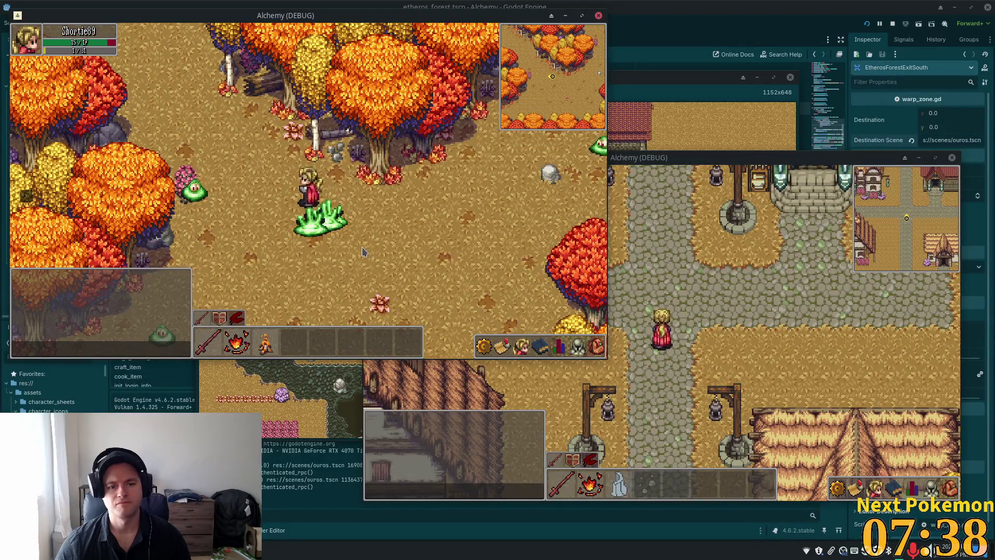
Die to the slimes, dismiss the death overlay, and stop the game.
key(Left)
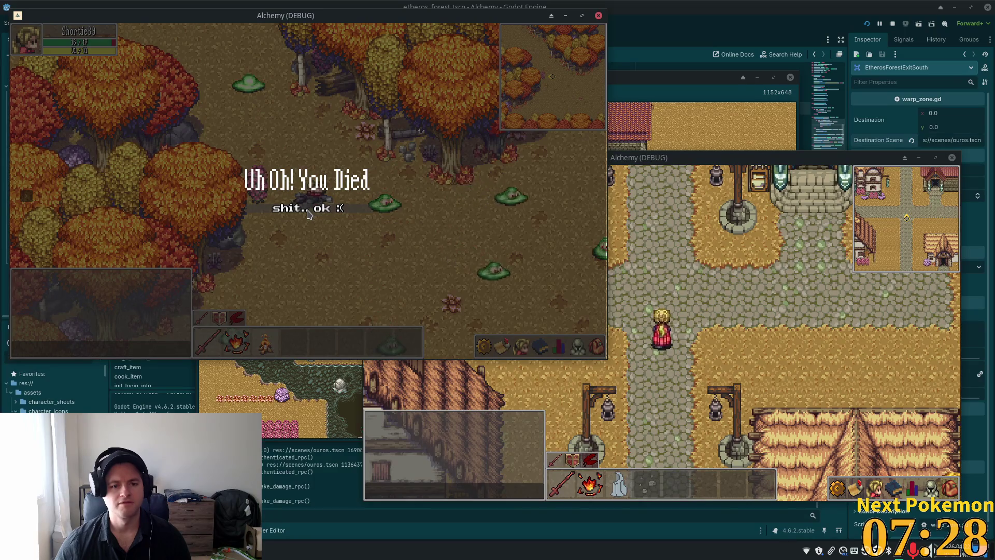
click(309, 215)
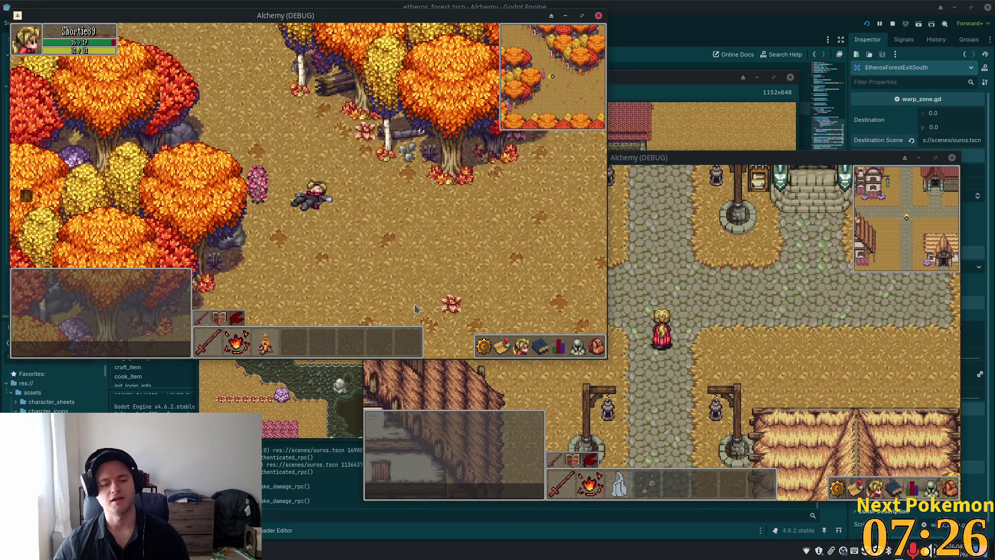
key(F8)
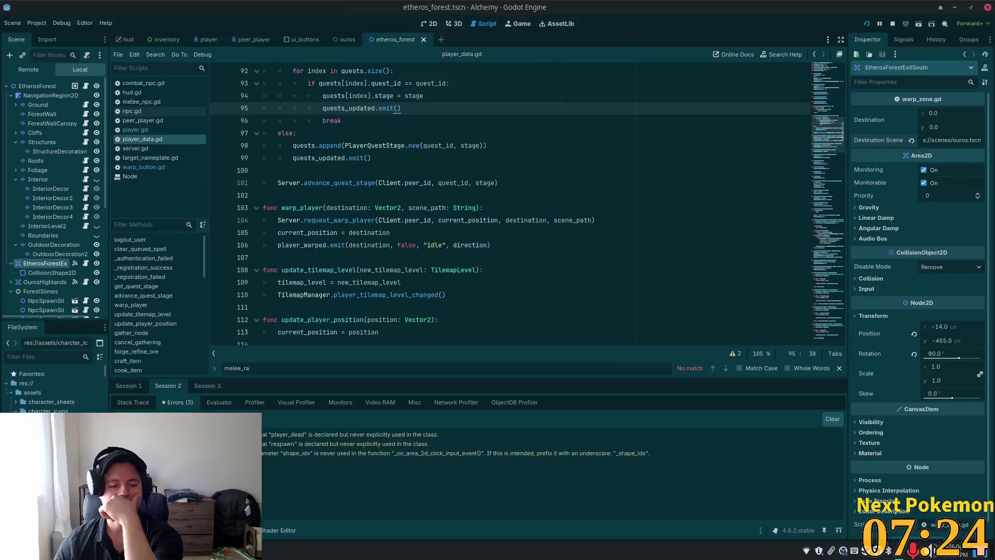
Review Session 3's unused player_dead, respawn and shape_idx warnings and the GatherNodeSpawner error.
click(207, 385)
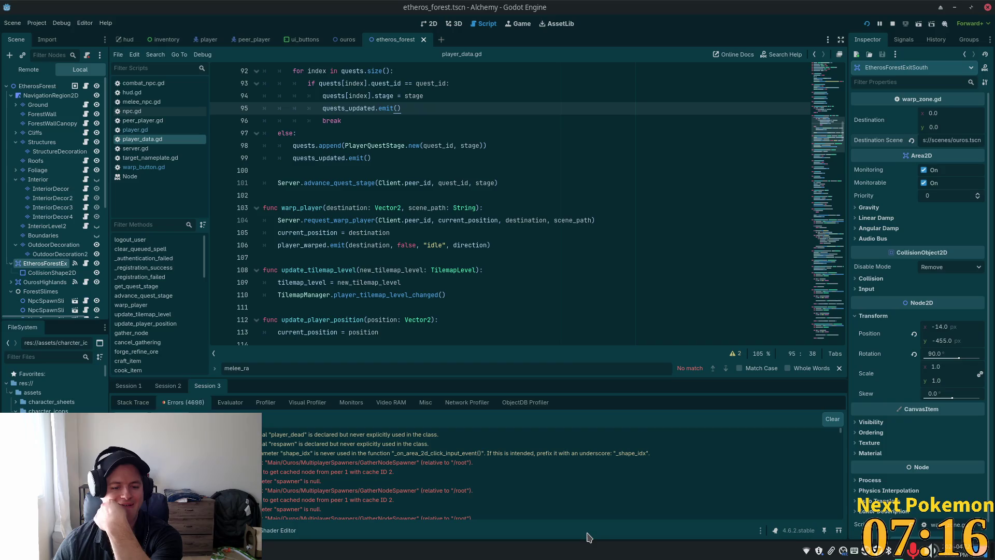
click(264, 435)
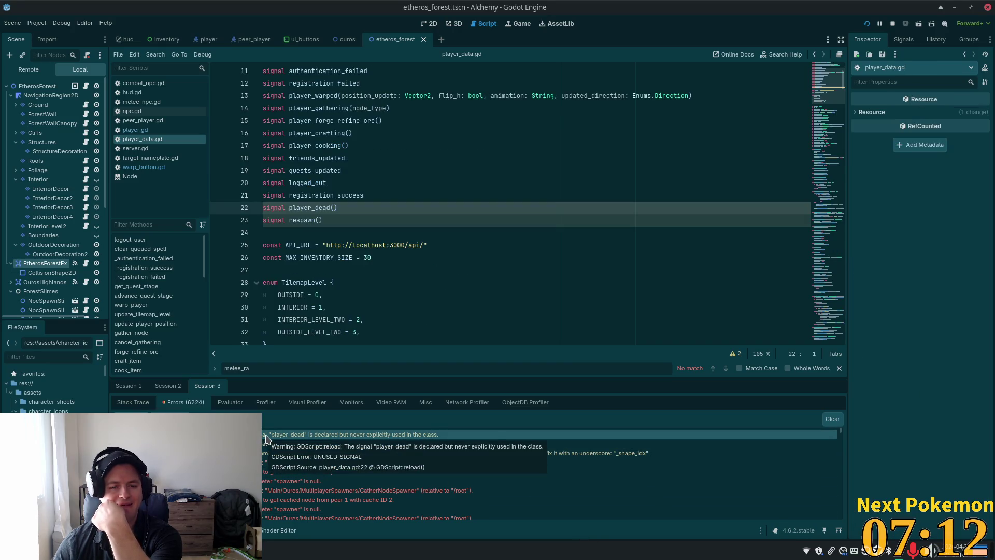
click(275, 444)
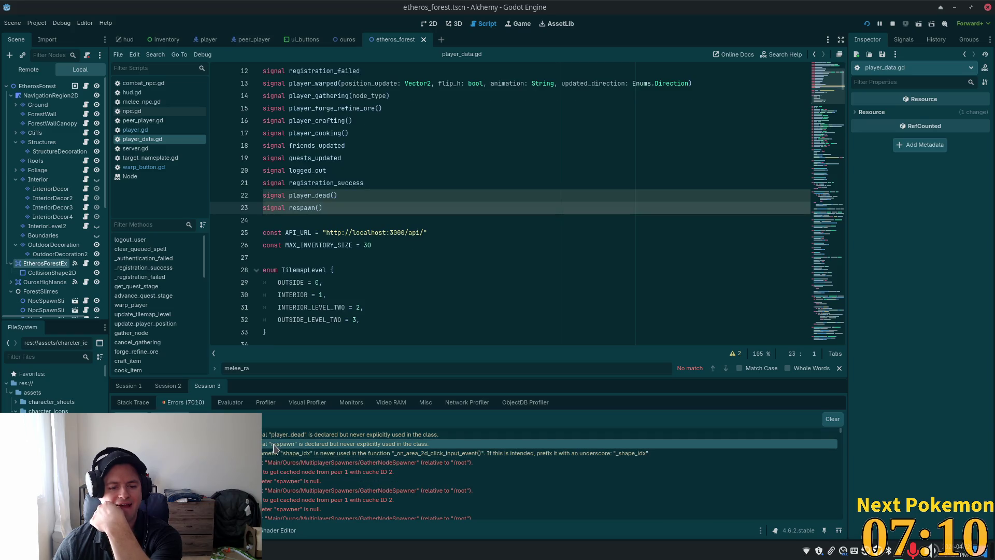
click(277, 454)
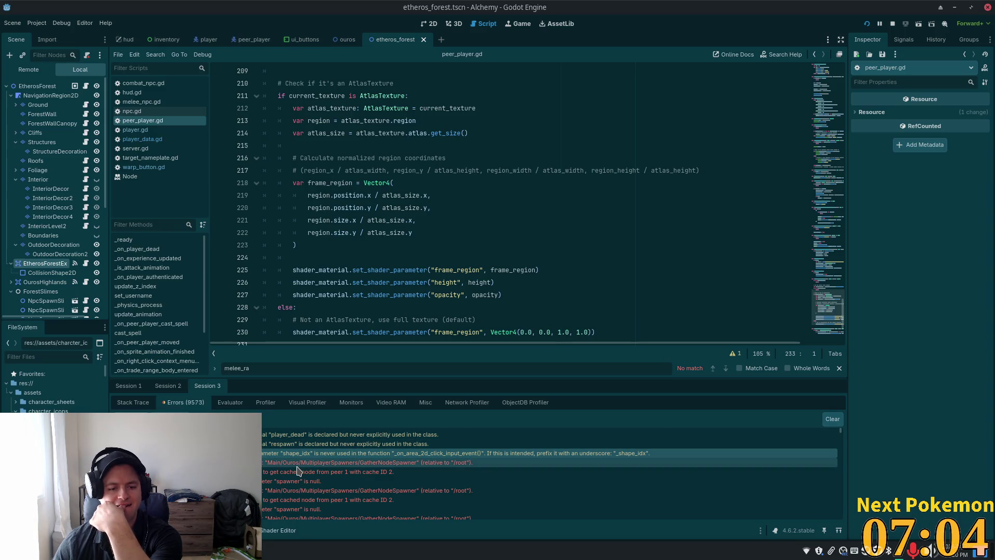
click(297, 463)
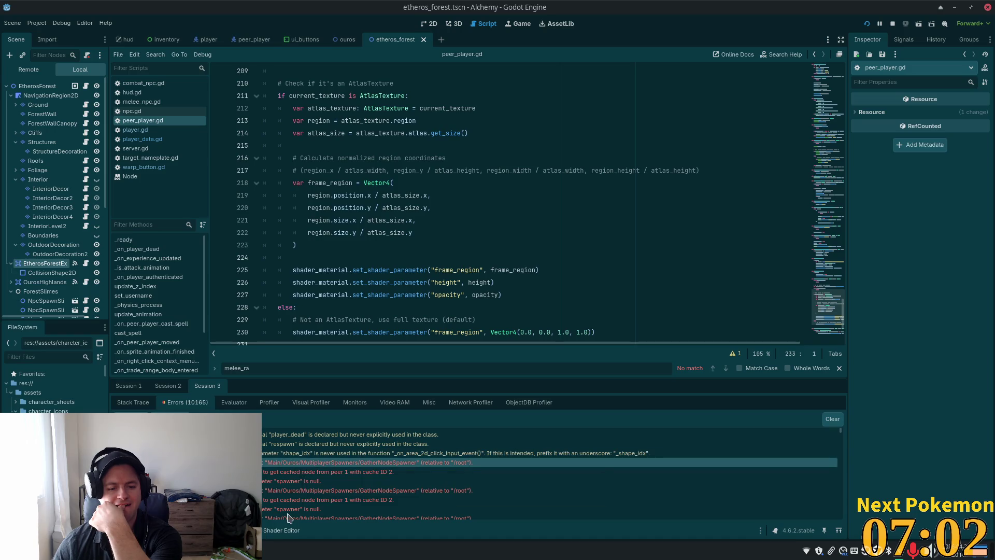
Compare Sessions 1 and 2, expand the 'spawner is null' error, then stop the project.
click(171, 386)
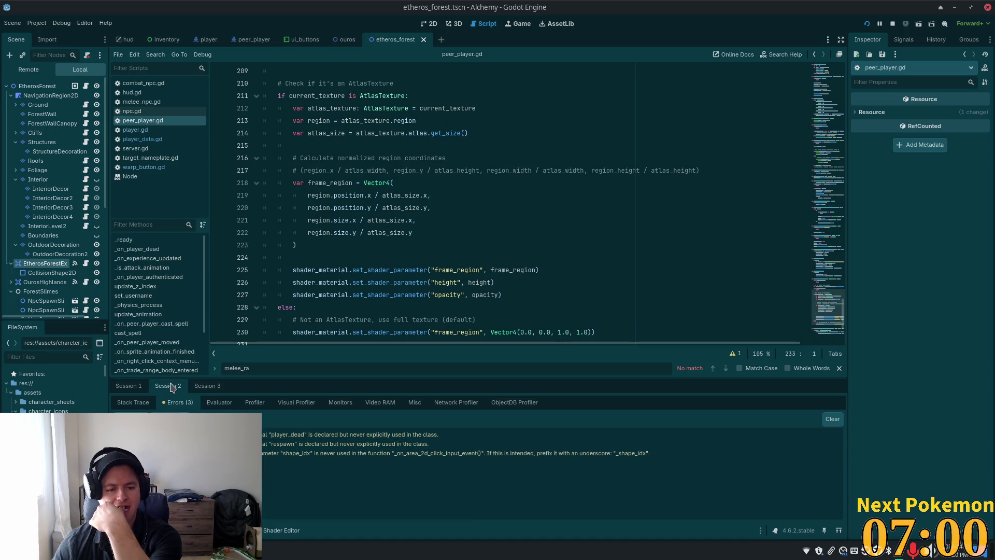
click(136, 388)
click(208, 387)
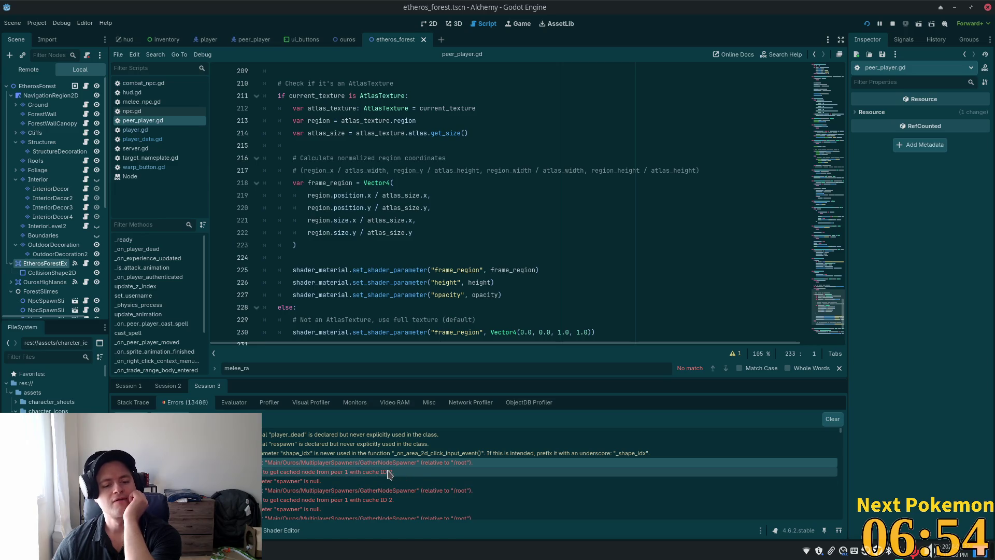
click(371, 482)
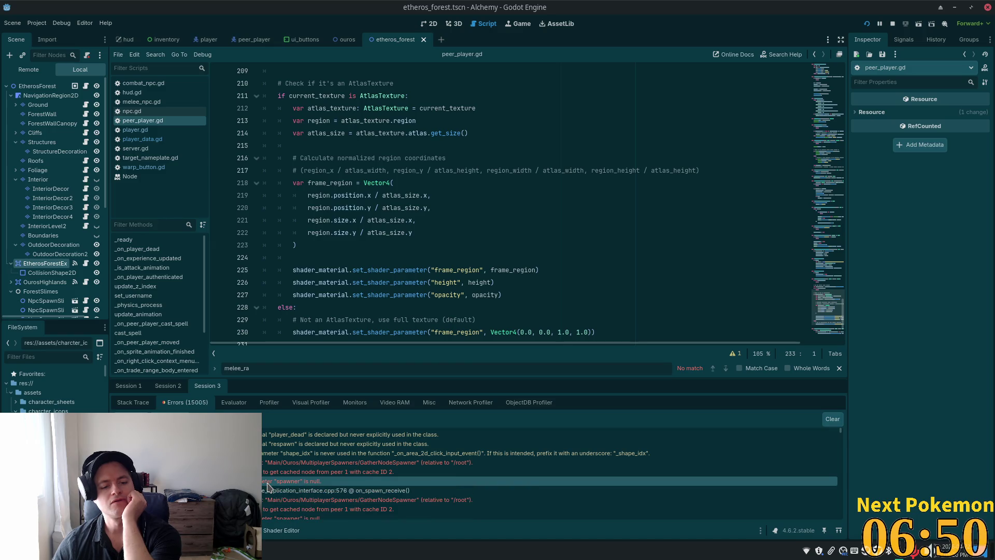
double_click(267, 482)
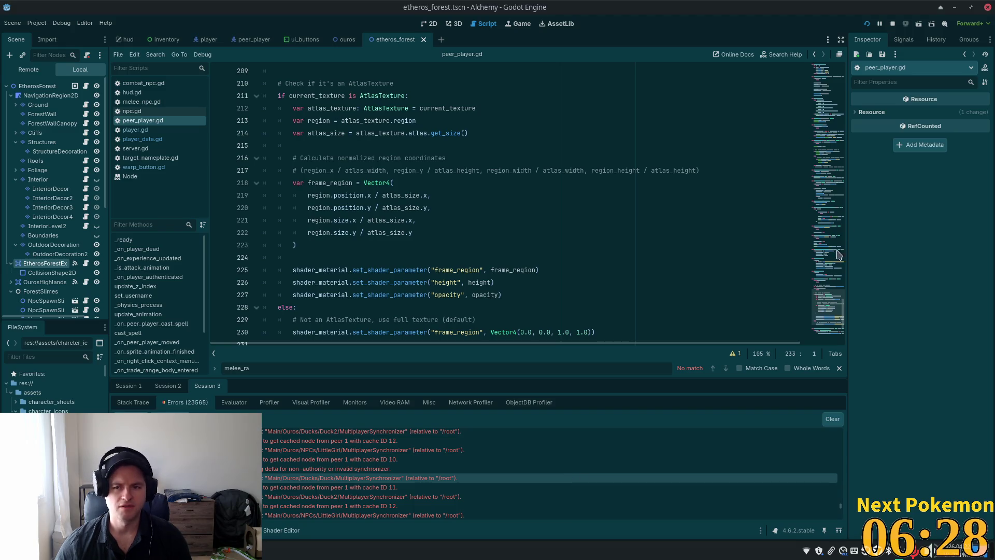
click(891, 24)
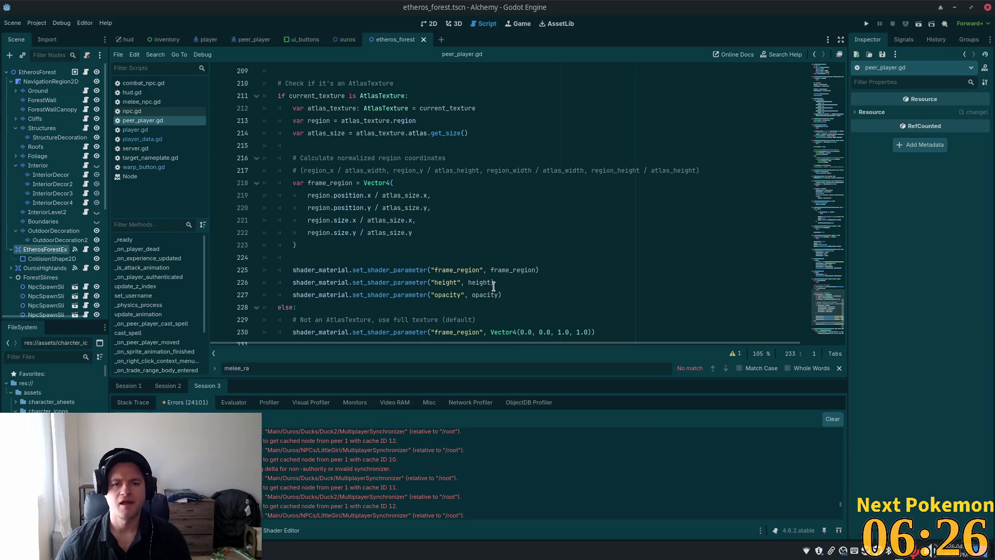
Open player.gd and review the death handler's dead, sprite, modulate and shadow lines.
click(137, 130)
scroll(571, 218, down, 9)
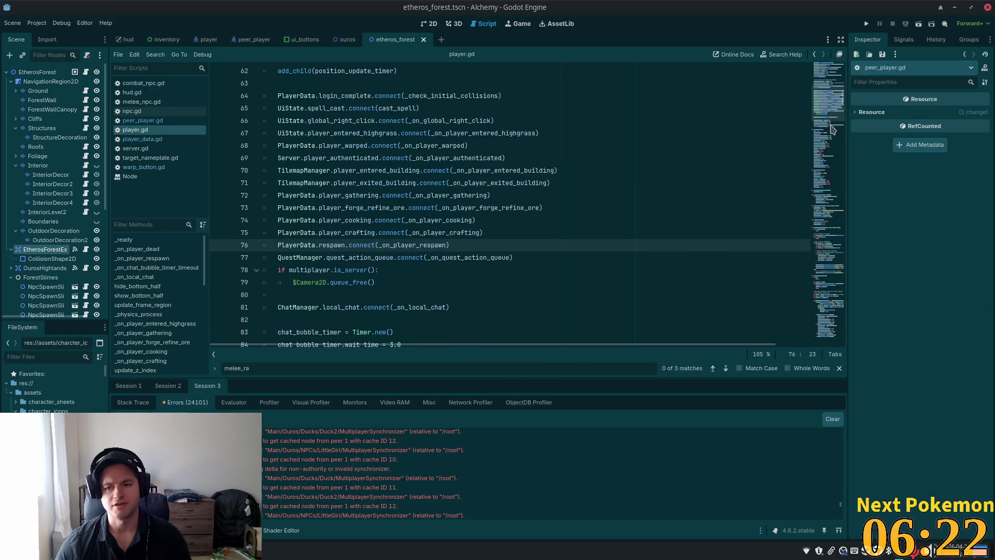
scroll(547, 247, down, 4)
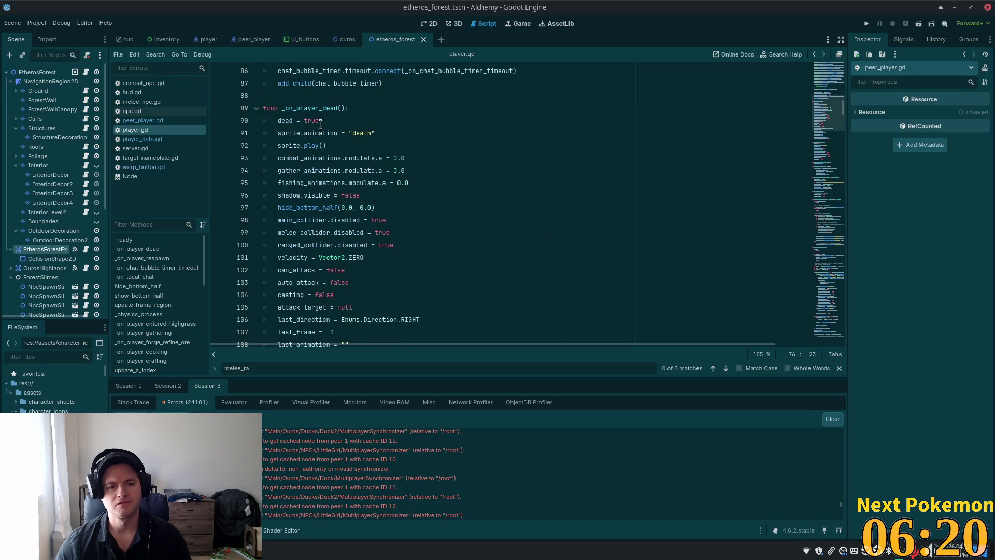
click(287, 123)
click(294, 125)
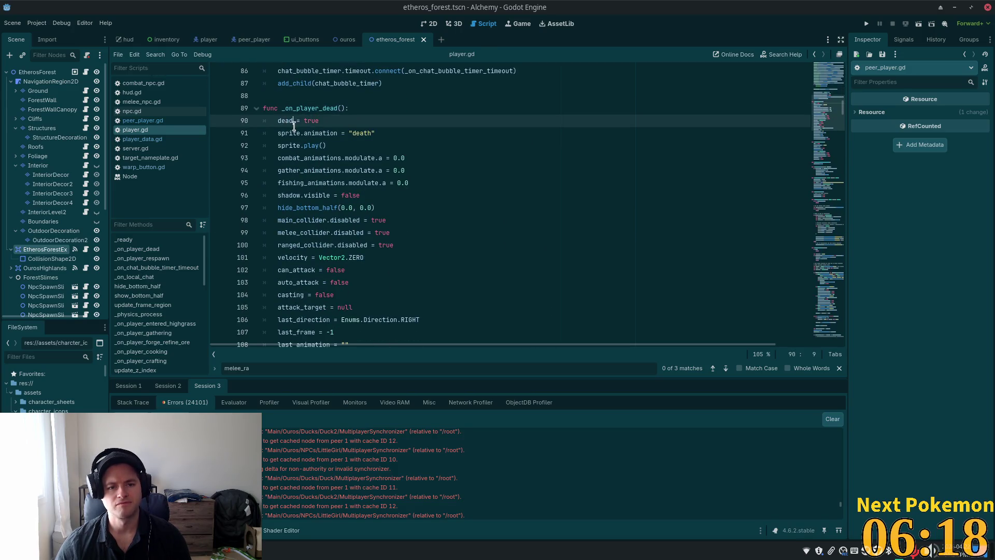
click(305, 147)
click(328, 159)
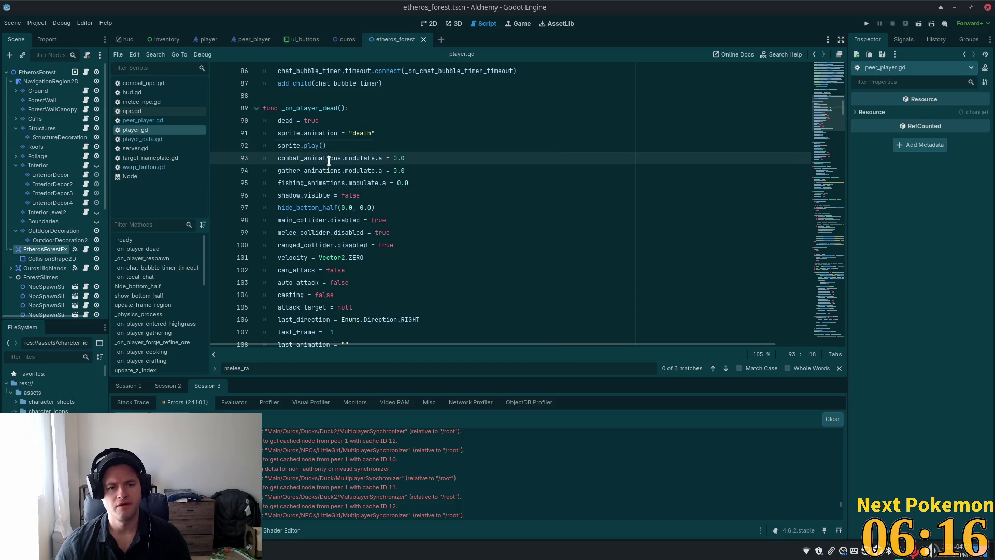
click(323, 197)
scroll(409, 197, down, 2)
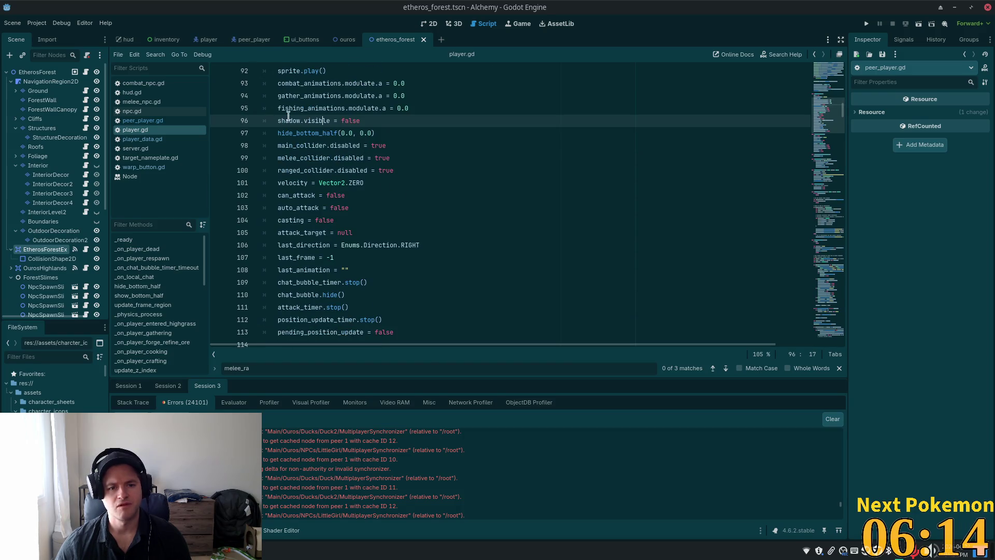
click(328, 126)
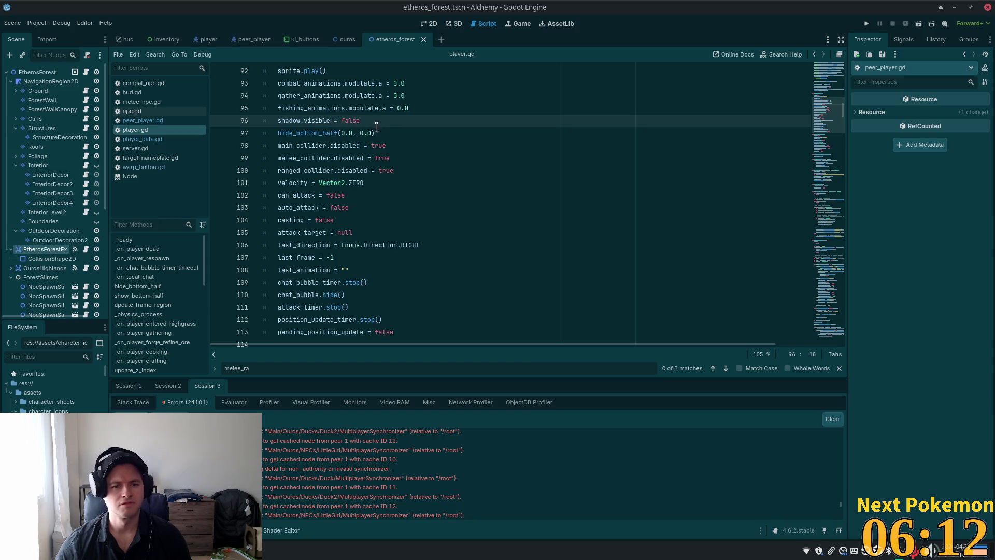
Select the death handler's collider, attack-reset and timer-stop lines, undoing an accidental paste.
mouse_move(347, 148)
mouse_down()
mouse_move(326, 186)
mouse_move(369, 233)
mouse_up()
click(326, 186)
key(ctrl+c)
click(422, 245)
key(ctrl+v)
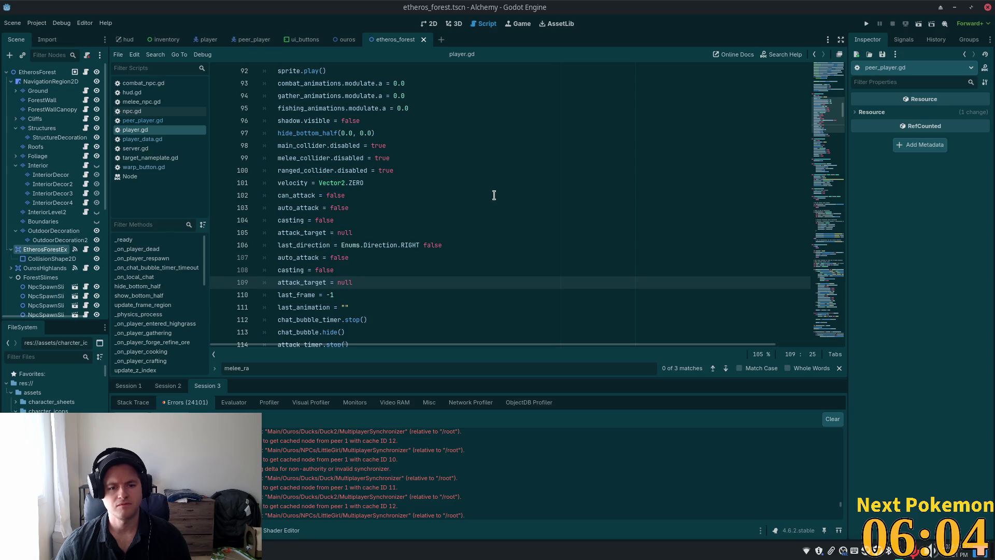
key(ctrl+z)
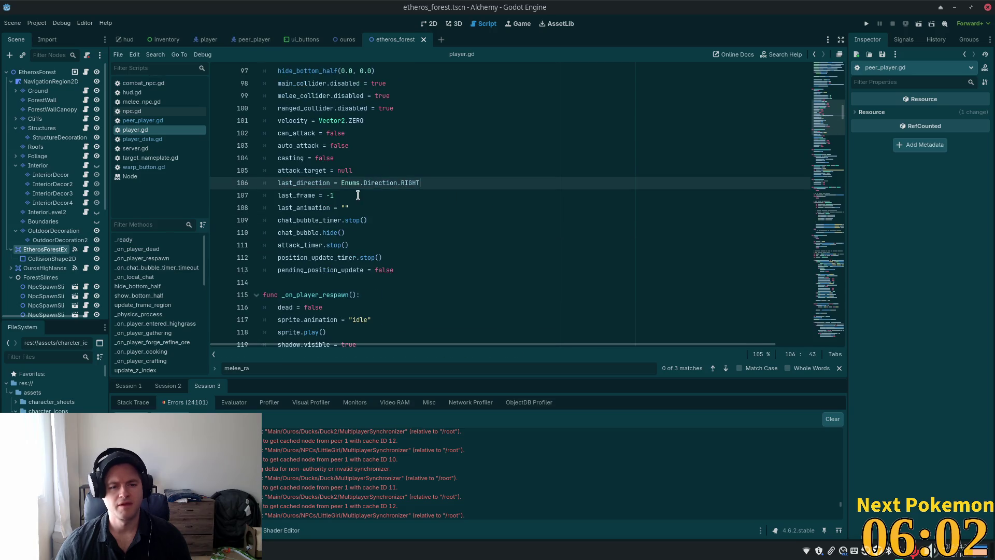
click(358, 195)
mouse_move(364, 220)
mouse_down()
mouse_move(388, 241)
mouse_move(371, 270)
mouse_up()
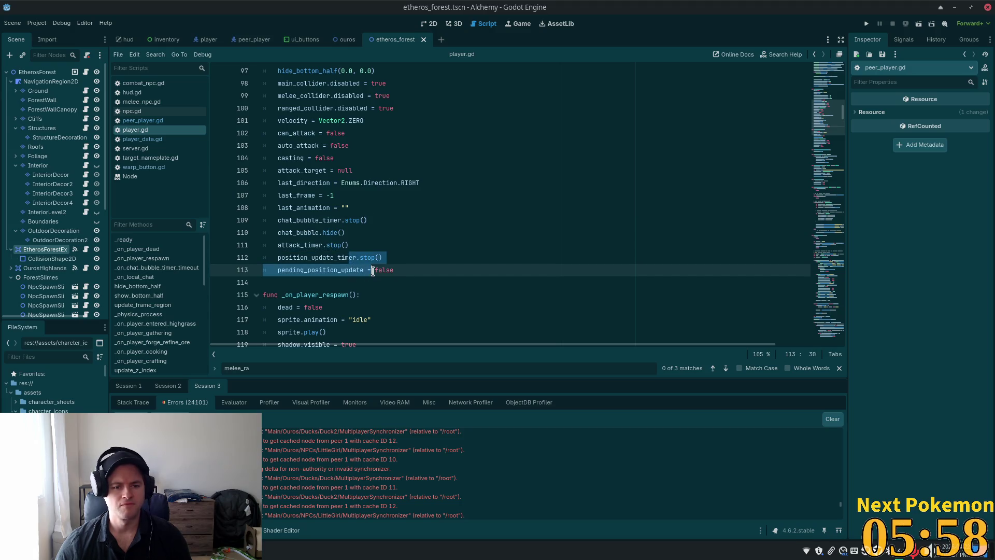
Locate the show_bottom_half() call in the respawn handler.
scroll(416, 249, up, 4)
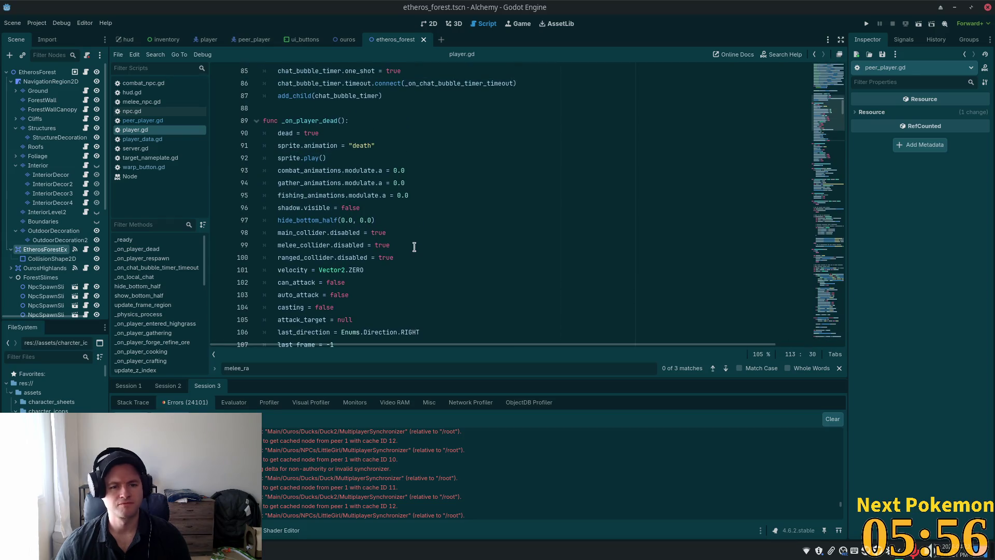
scroll(411, 245, down, 6)
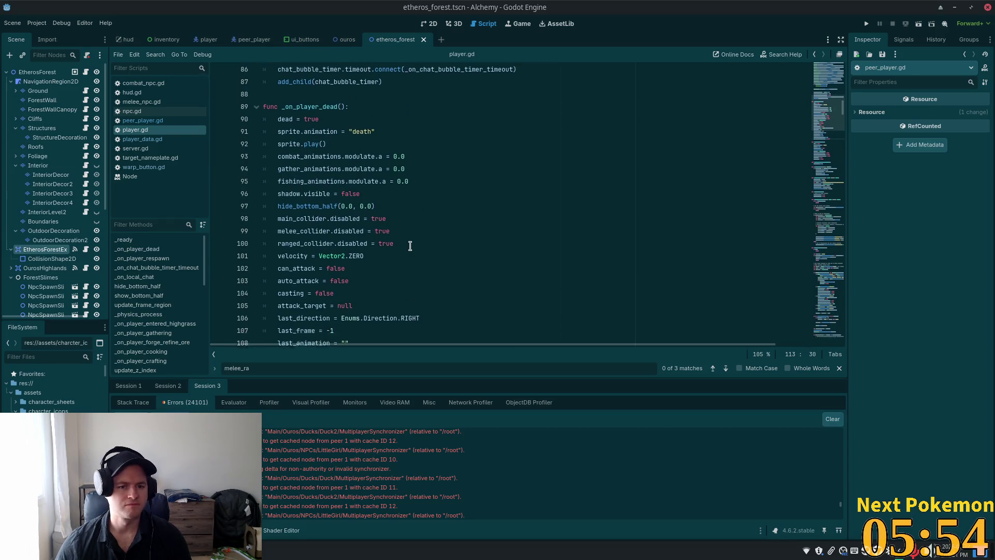
scroll(410, 246, down, 2)
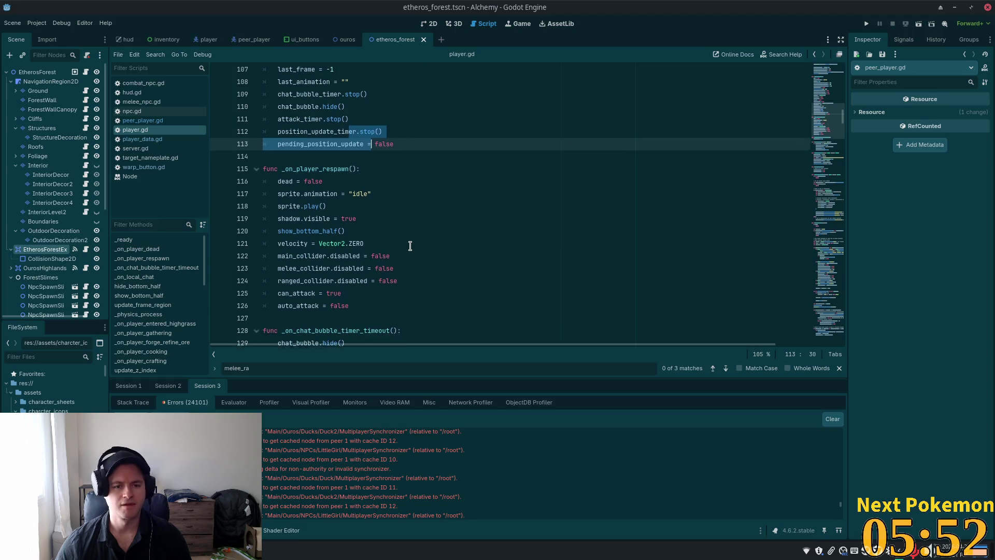
click(355, 208)
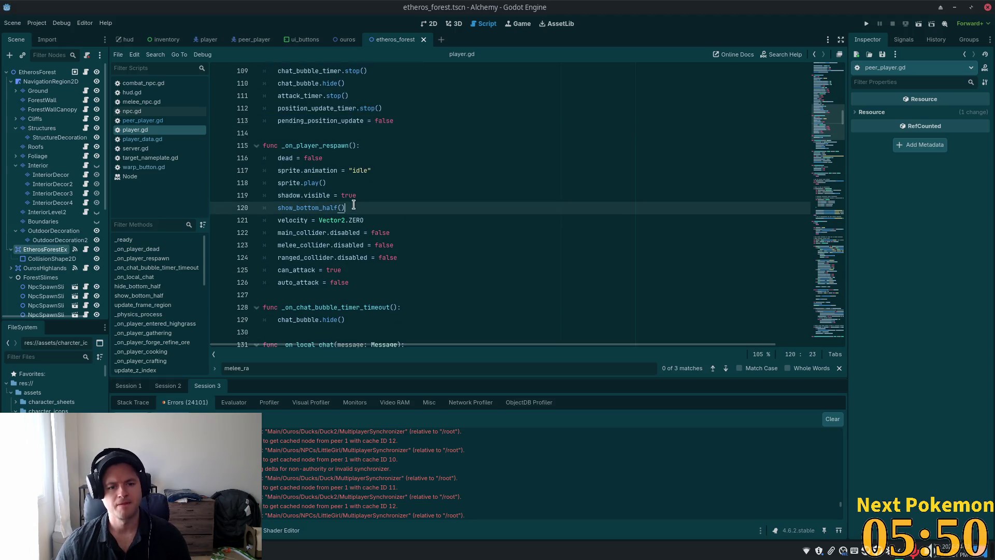
scroll(357, 202, down, 1)
scroll(445, 186, up, 6)
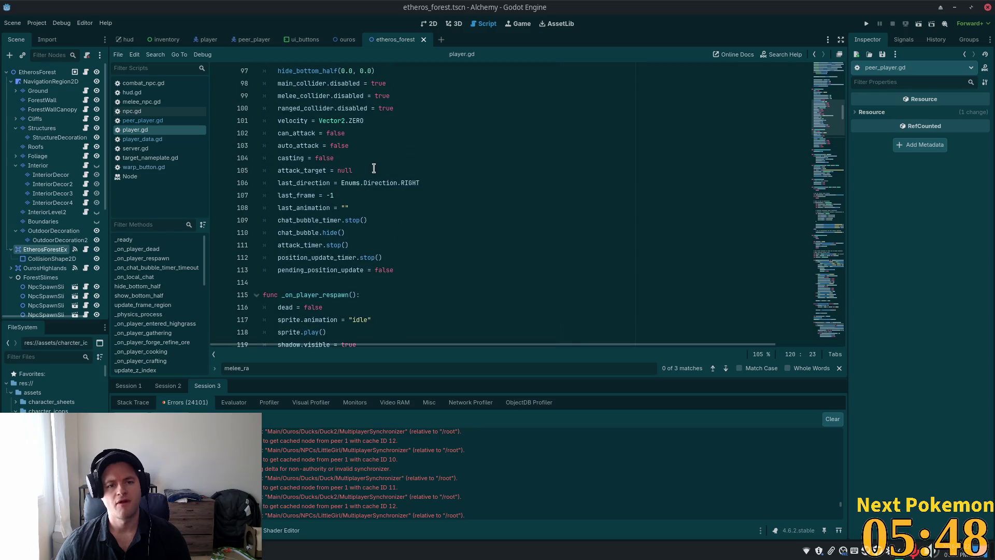
Delete the hide_bottom_half(0.0, 0.0) and show_bottom_half() lines, save player.gd, and open warp_button.gd.
triple_click(373, 108)
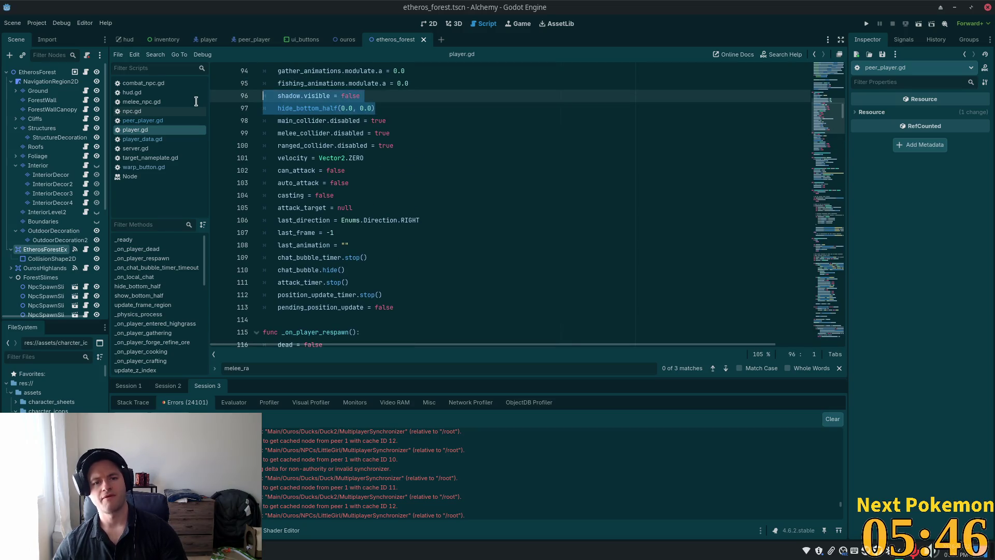
key(BackSpace)
key(BackSpace)
scroll(357, 183, down, 7)
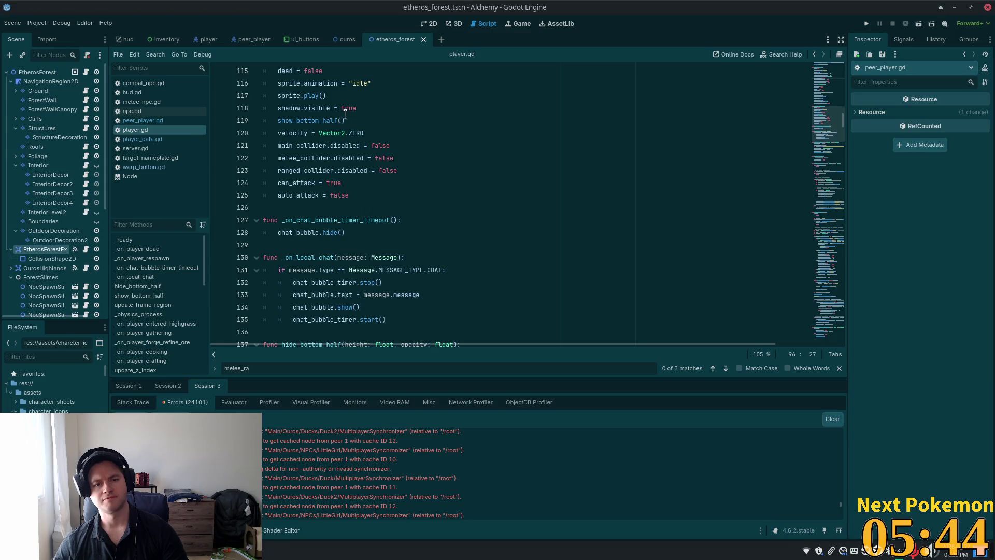
triple_click(311, 120)
key(BackSpace)
key(BackSpace)
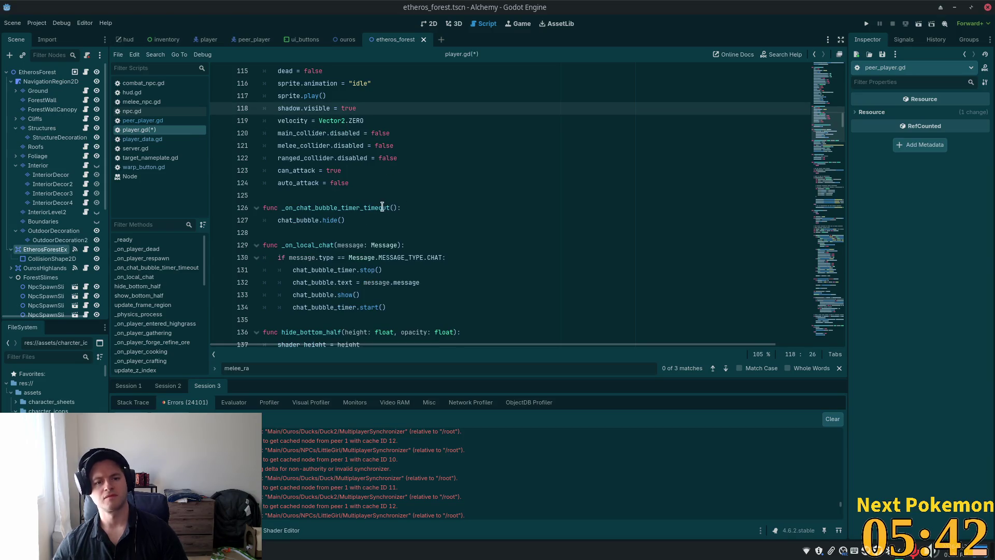
scroll(383, 207, up, 3)
click(385, 197)
key(ctrl+s)
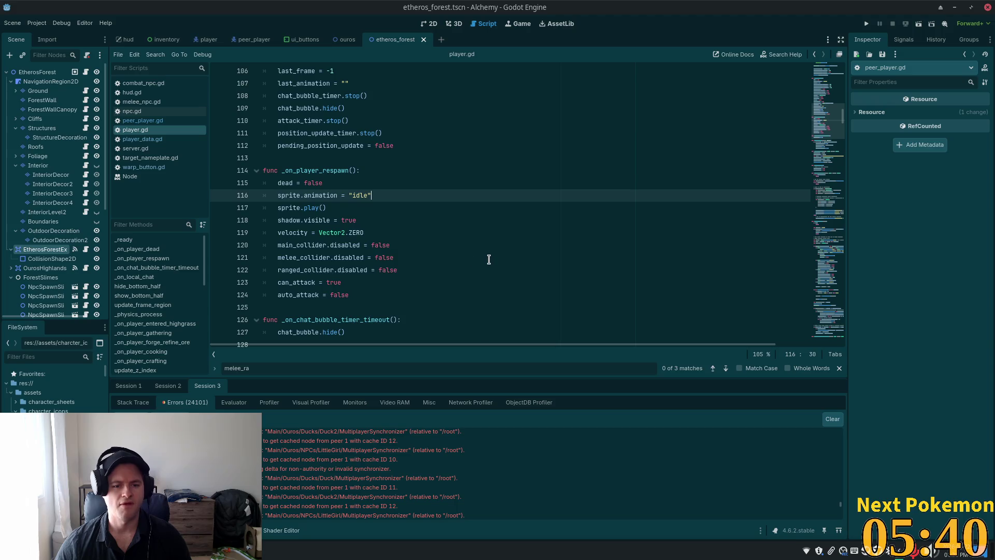
scroll(489, 260, down, 4)
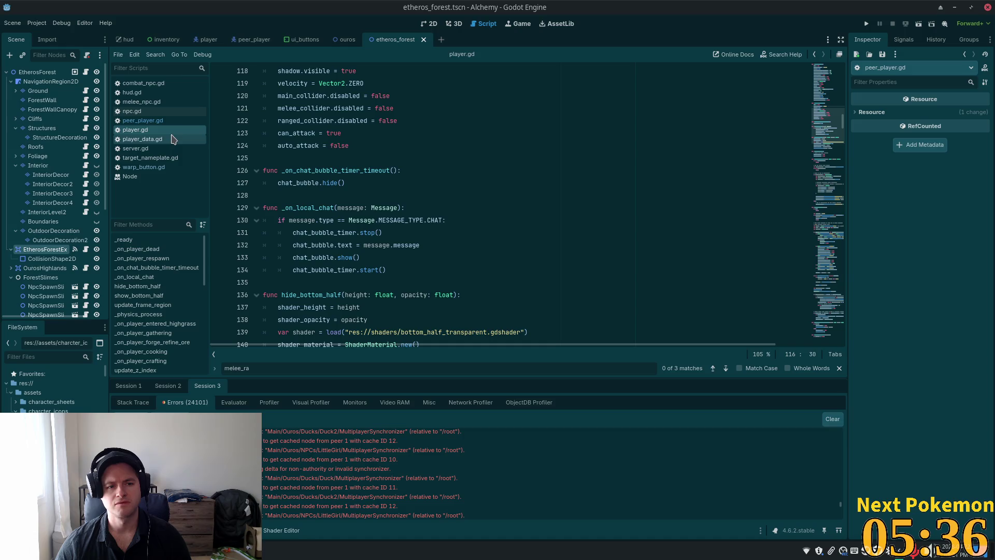
click(161, 167)
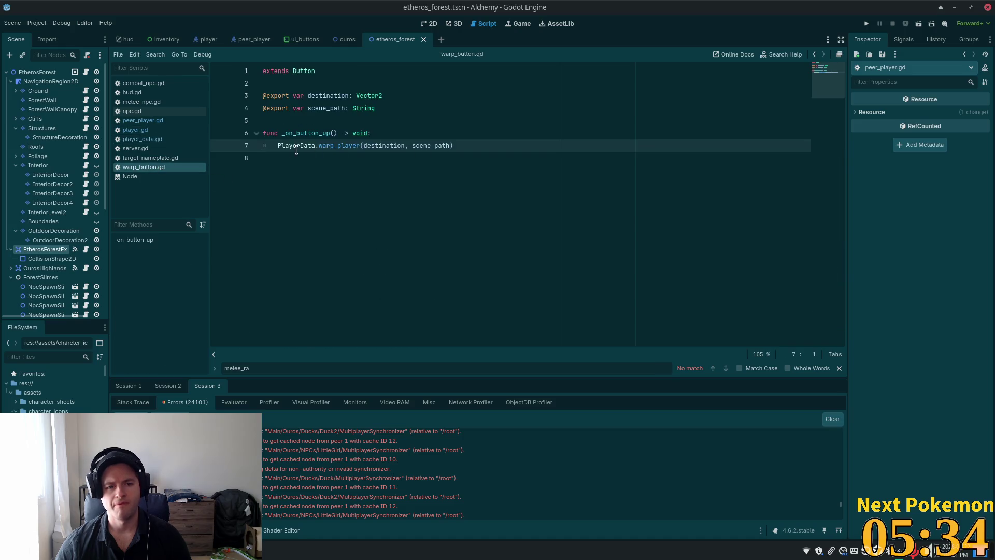
Select the warp_player call in warp_button.gd, then open peer_player.gd.
key(Home)
drag(280, 146, 459, 143)
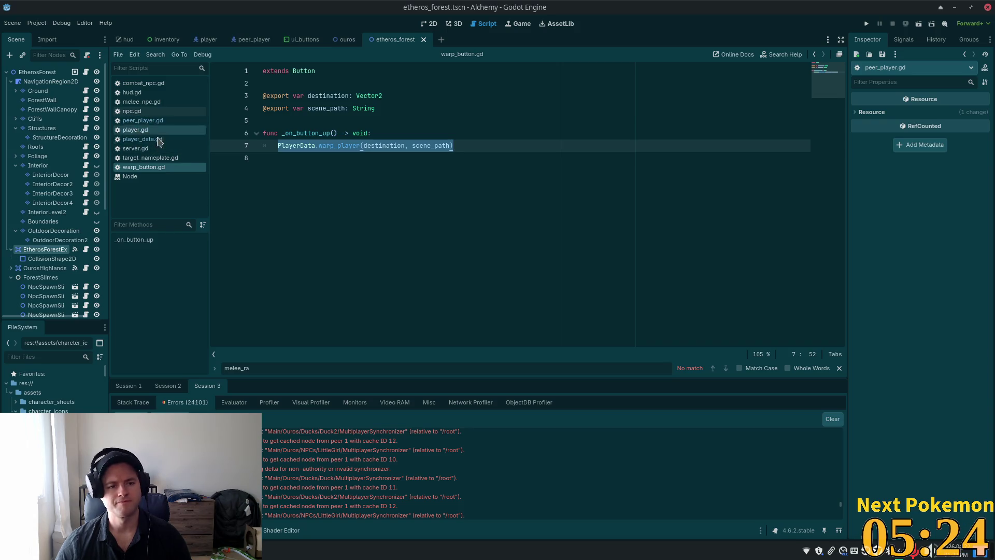
click(144, 122)
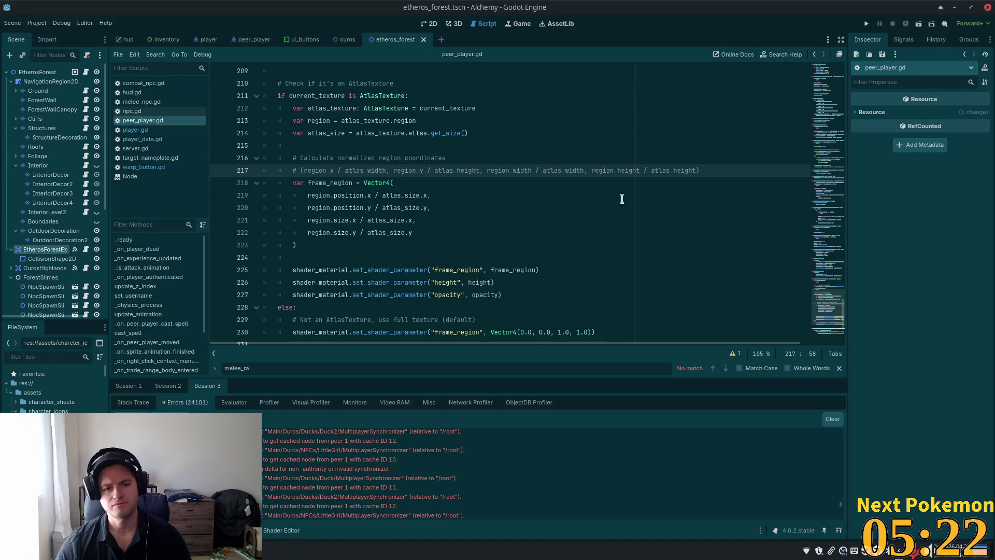
drag(822, 189, 818, 173)
drag(821, 132, 821, 67)
scroll(472, 245, down, 3)
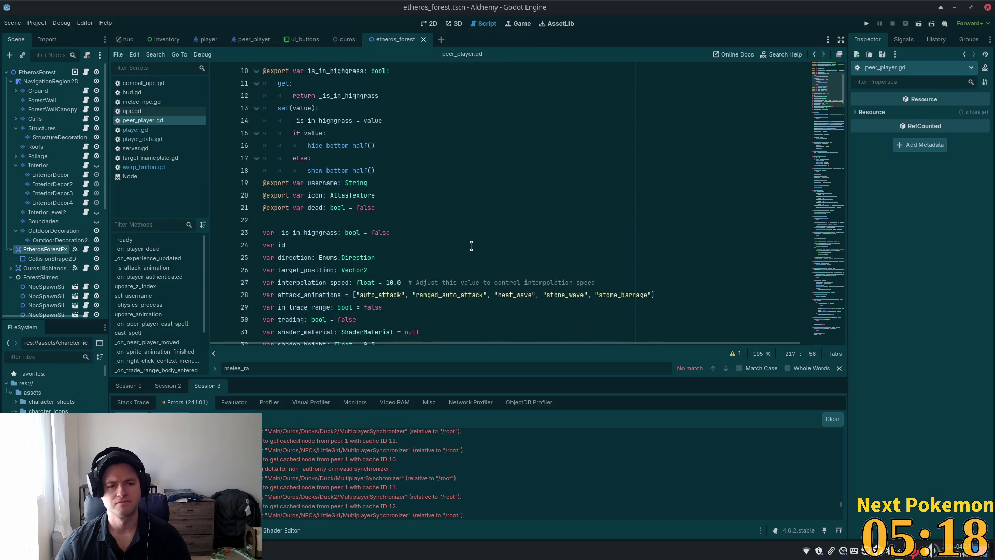
scroll(472, 246, down, 5)
Go to _on_player_dead in peer_player.gd, select its body, and switch to the hud scene.
click(324, 158)
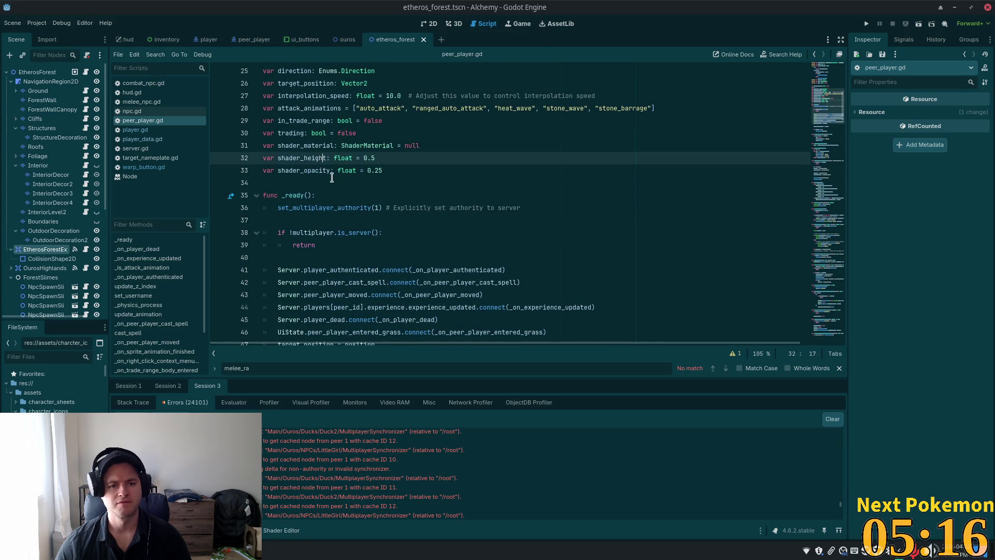
scroll(332, 178, up, 5)
scroll(332, 178, down, 9)
click(338, 150)
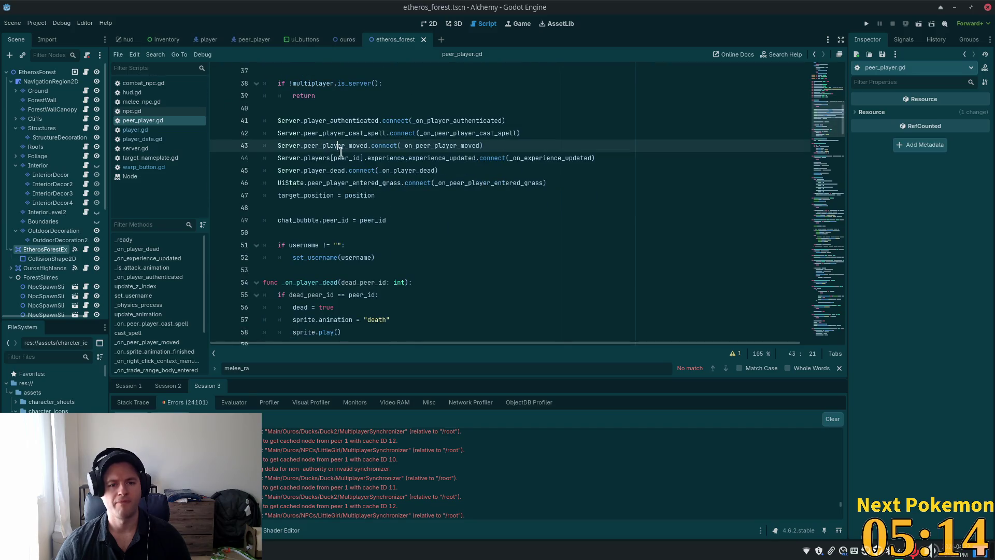
ctrl+click(383, 172)
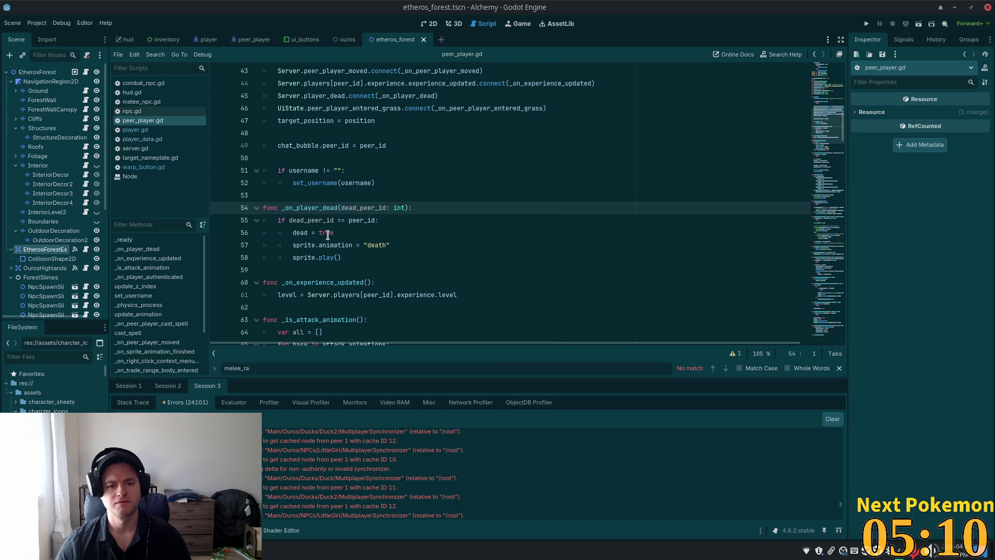
click(273, 220)
key(shift+Down)
key(shift+Down)
key(shift+Down)
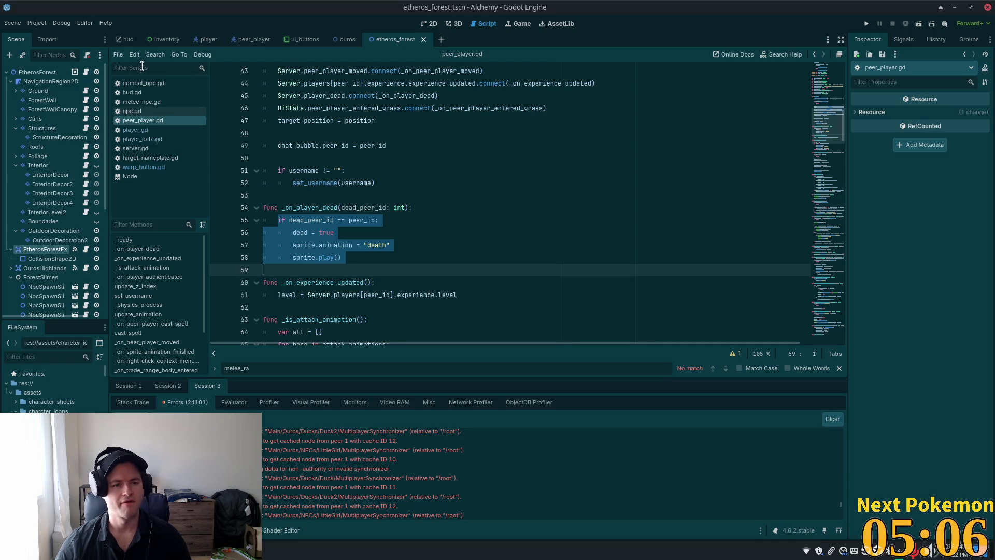
click(128, 40)
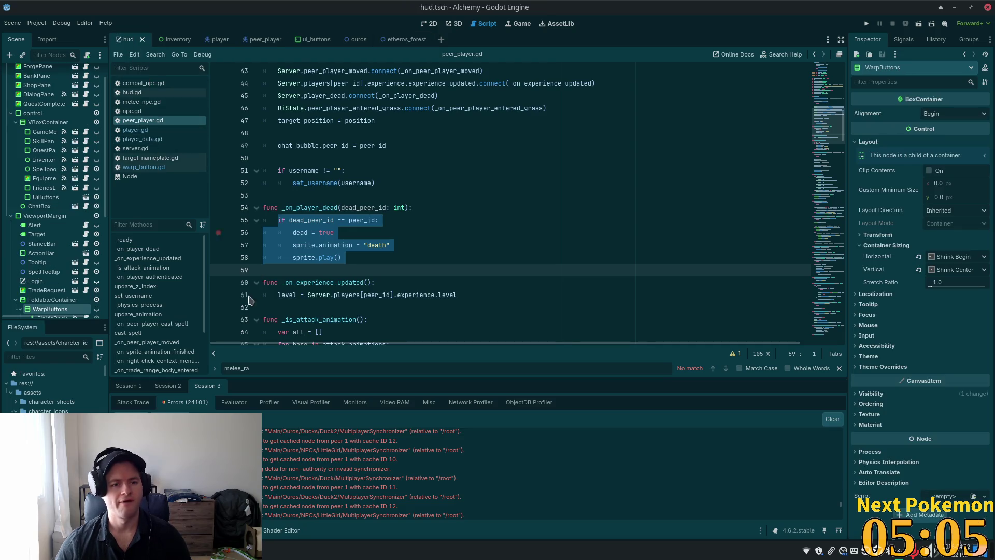
In hud.gd, move the Server.player_respawn call below the overlay hide and comment it out.
scroll(84, 72, up, 2)
click(86, 71)
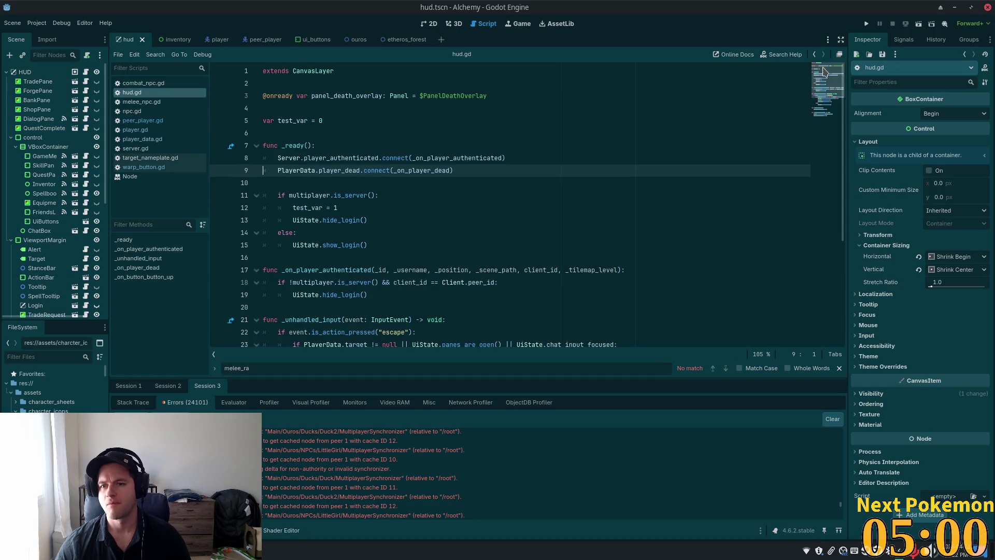
drag(824, 70, 830, 223)
click(390, 327)
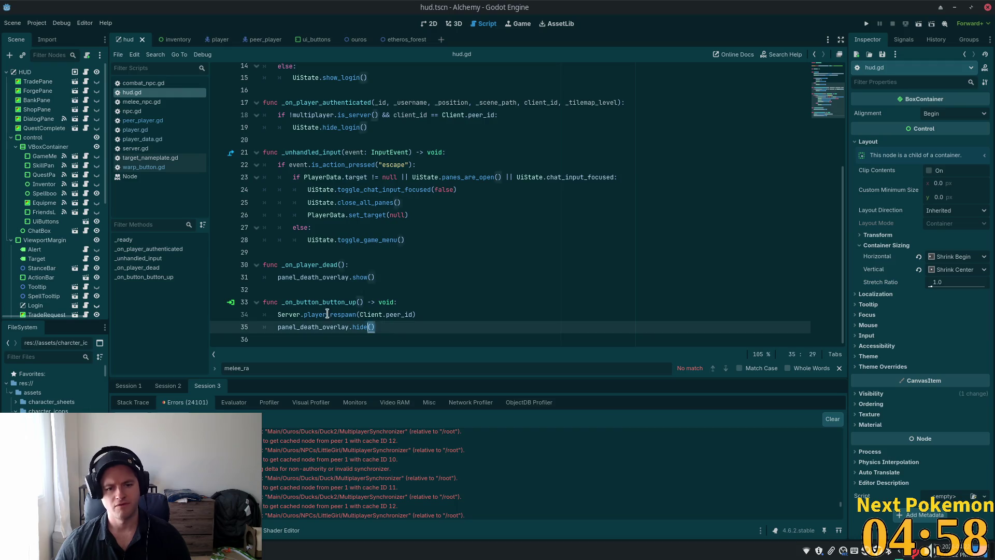
triple_click(329, 314)
click(283, 314)
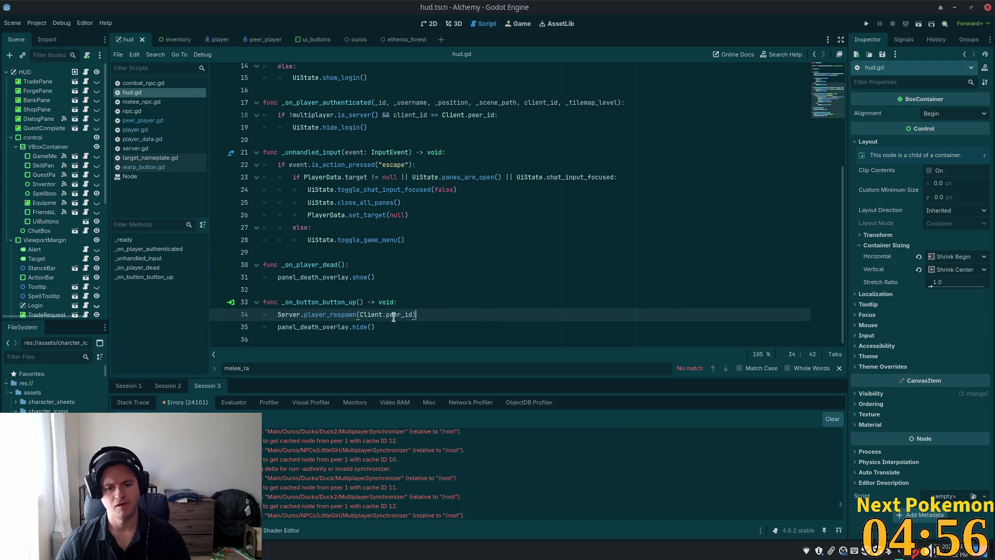
key(shift+Home)
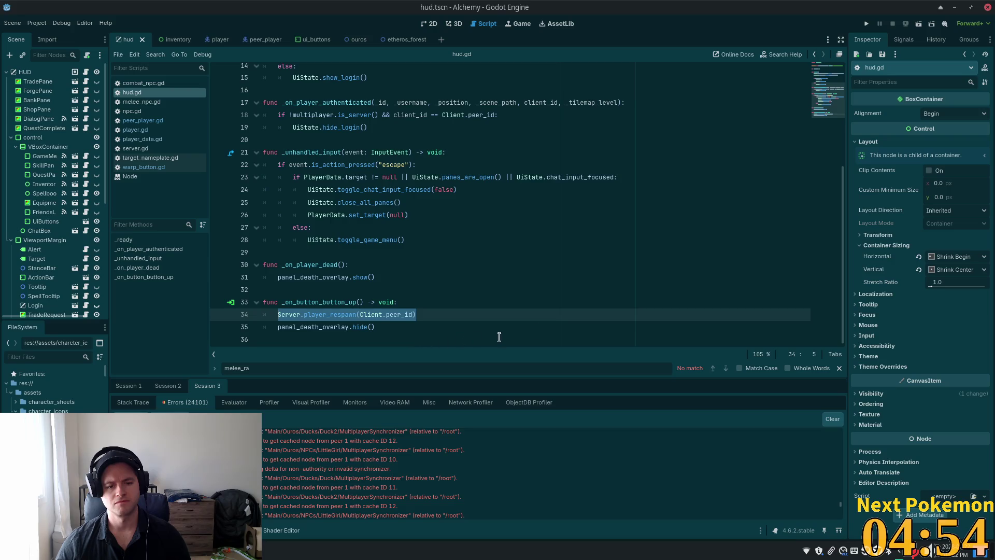
key(alt+Down)
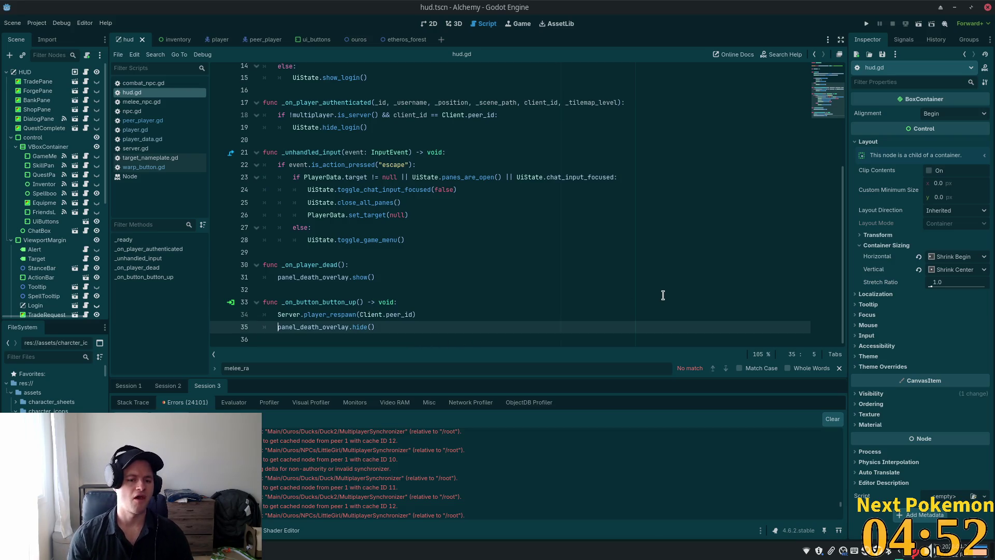
key(Up)
key(Down)
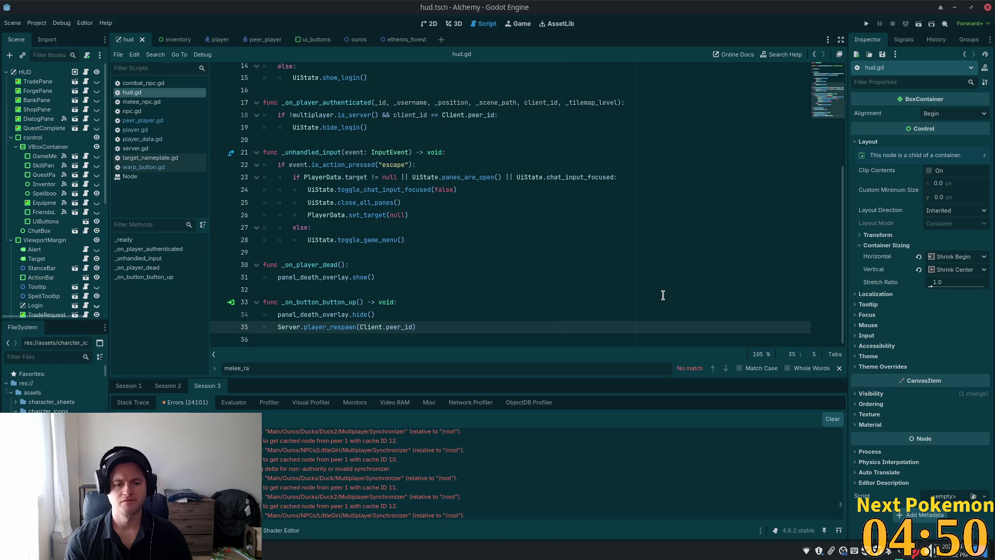
key(ctrl+shift+Left)
key(ctrl+shift+Left)
key(ctrl+shift+Left)
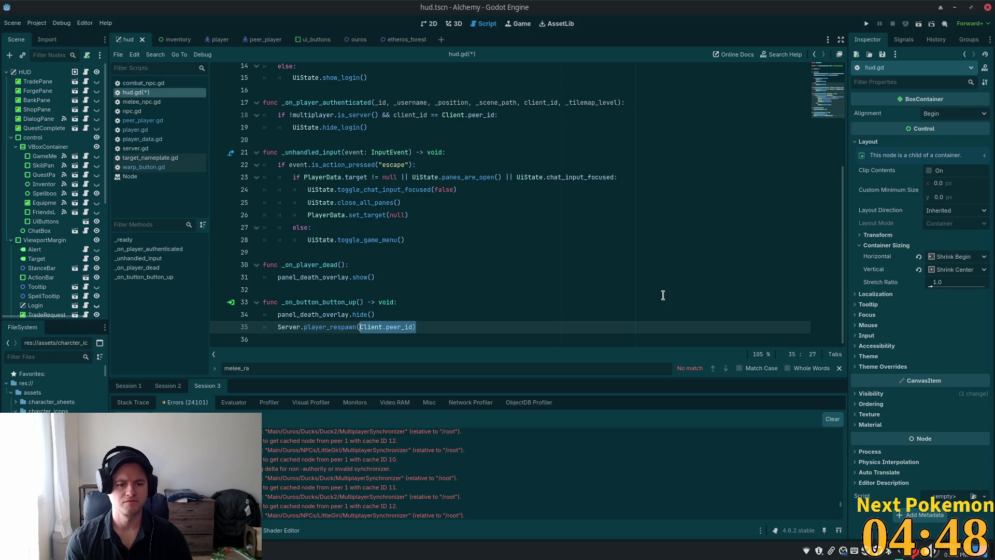
key(ctrl+k)
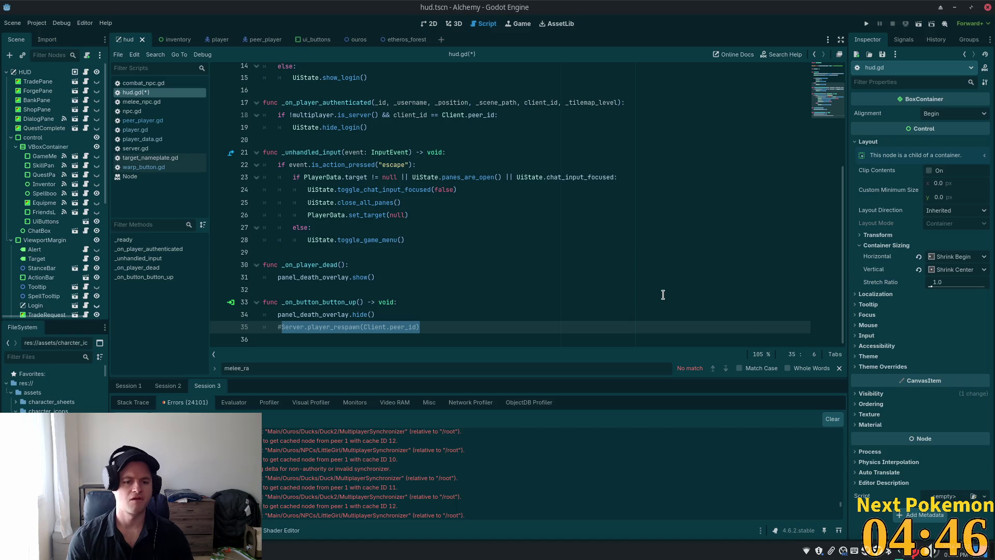
Add a PlayerData.warp_player(destination, scene_path) call below it and save.
key(Down)
text(PlayerData.warp_player(destination, scene_path))
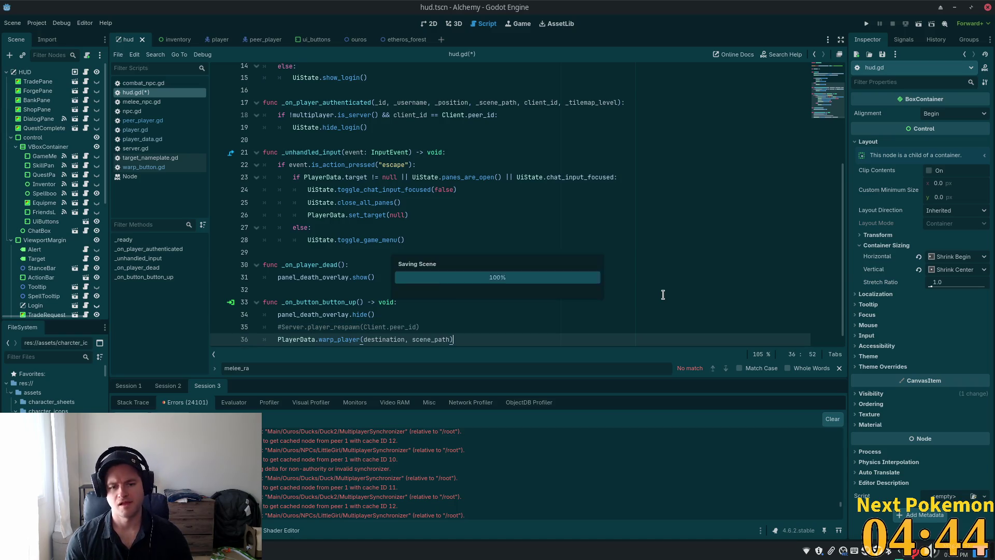
key(ctrl+s)
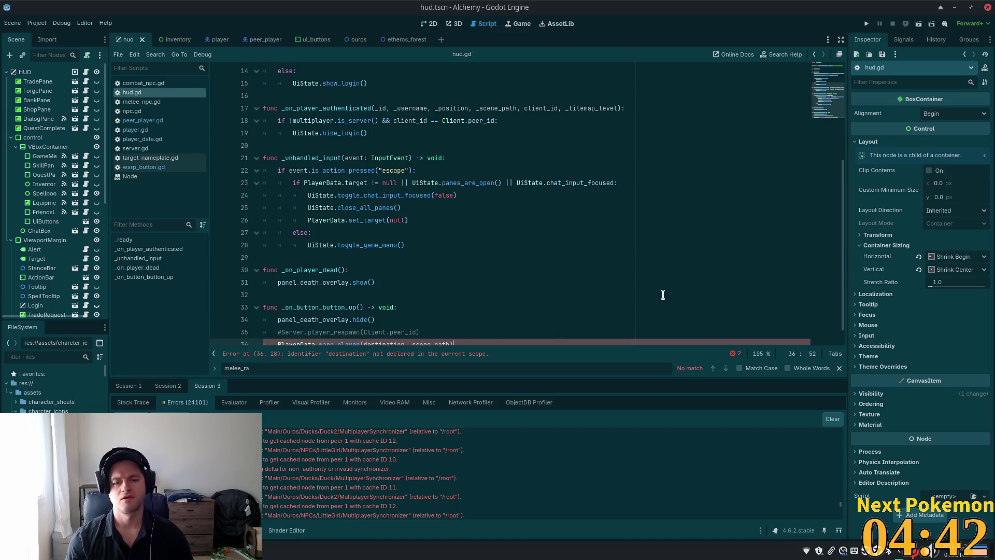
scroll(513, 277, down, 1)
Replace the destination argument with Vector2.DOWN.
double_click(393, 326)
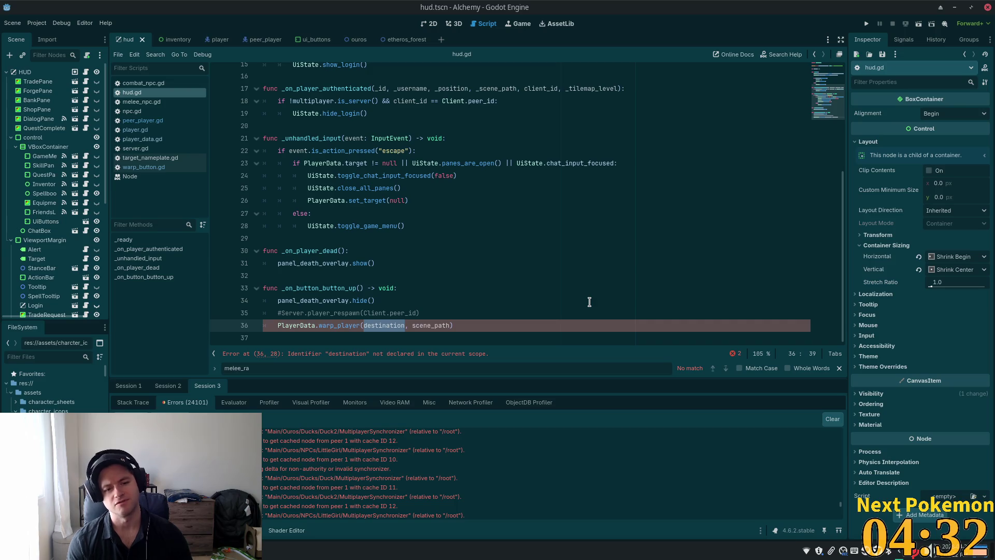
text(Vec)
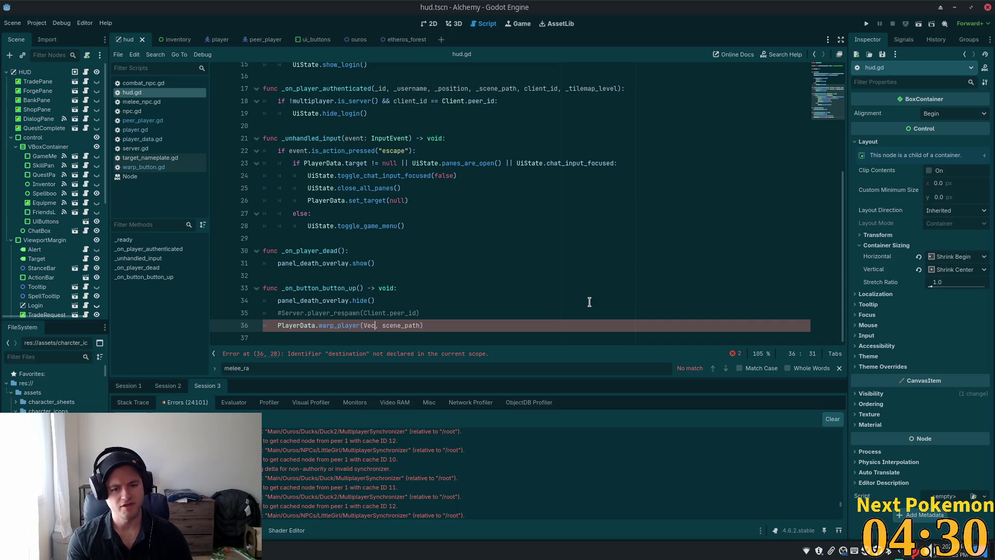
text(t)
key(Return)
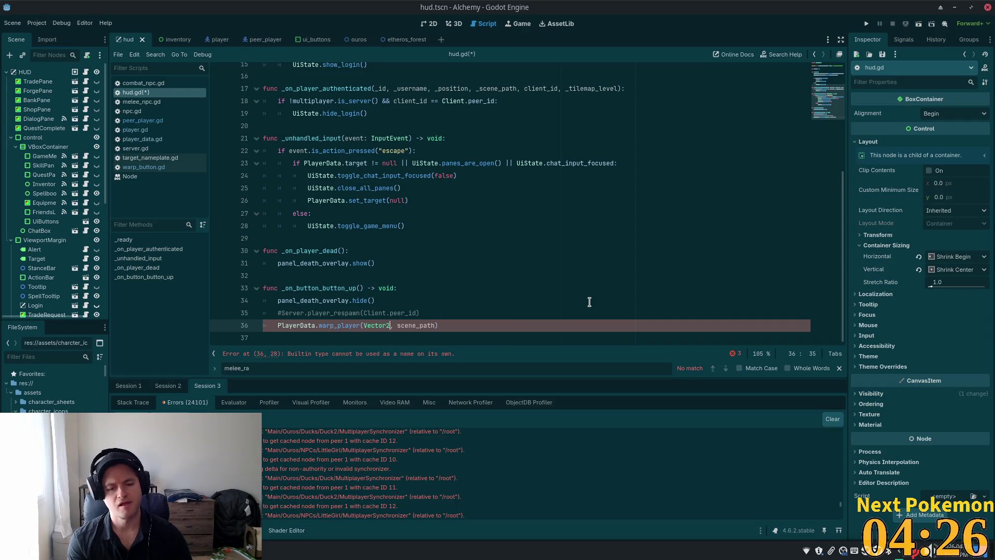
text(.n)
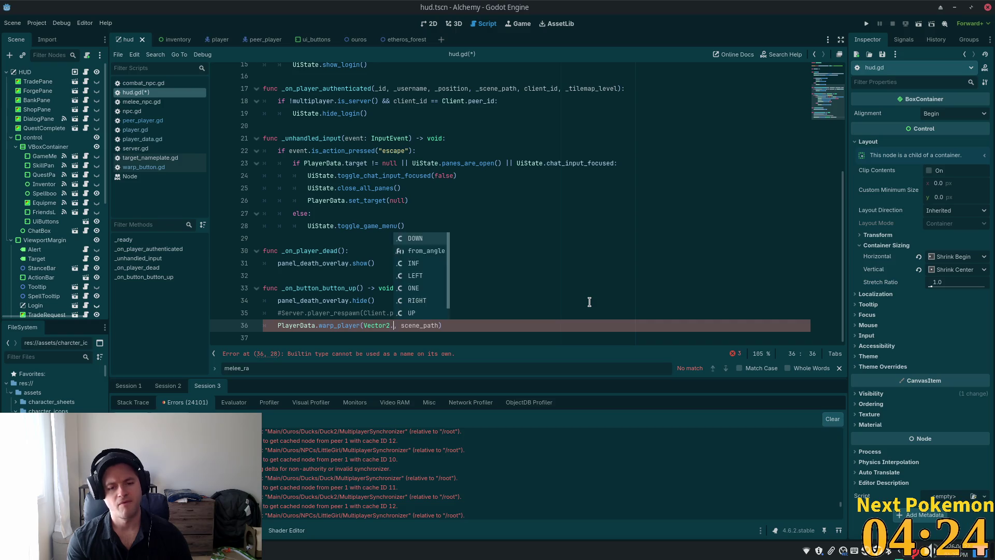
text(ew)
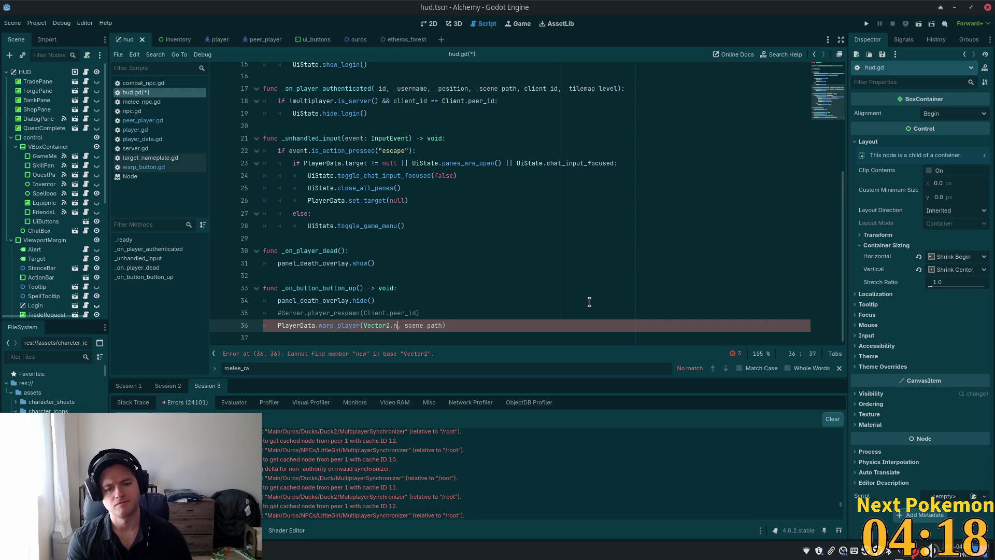
key(BackSpace)
key(BackSpace)
key(Left)
key(Left)
key(Left)
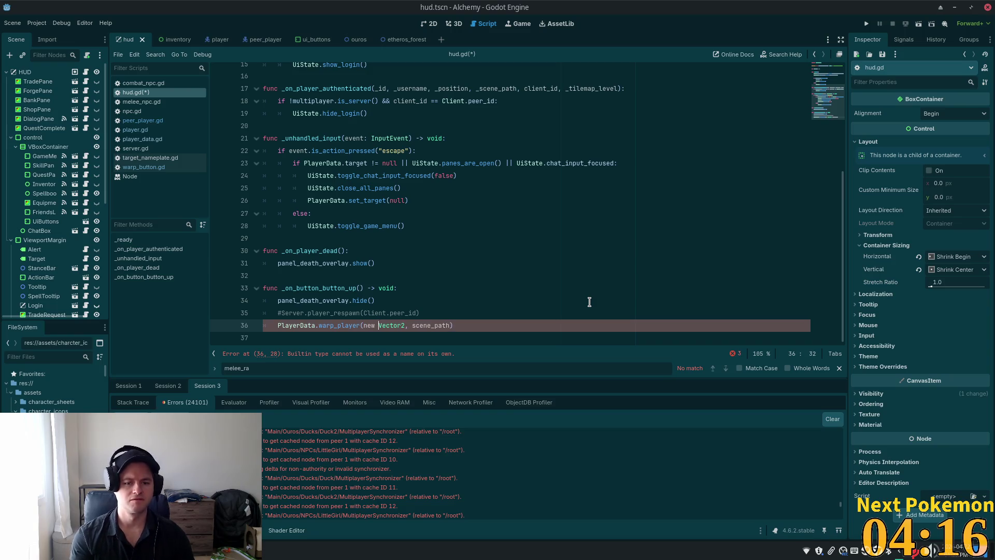
key(ctrl+Right)
text(()
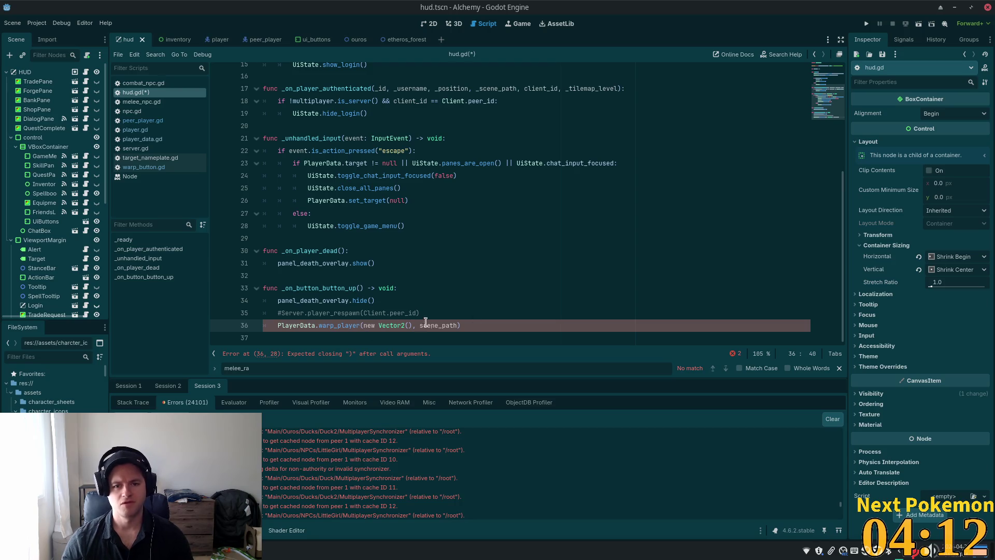
mouse_move(413, 326)
mouse_down()
mouse_move(349, 327)
mouse_move(364, 325)
mouse_up()
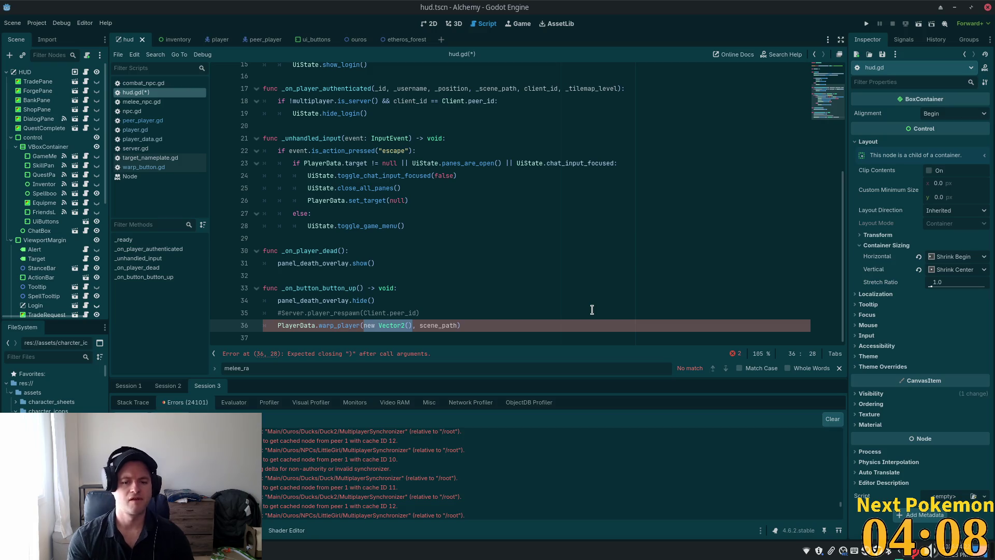
key(BackSpace)
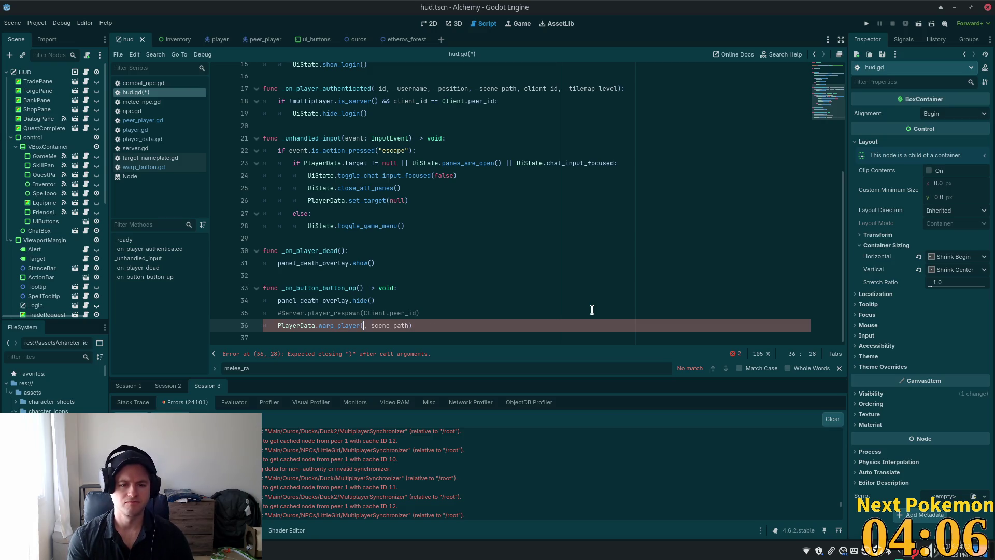
text(Vec)
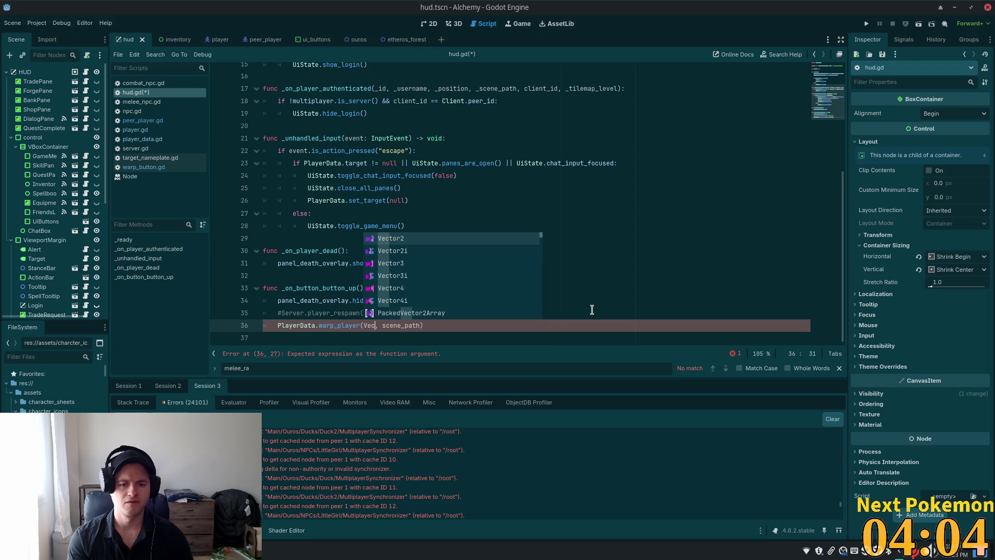
key(Return)
text(.)
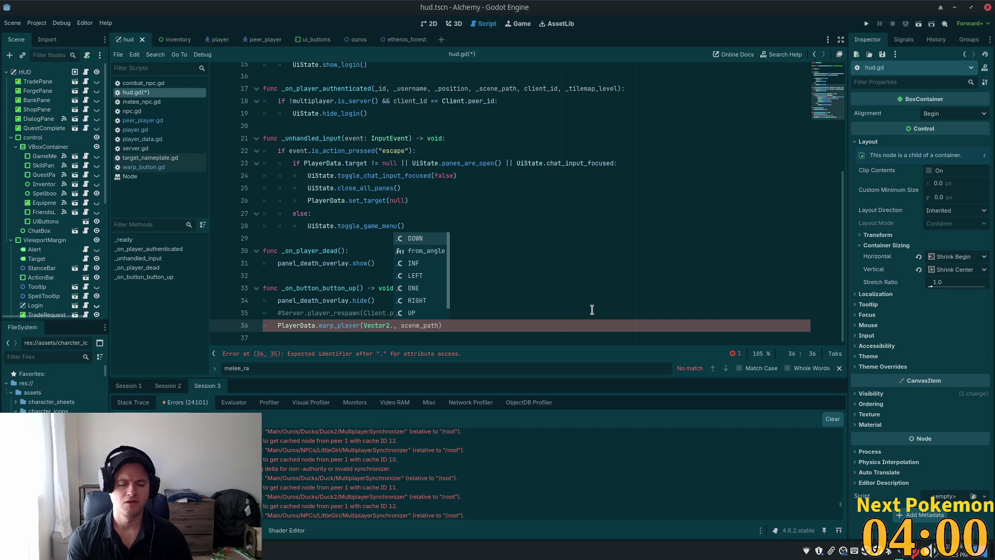
key(Return)
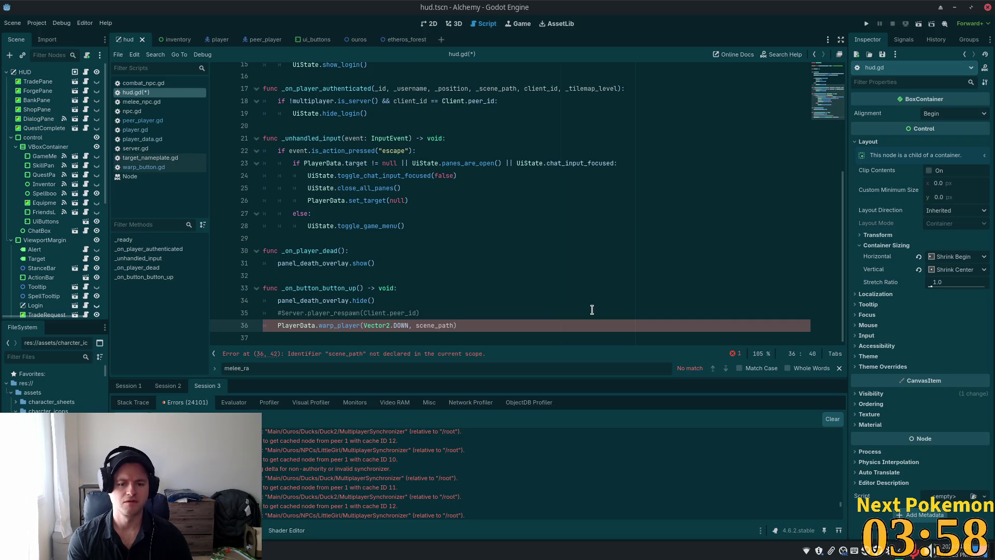
Fill scene_path with the Ouros scene path "res://scenes/ouros.tscn" taken from server.gd, and save.
key(ctrl+shift+Right)
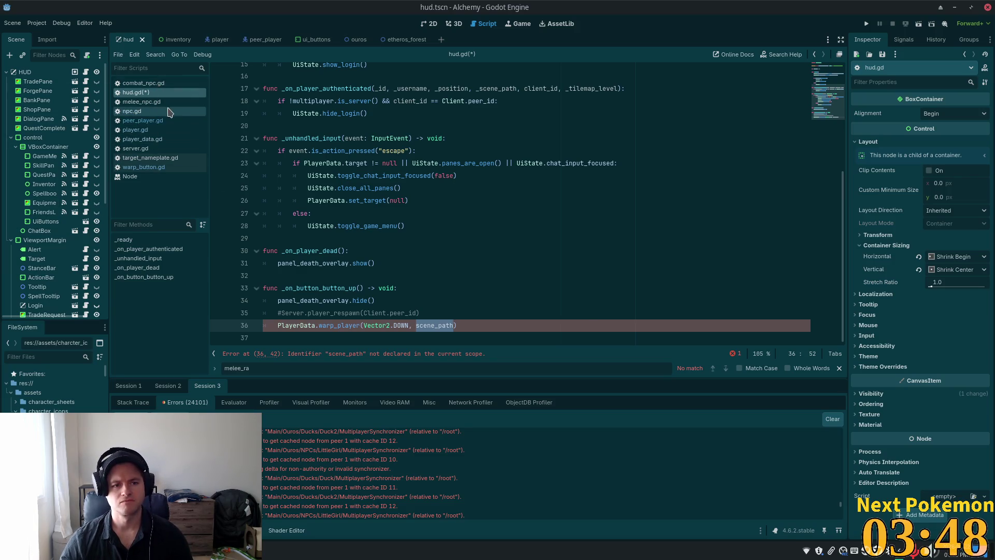
click(136, 149)
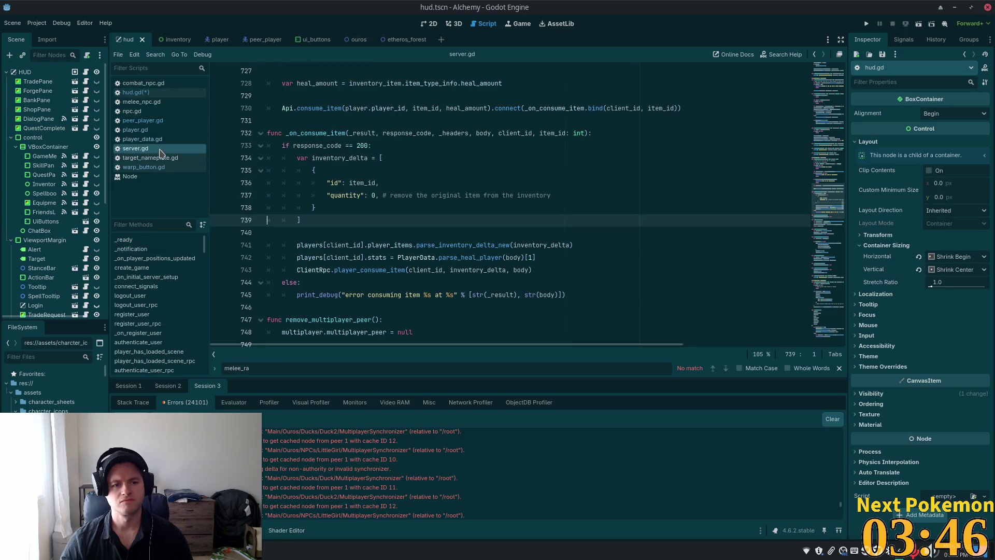
drag(829, 213, 828, 73)
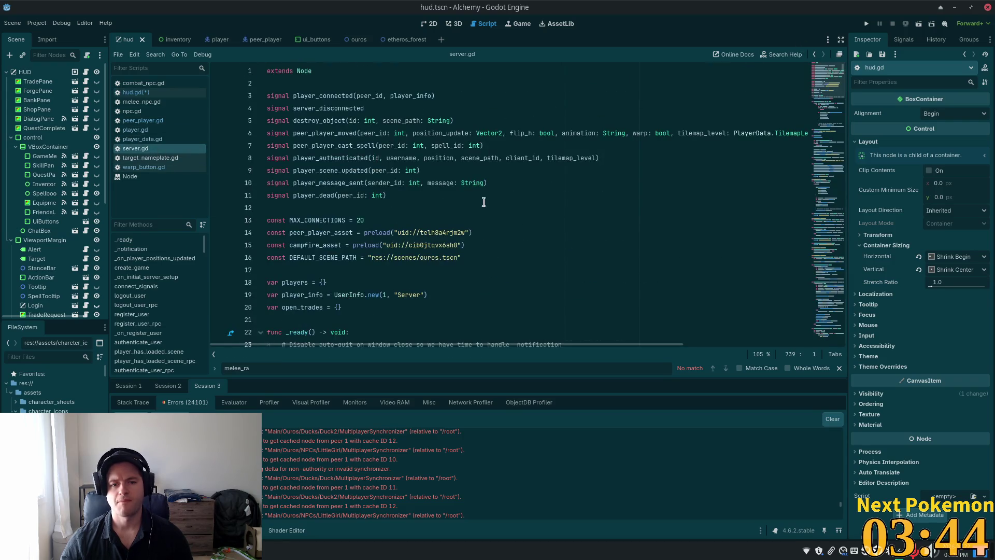
drag(461, 257, 368, 258)
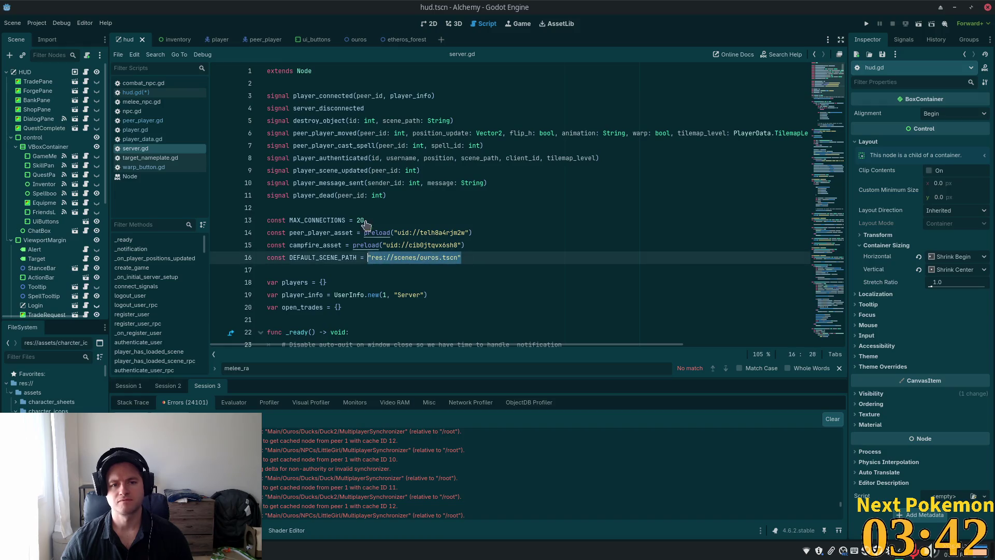
click(135, 92)
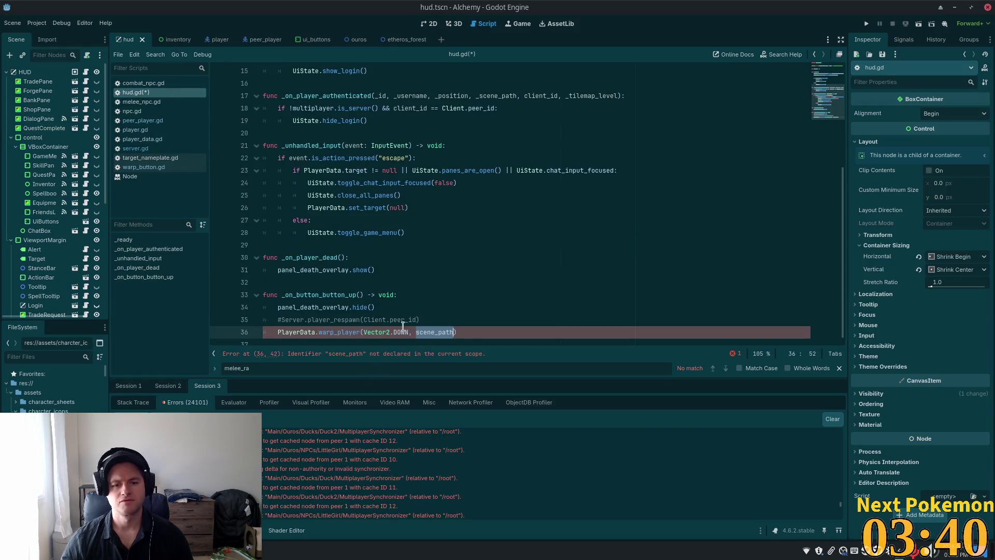
key(ctrl+s)
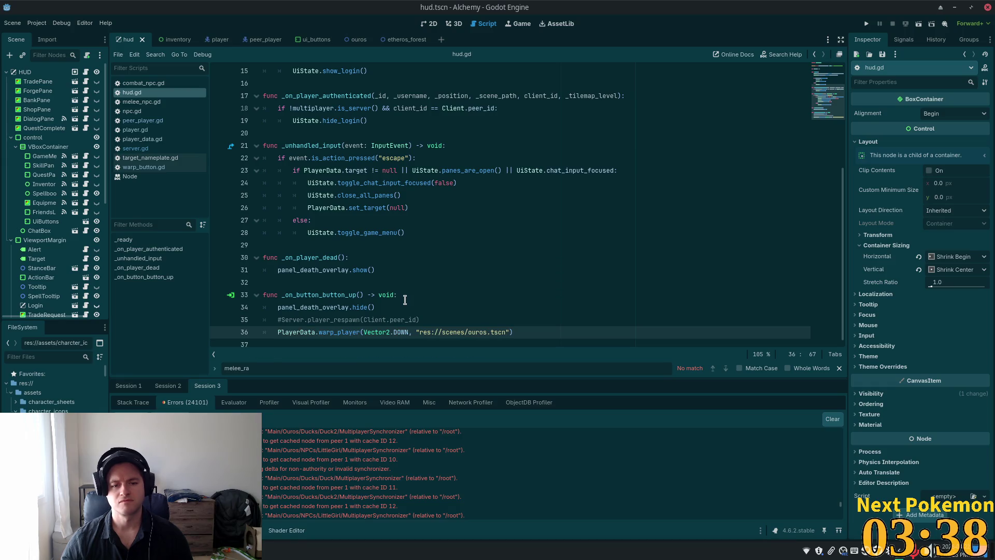
Run the game, warp to the Bog, die, and use the death overlay button to return to Ouros.
key(F5)
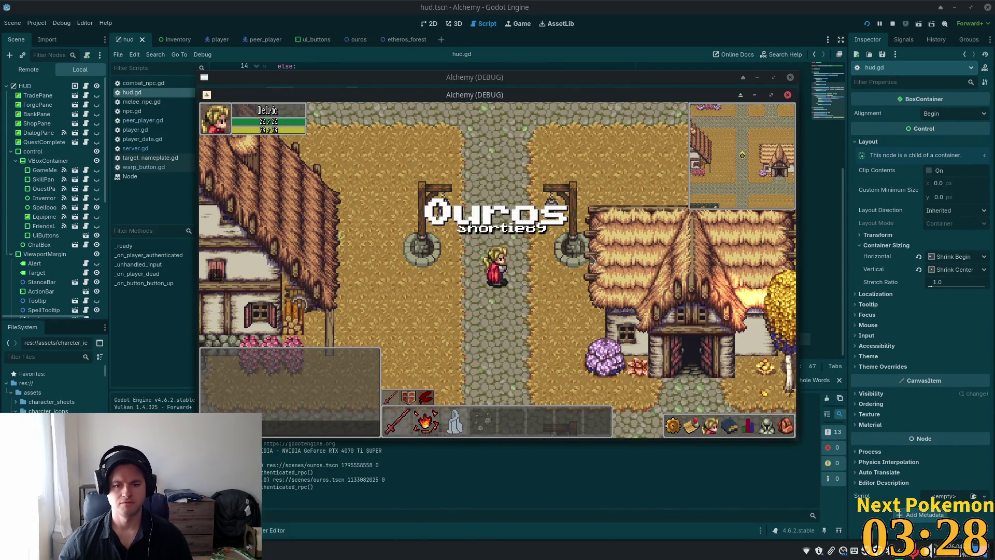
drag(430, 89, 568, 195)
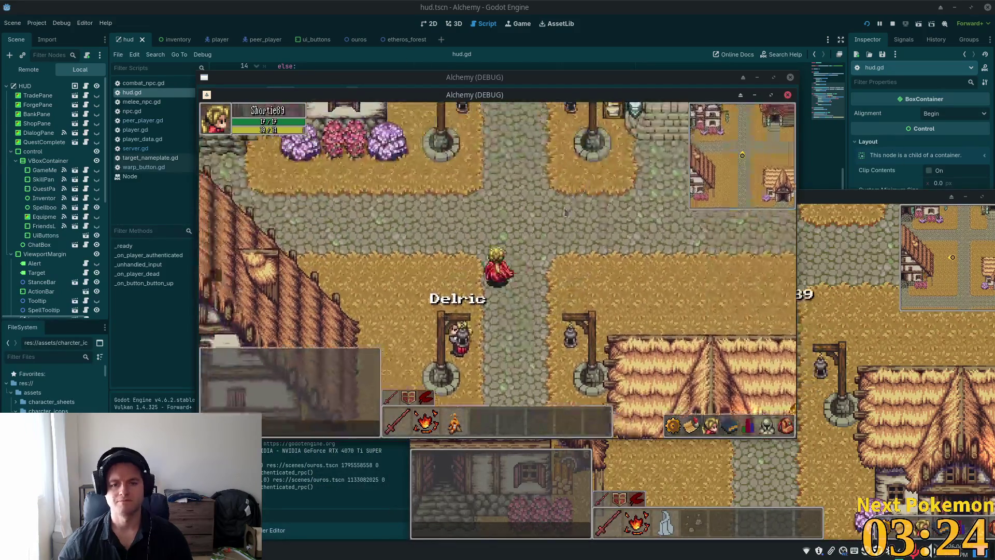
click(220, 286)
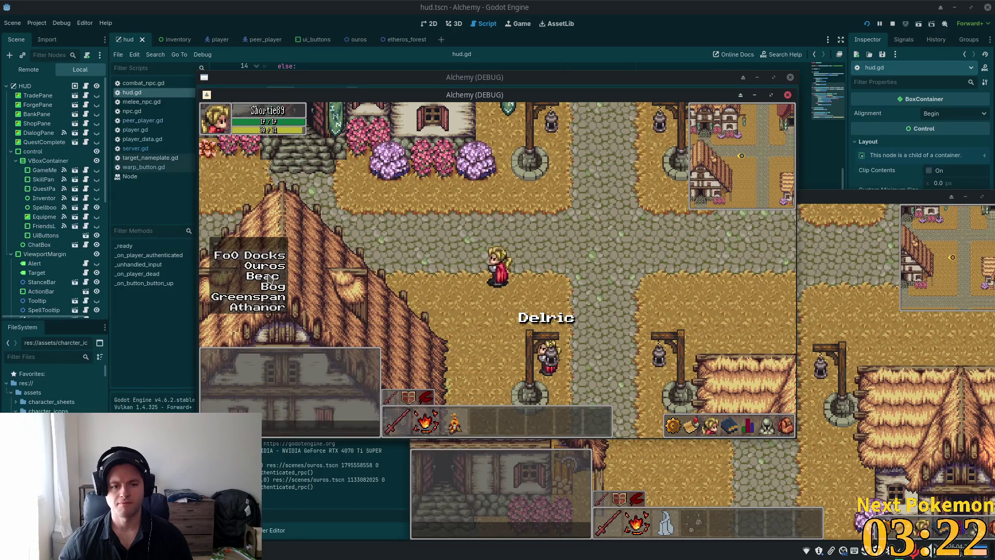
click(272, 286)
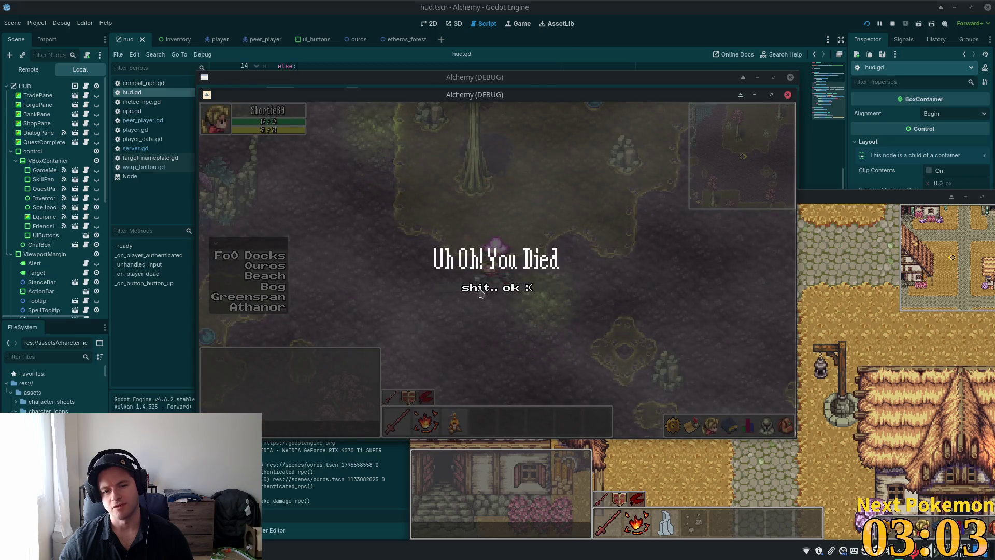
click(477, 287)
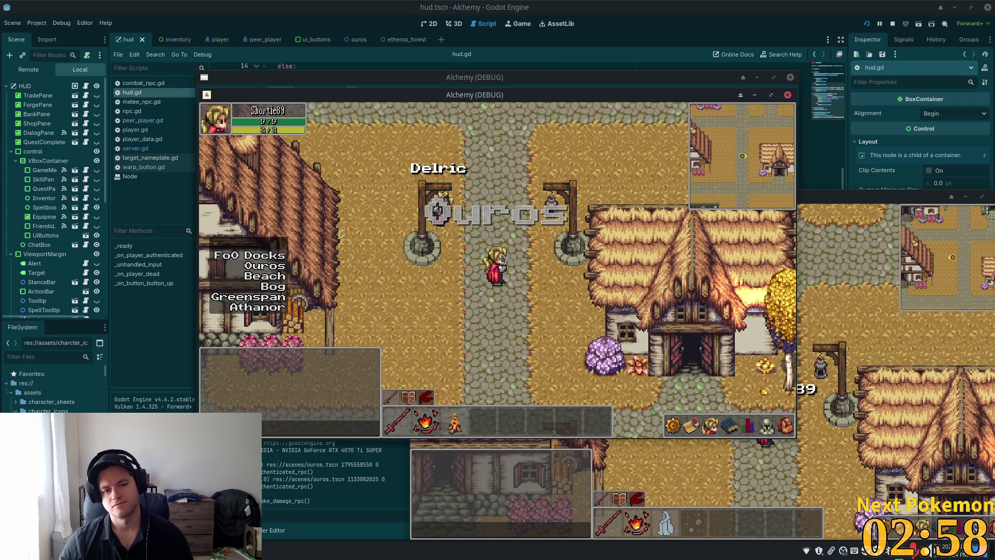
key(F8)
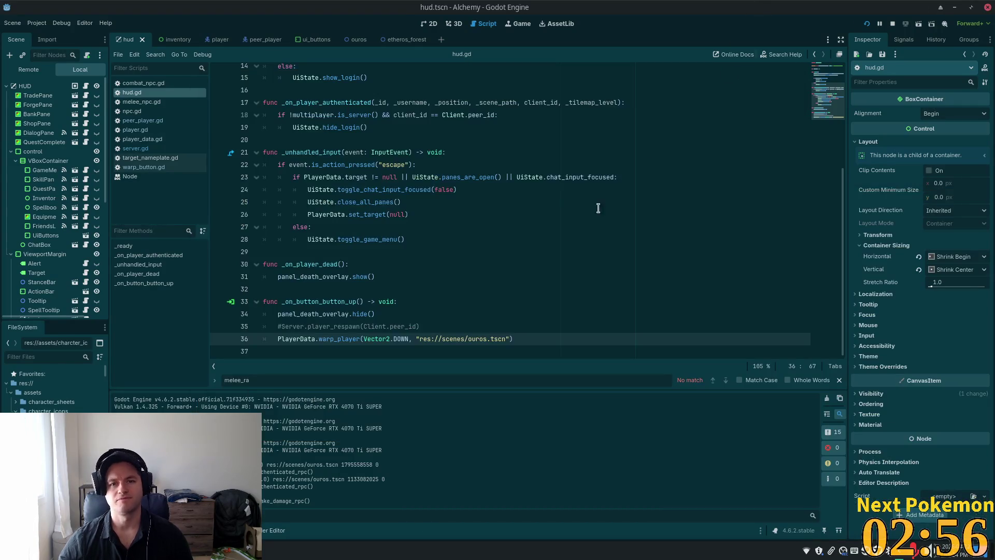
In hud.gd, comment out the warp_player call, restore Server.player_respawn, and save.
mouse_move(513, 339)
mouse_down()
mouse_move(275, 324)
mouse_move(264, 336)
mouse_move(273, 325)
mouse_up()
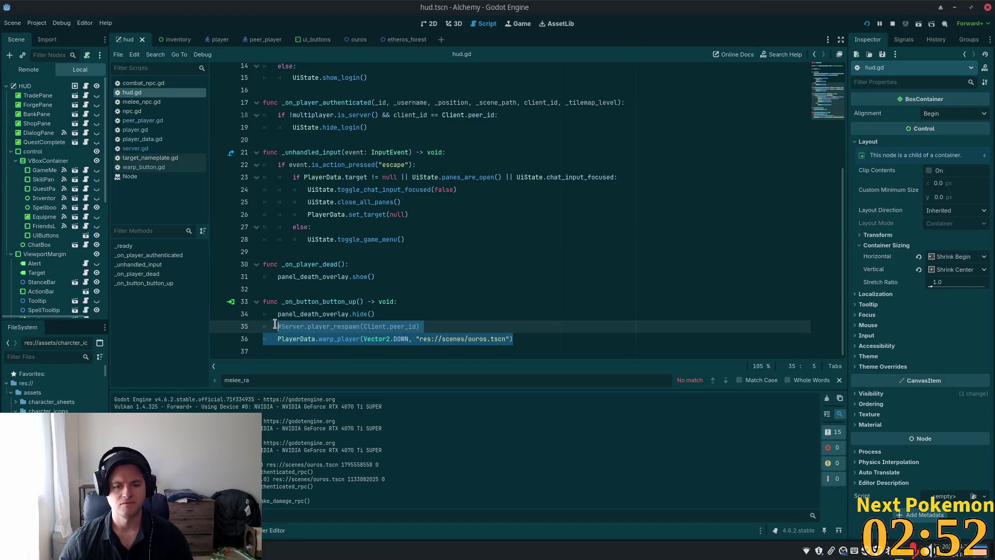
key(ctrl+k)
click(466, 290)
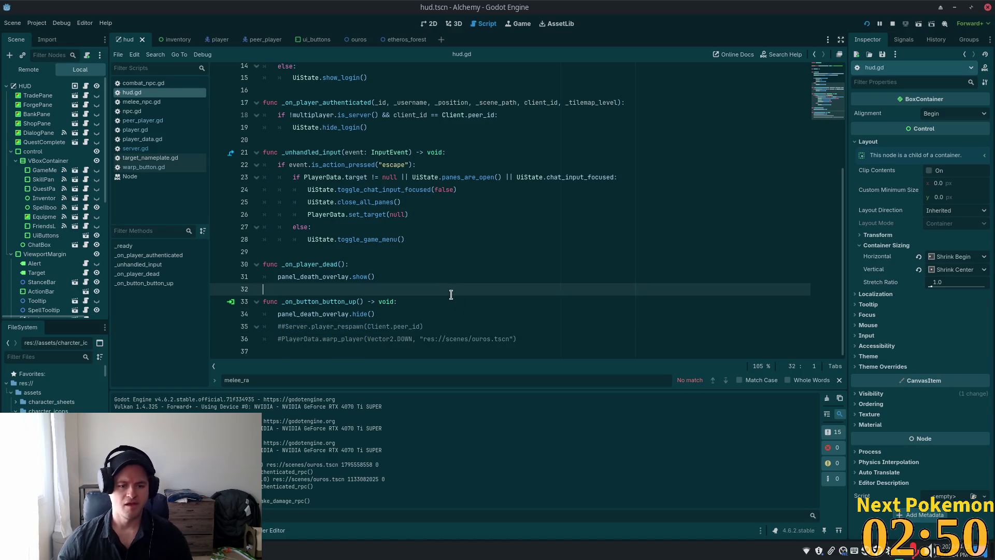
click(460, 326)
key(ctrl+k)
drag(440, 326, 267, 324)
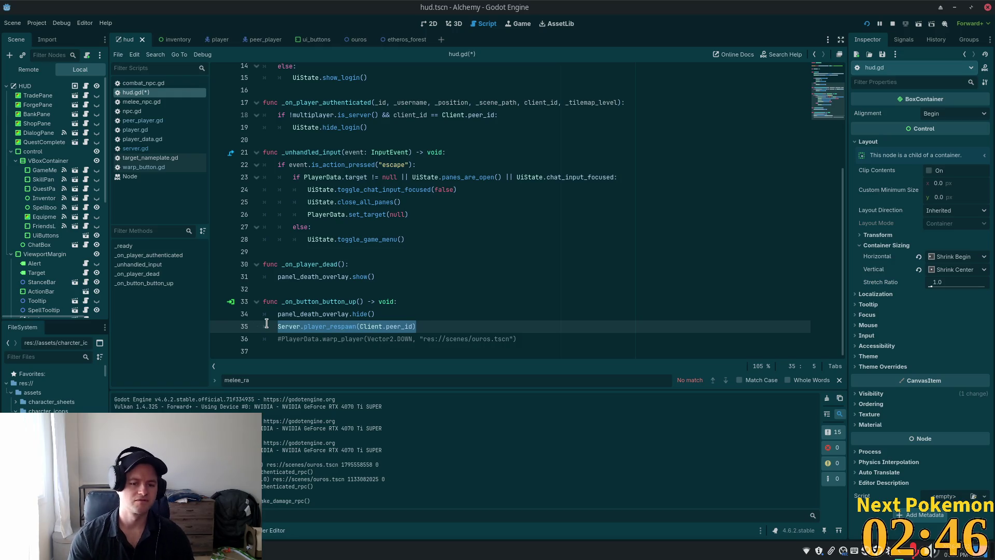
click(365, 339)
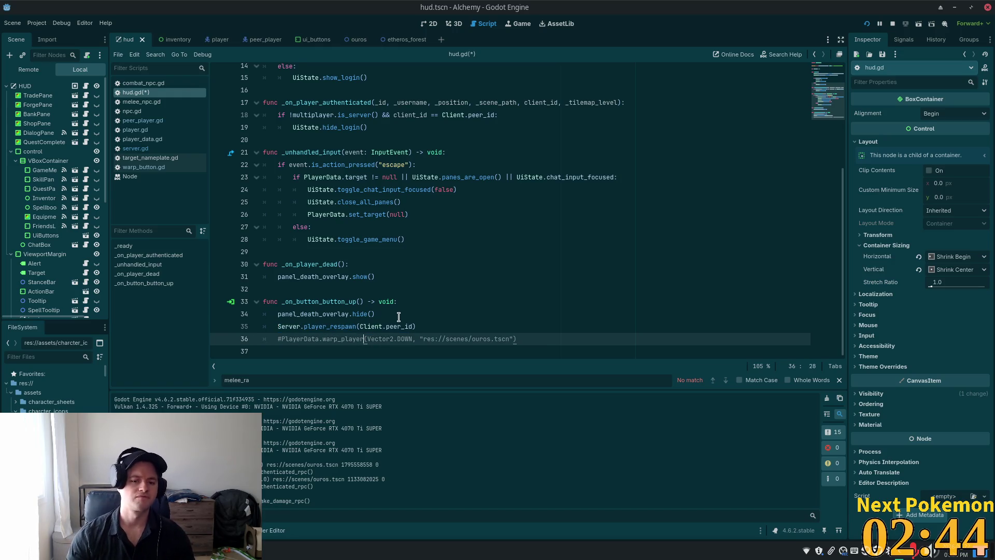
key(ctrl+s)
Follow player_respawn into server.gd's player_respawn_rpc and change the respawn position to Vector2.DOWN.
ctrl+click(322, 325)
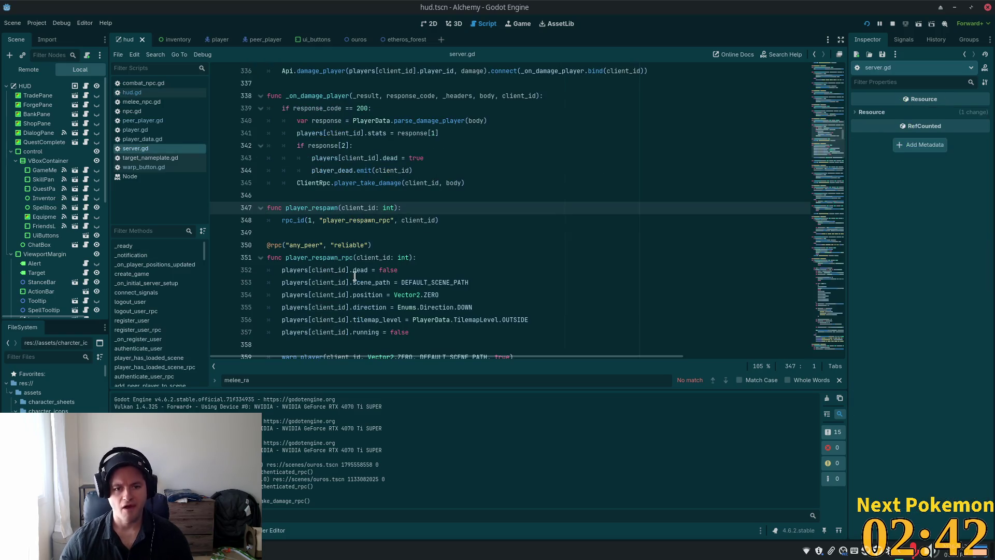
ctrl+click(344, 222)
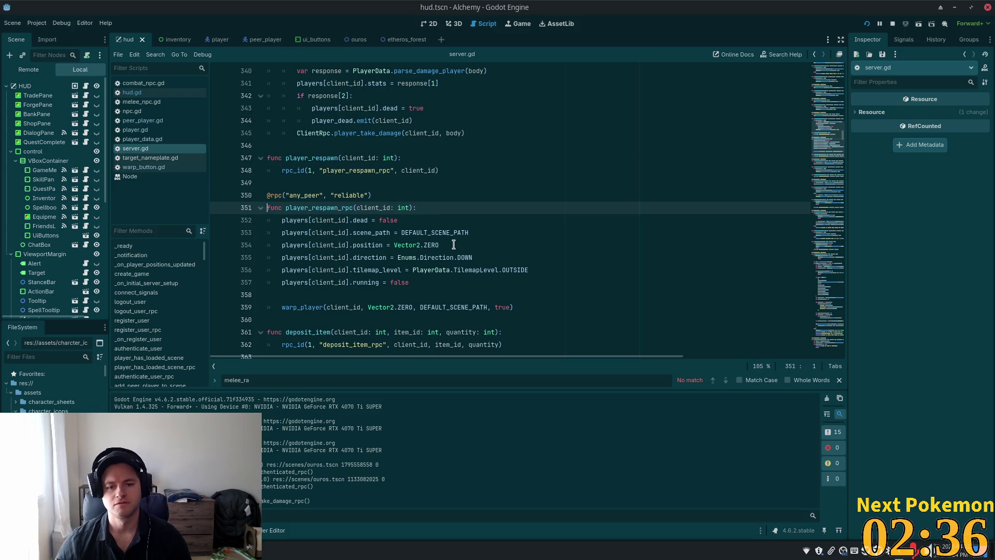
click(454, 245)
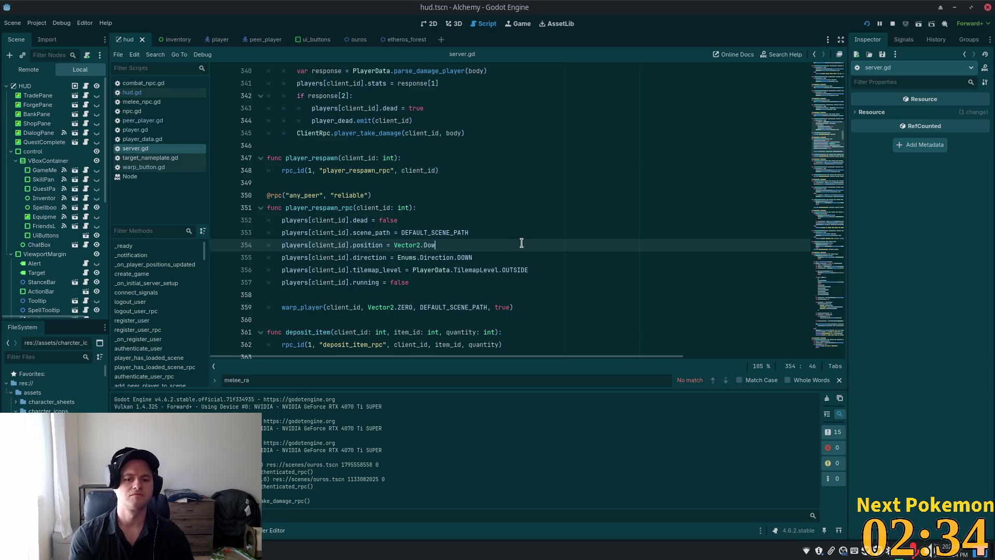
text(n)
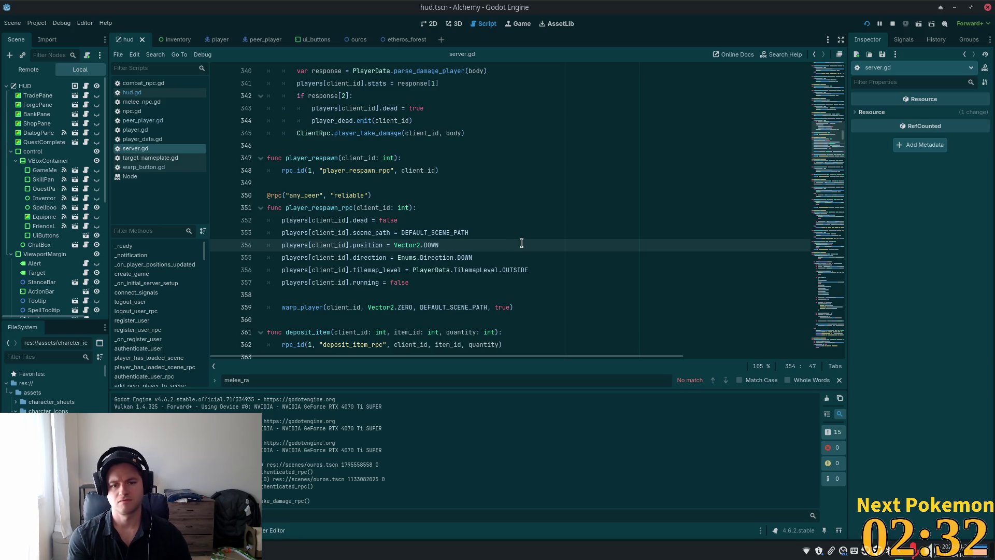
key(Escape)
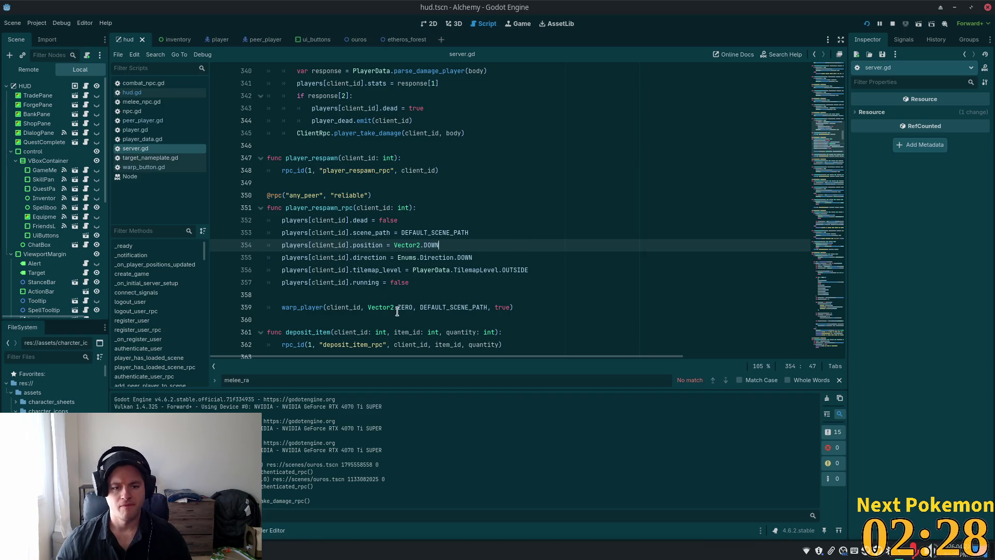
double_click(325, 307)
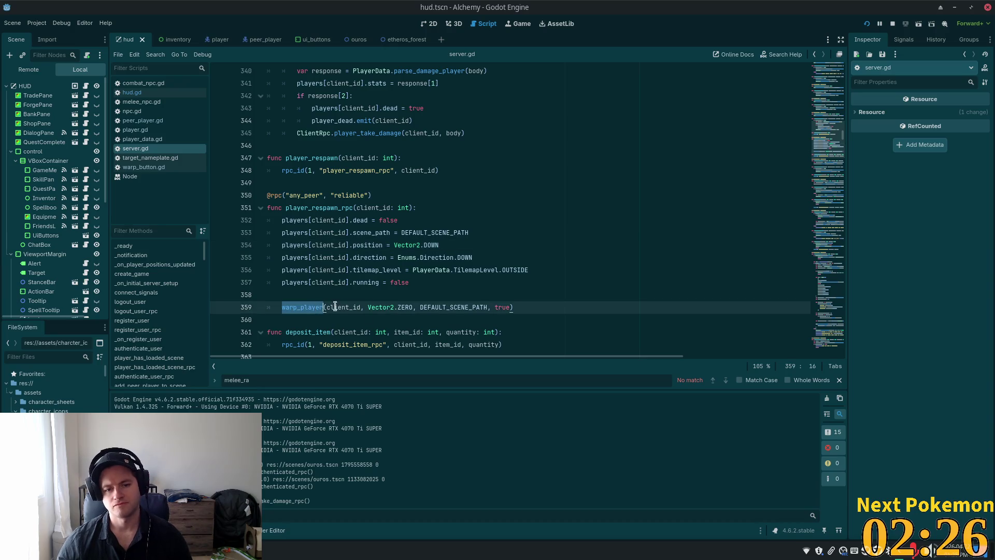
click(382, 307)
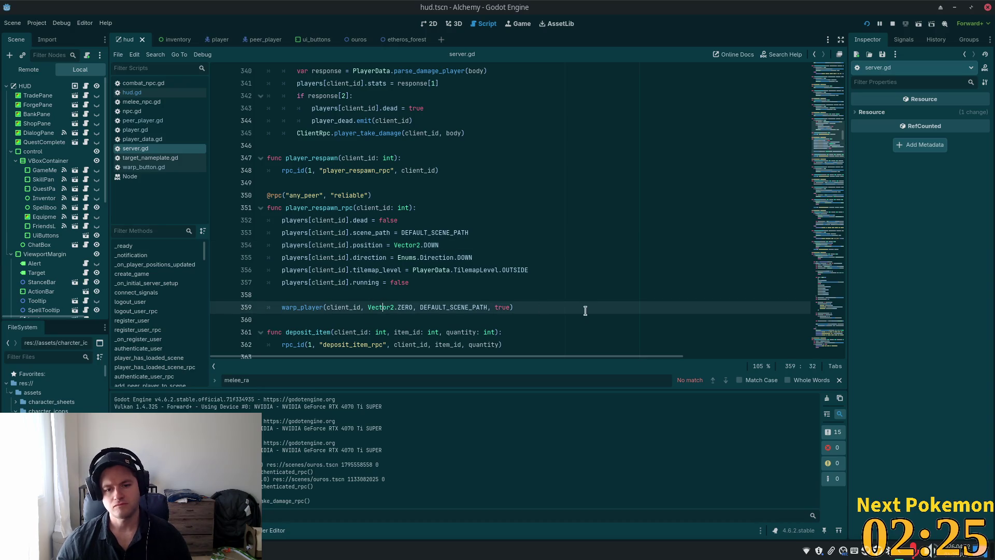
click(866, 24)
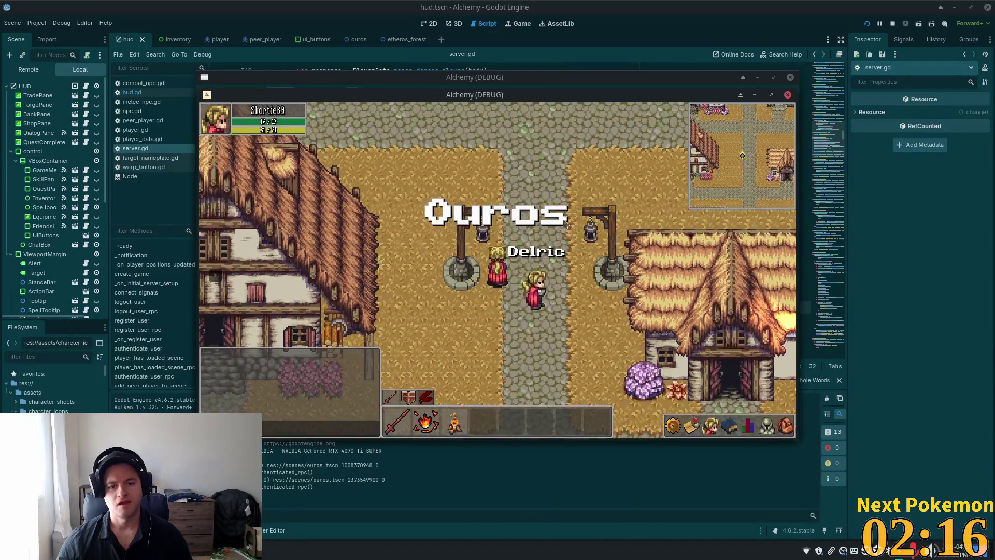
mouse_move(222, 287)
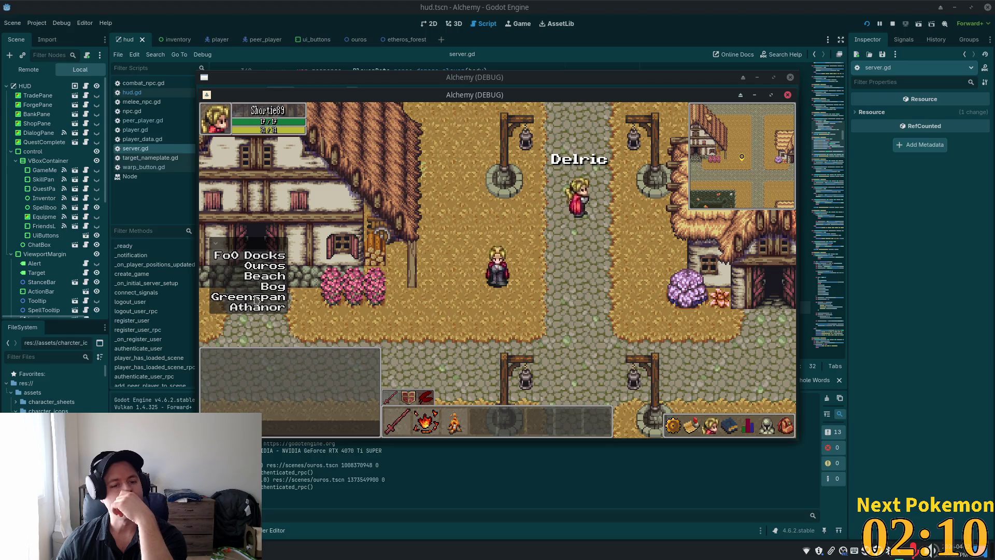
click(271, 288)
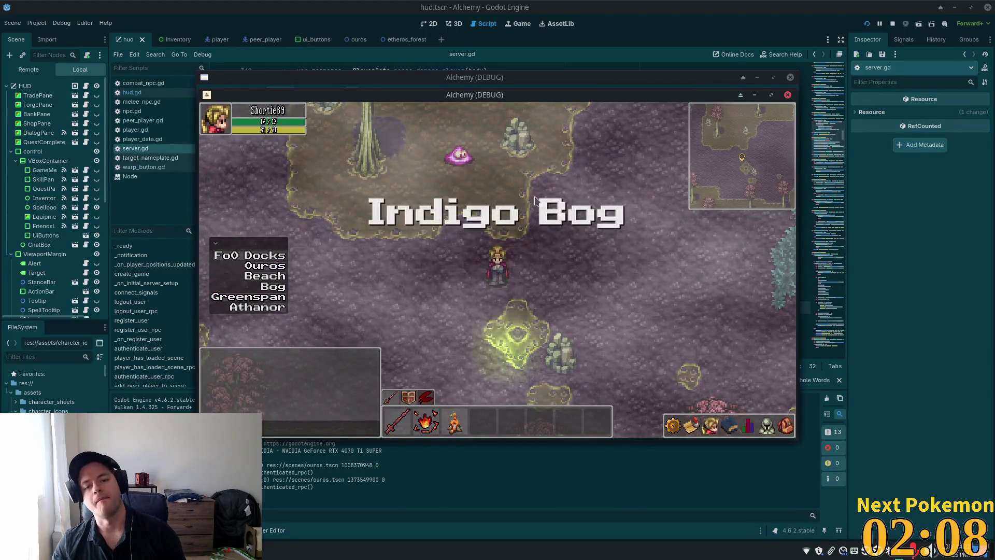
key(w)
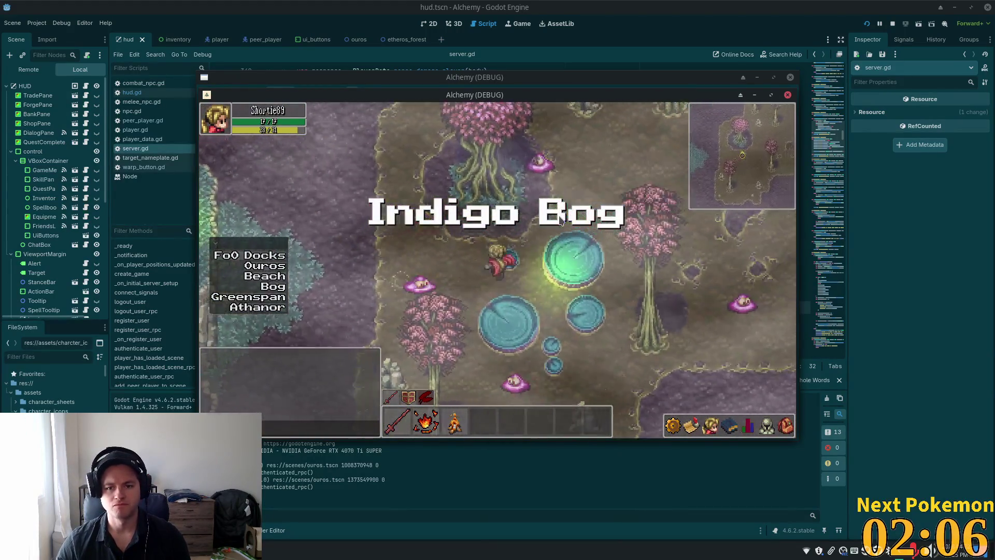
key(d)
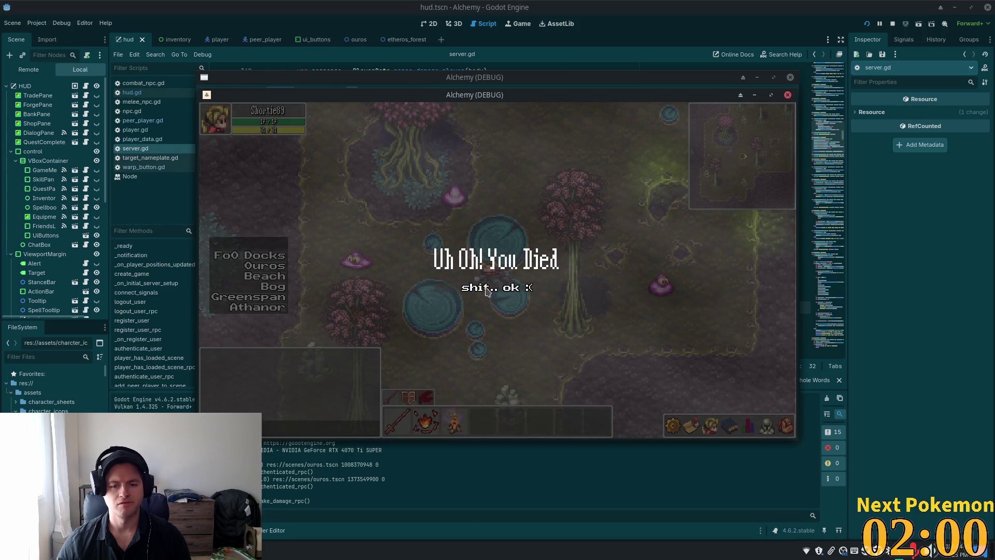
click(488, 288)
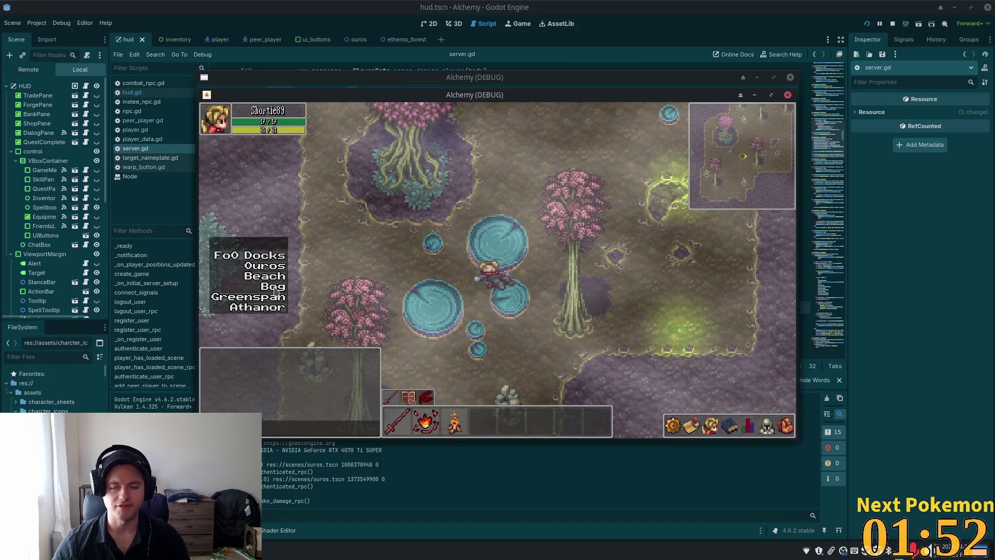
click(748, 4)
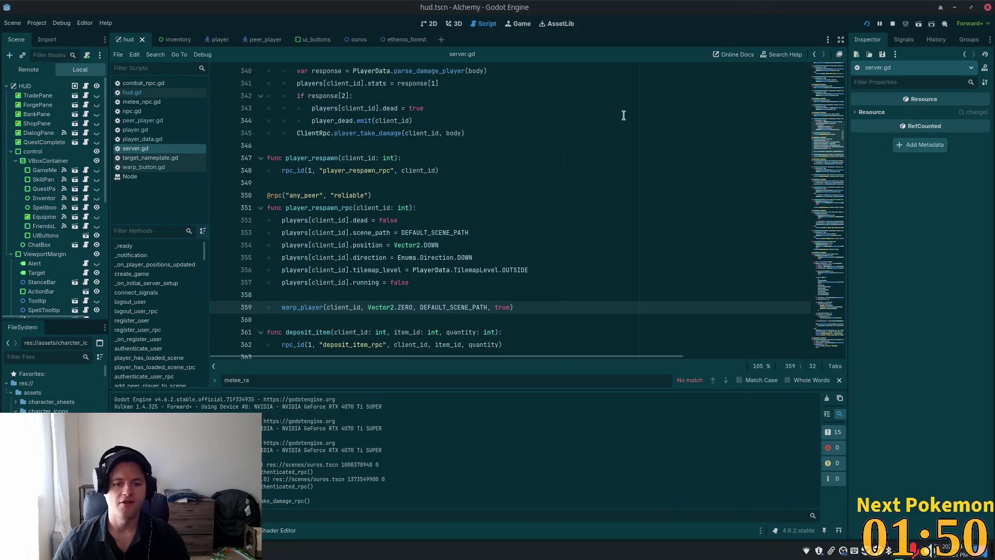
Review peer_id in server.gd's move_peer_player_to_scene and request_warp_player in warp_zone.gd.
key(alt+Tab)
key(alt+Tab)
key(alt+Tab)
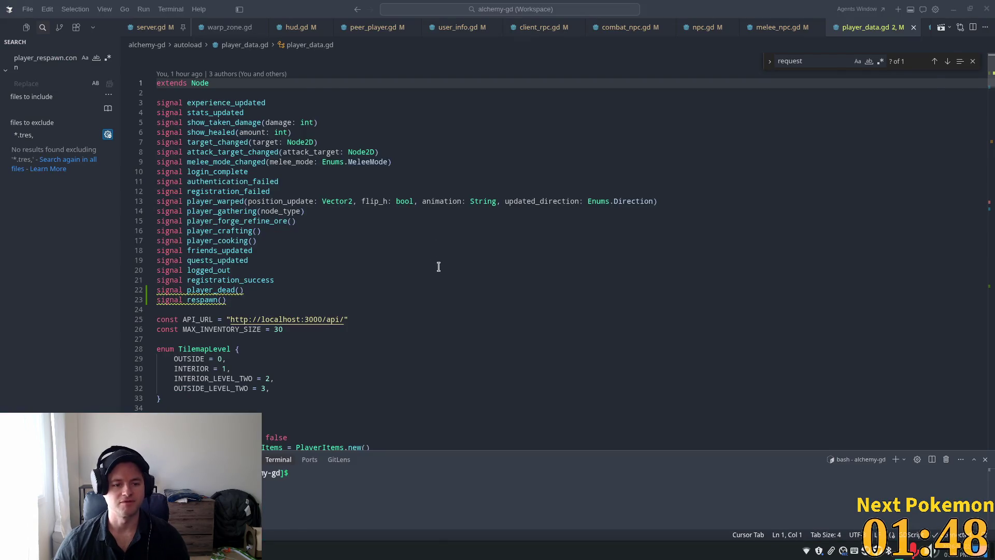
key(alt+Tab)
scroll(447, 271, down, 3)
drag(830, 140, 783, 341)
key(alt+Tab)
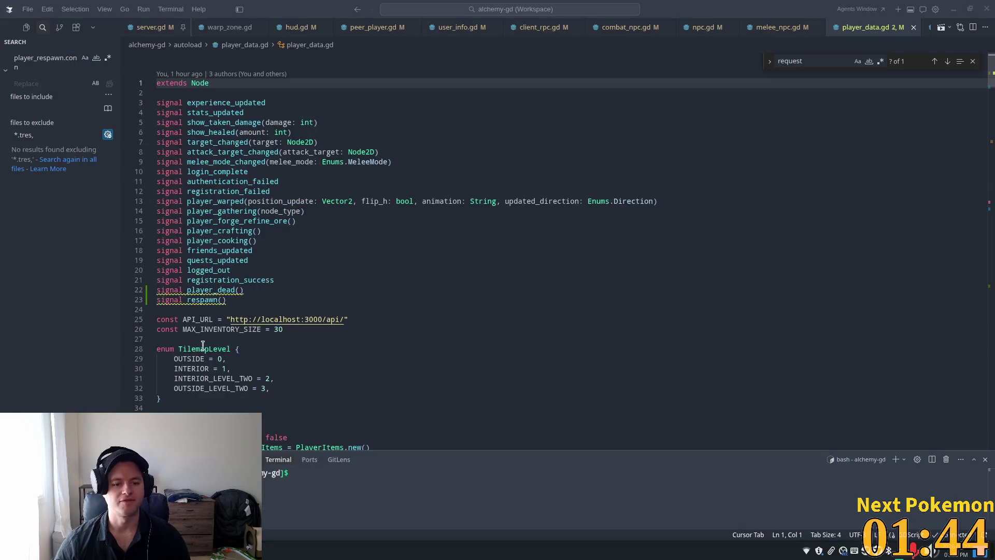
click(151, 27)
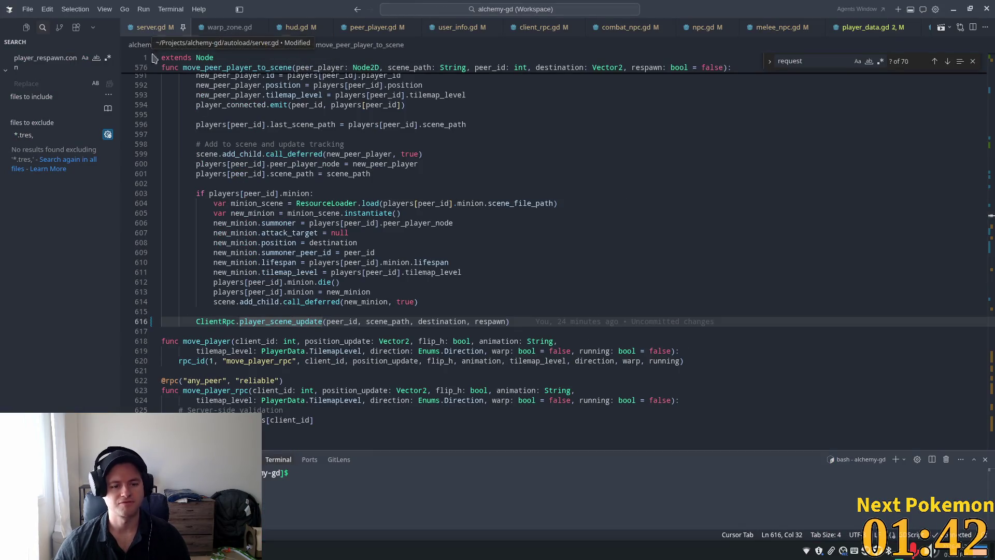
double_click(359, 252)
key(ctrl+f)
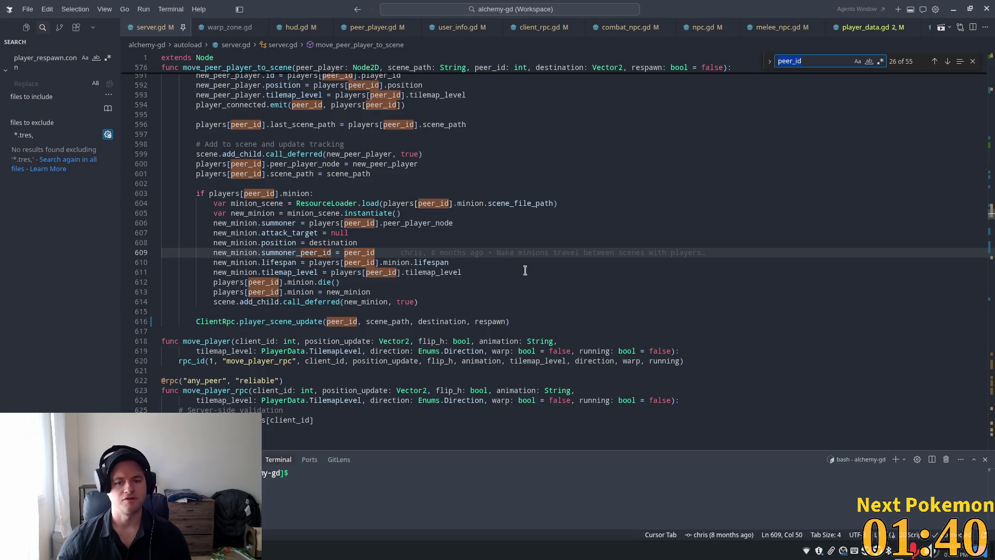
text(re)
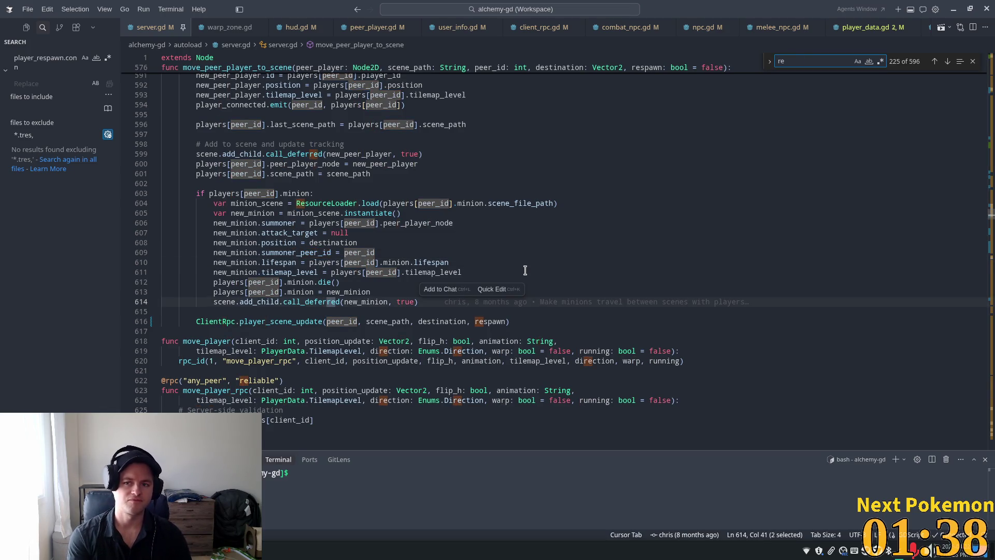
key(BackSpace)
key(BackSpace)
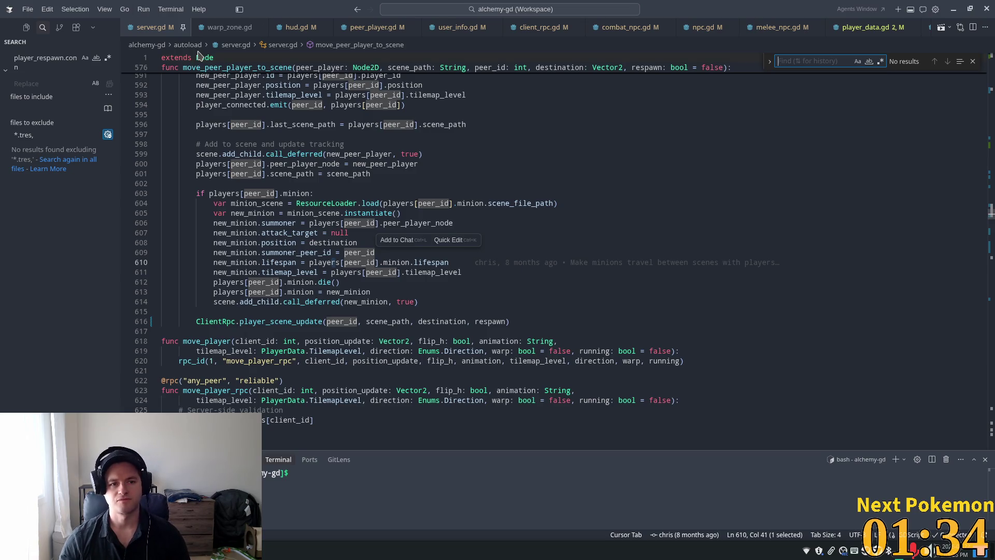
click(227, 29)
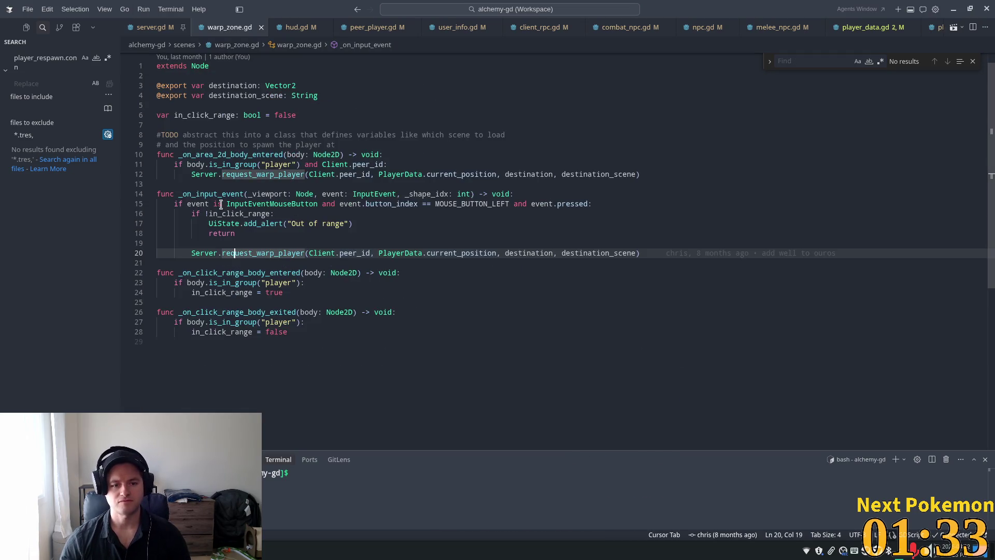
double_click(256, 254)
key(ctrl+Tab)
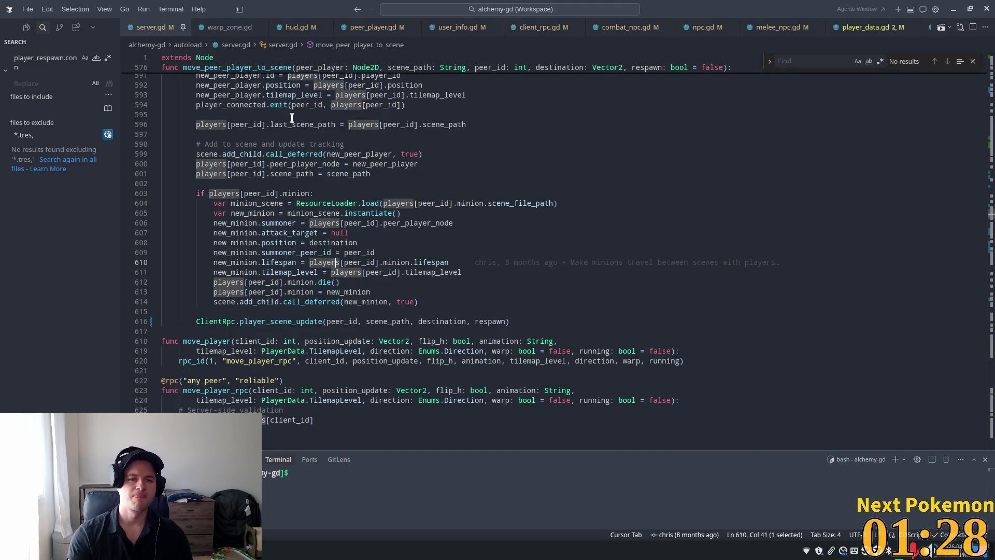
scroll(231, 72, up, 1)
Close every tab except server.gd and open hud.gd.
right_click(173, 27)
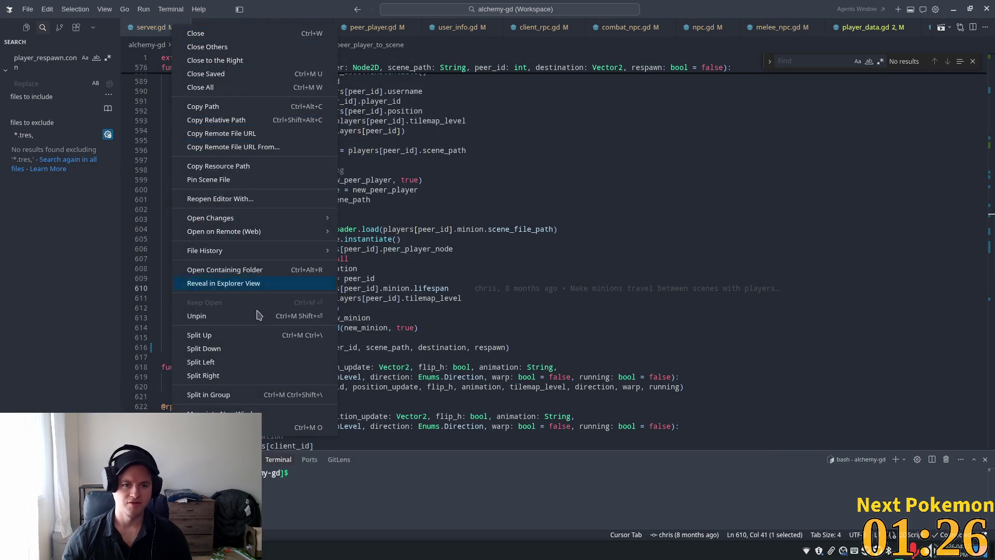
click(227, 48)
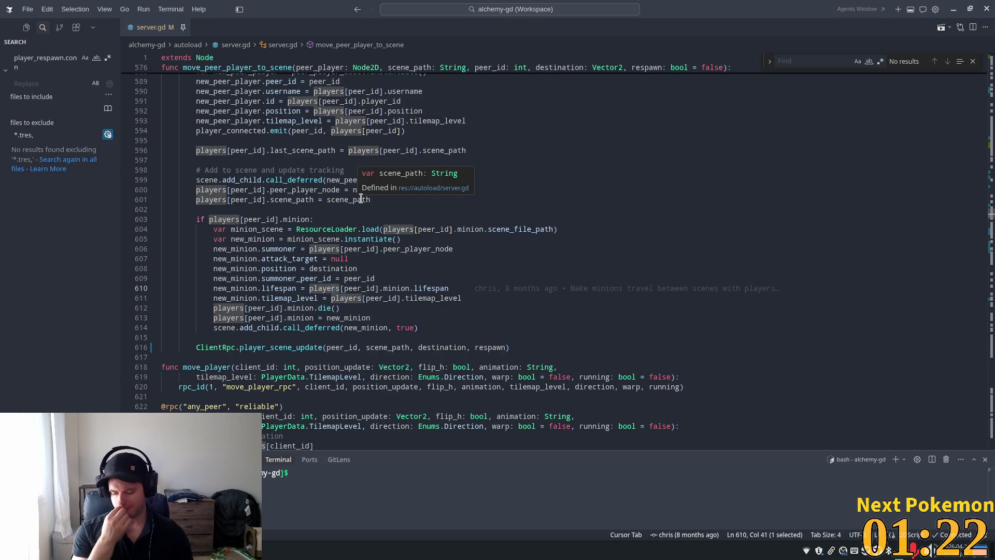
key(ctrl+p)
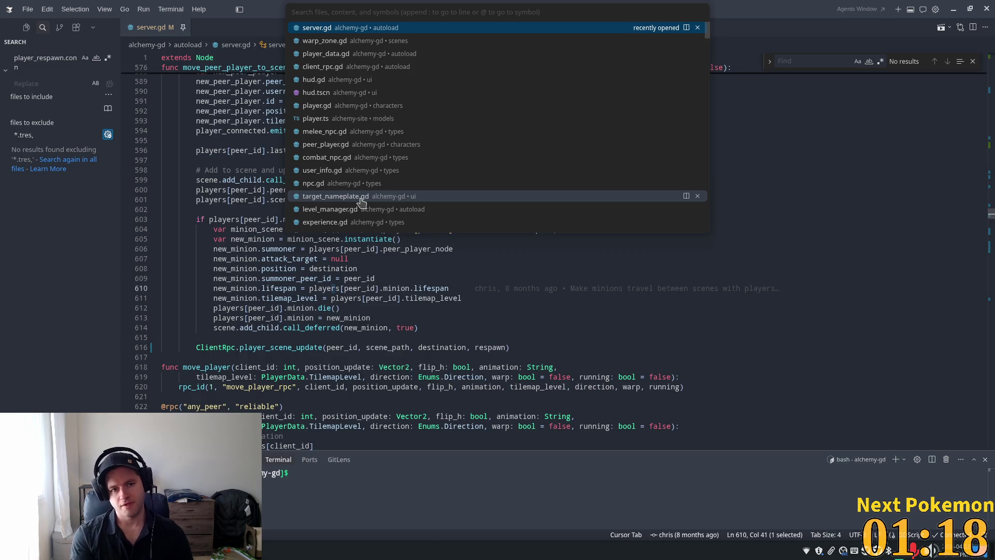
text(hud)
key(Return)
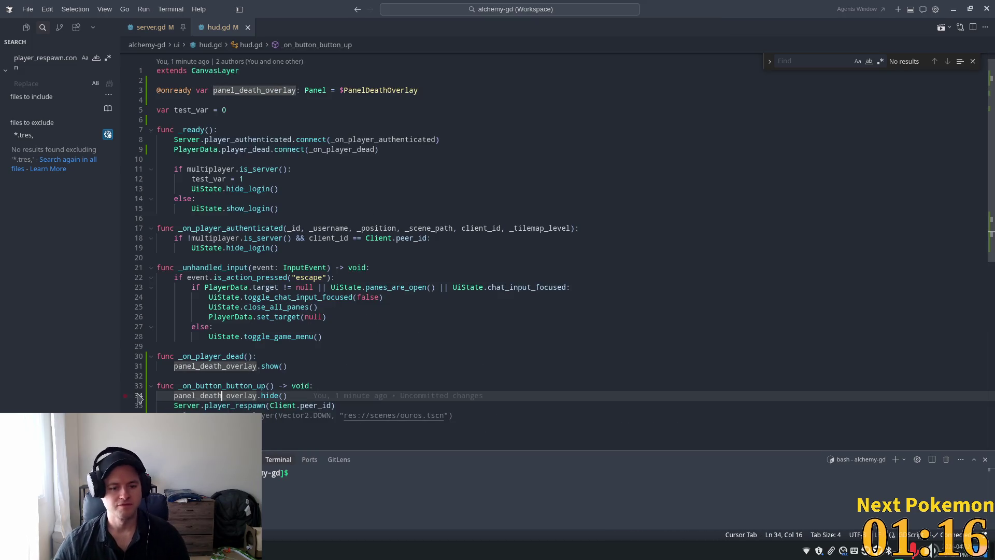
Peek hud.gd's warp_player call and open its server.gd definition to view the respawn parameter.
double_click(265, 416)
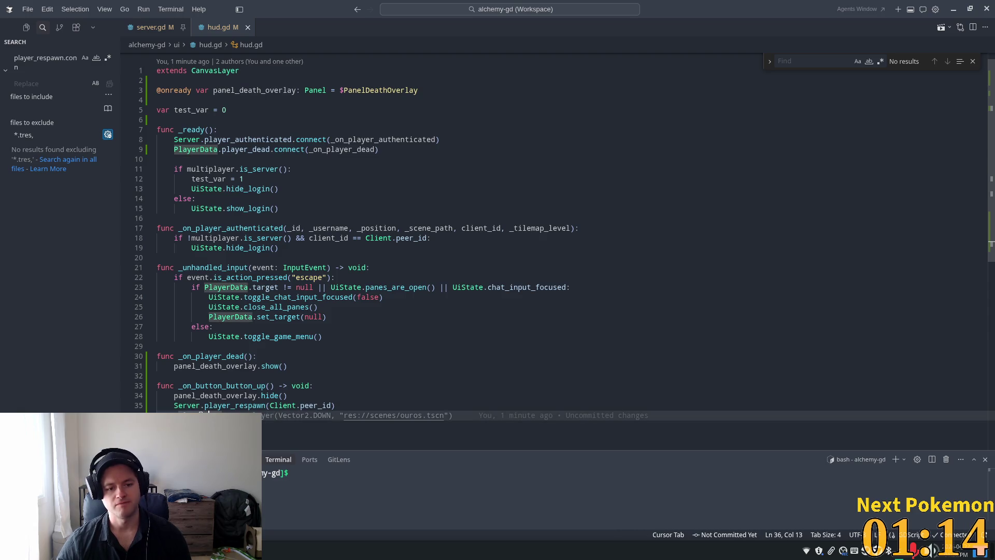
ctrl+click(238, 415)
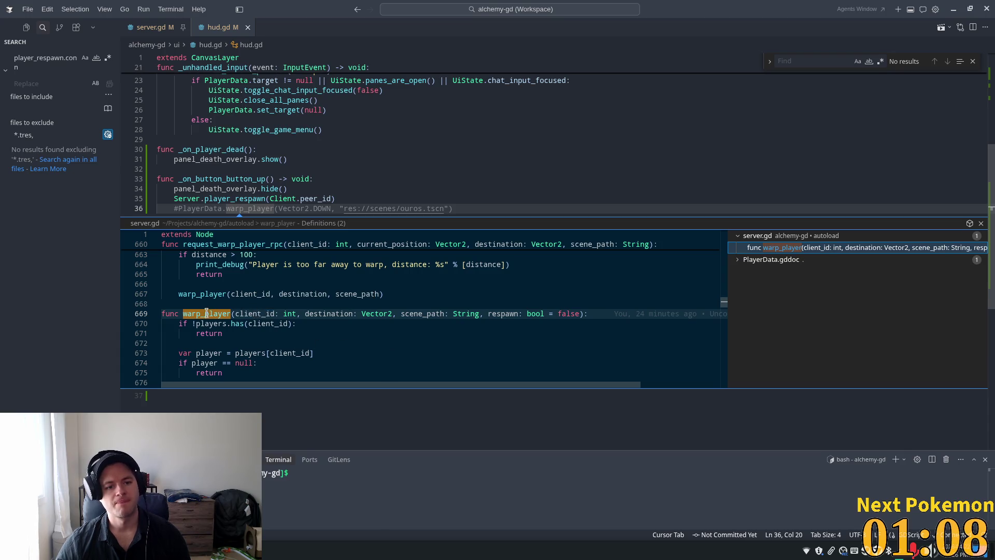
double_click(206, 314)
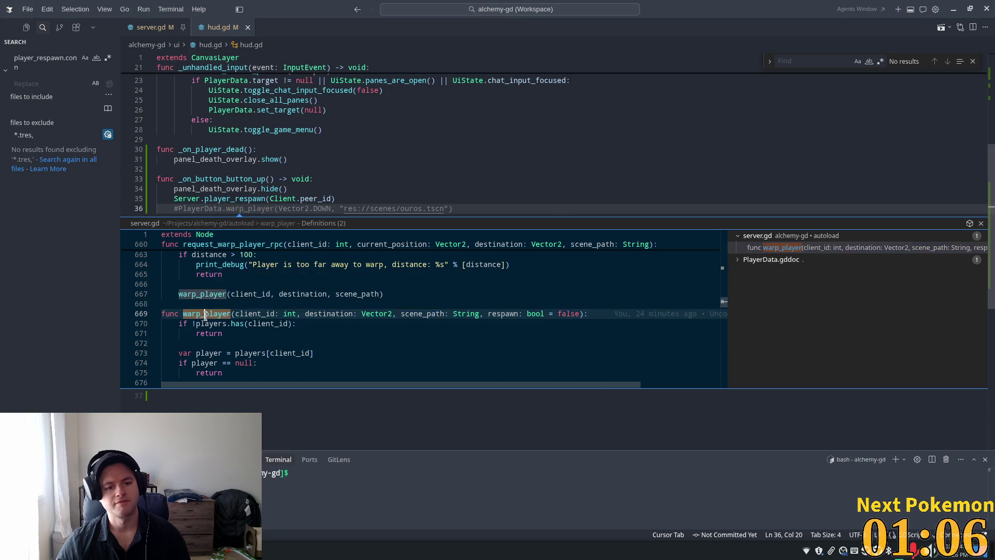
mouse_move(224, 264)
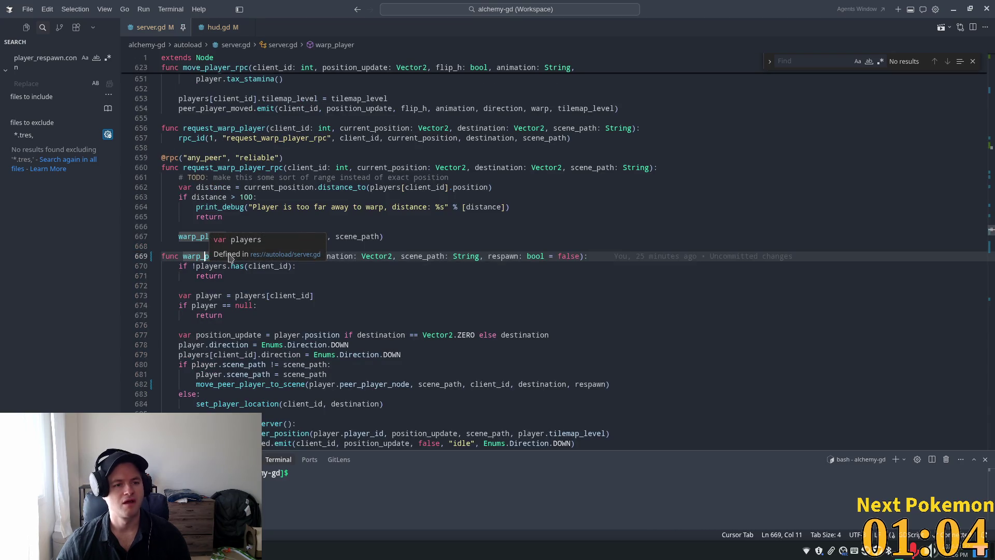
click(504, 256)
Open player_data.gd and search it for warp_.
key(ctrl+p)
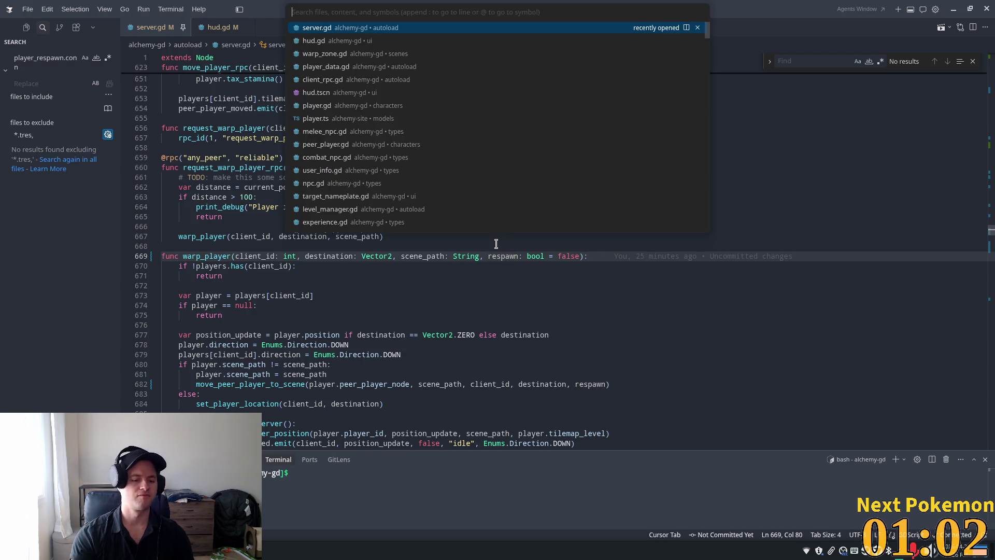
text(player_da)
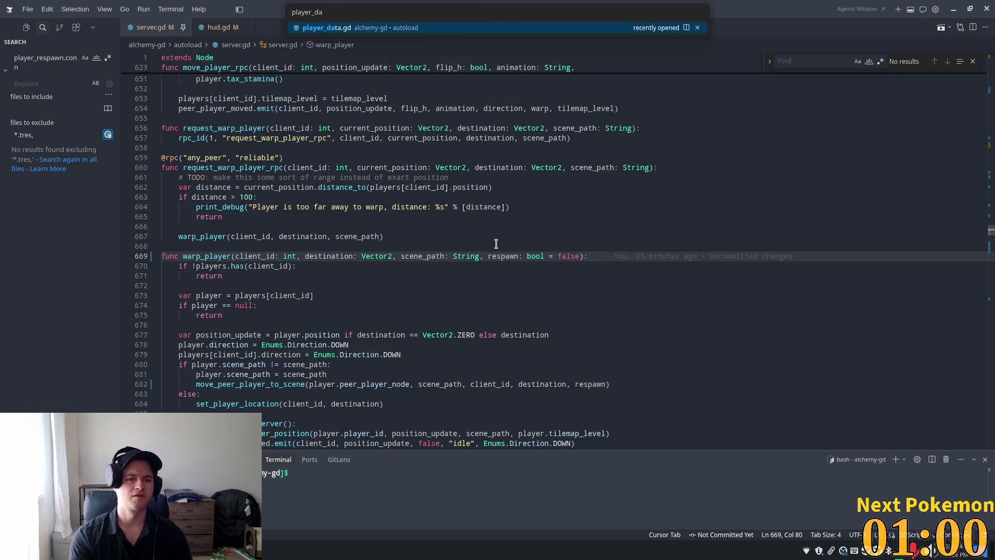
key(Return)
key(ctrl+f)
text(warp_pla)
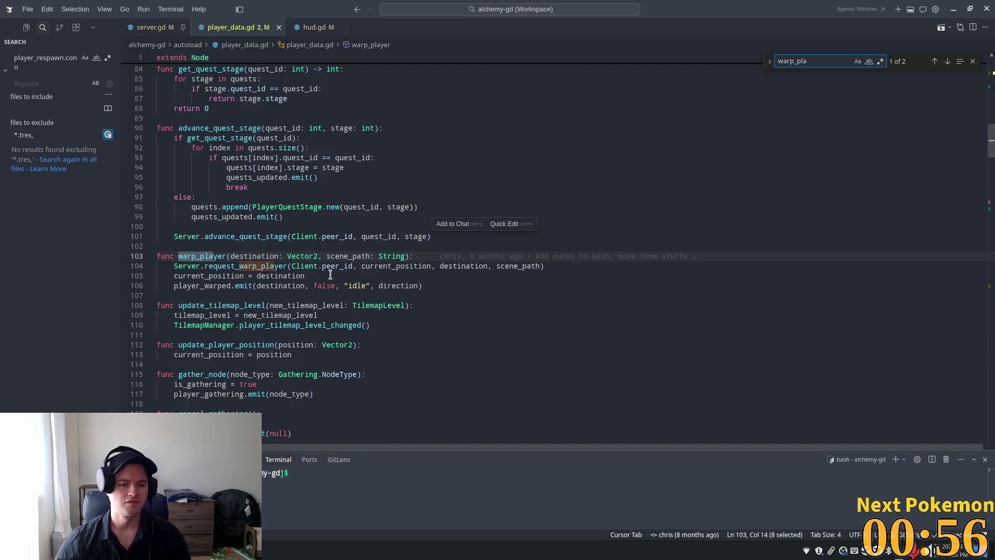
Inspect how warp_player uses destination, current_position, request_warp_player and player_warped, then return to hud.gd.
double_click(422, 266)
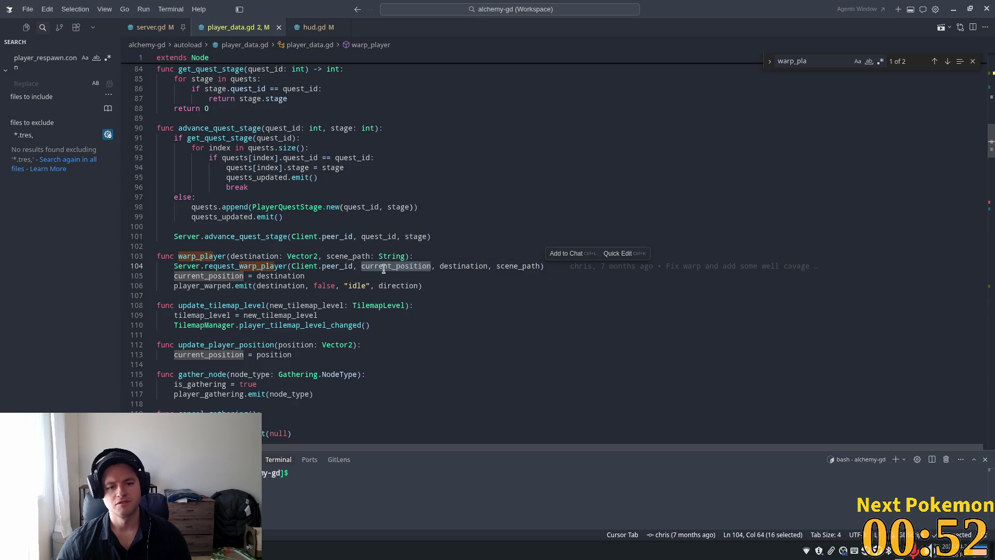
double_click(279, 256)
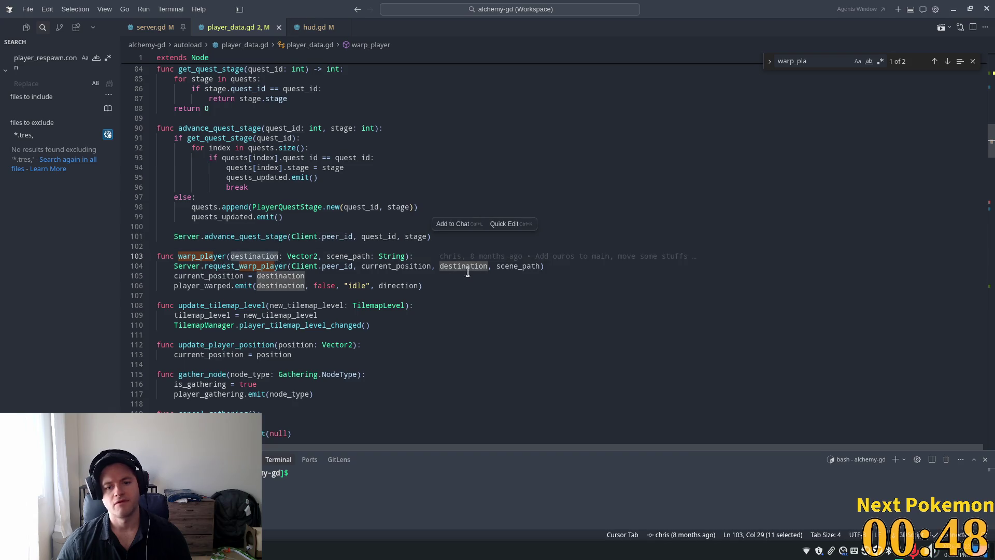
double_click(241, 266)
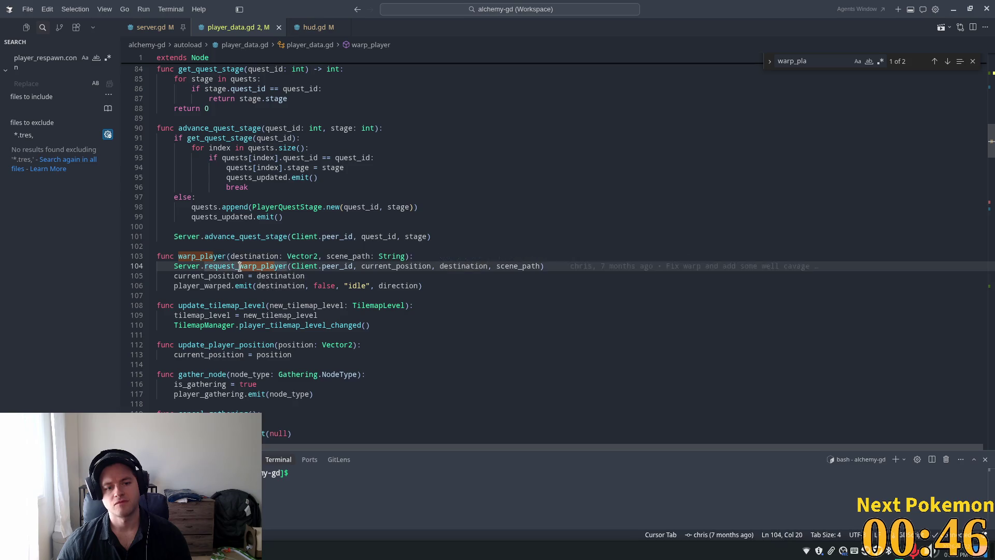
double_click(239, 286)
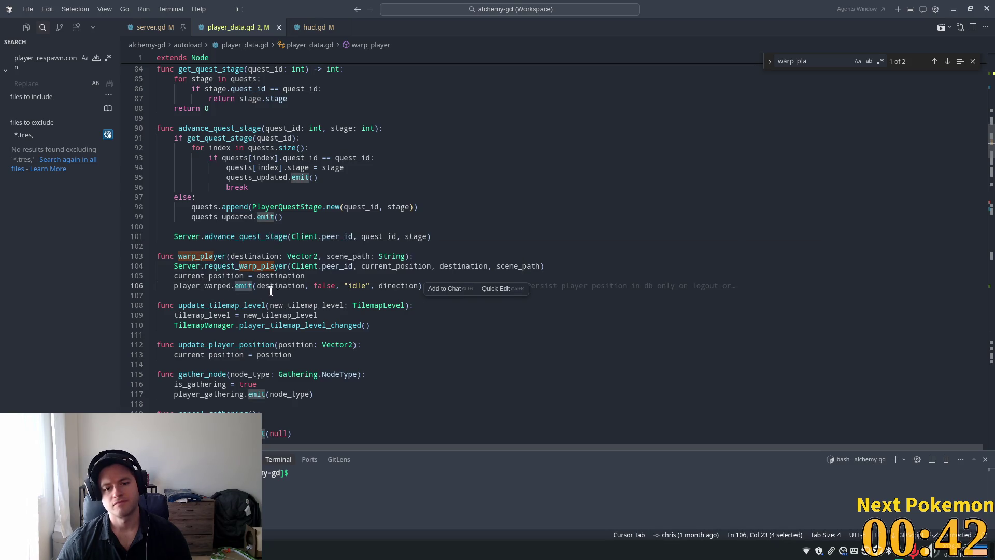
click(217, 276)
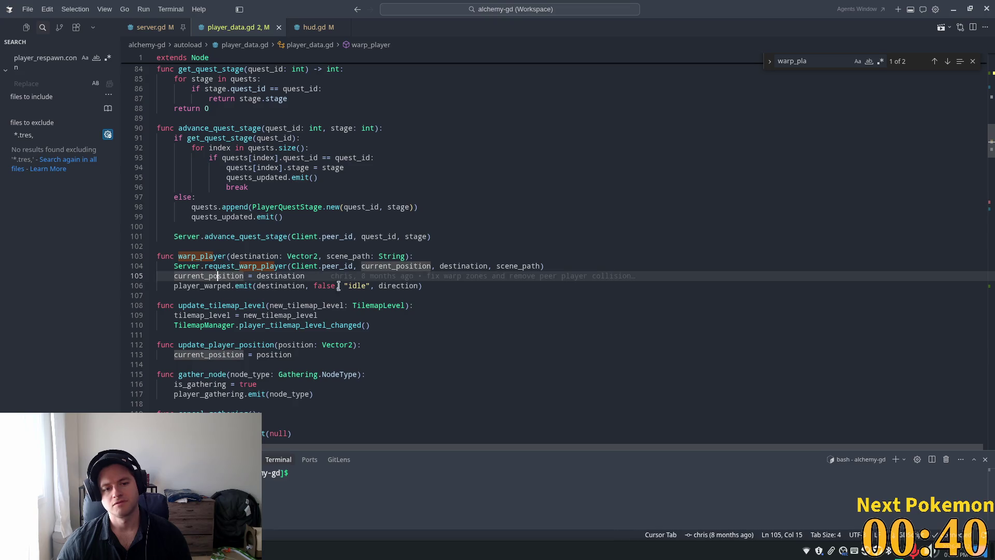
drag(447, 285, 179, 284)
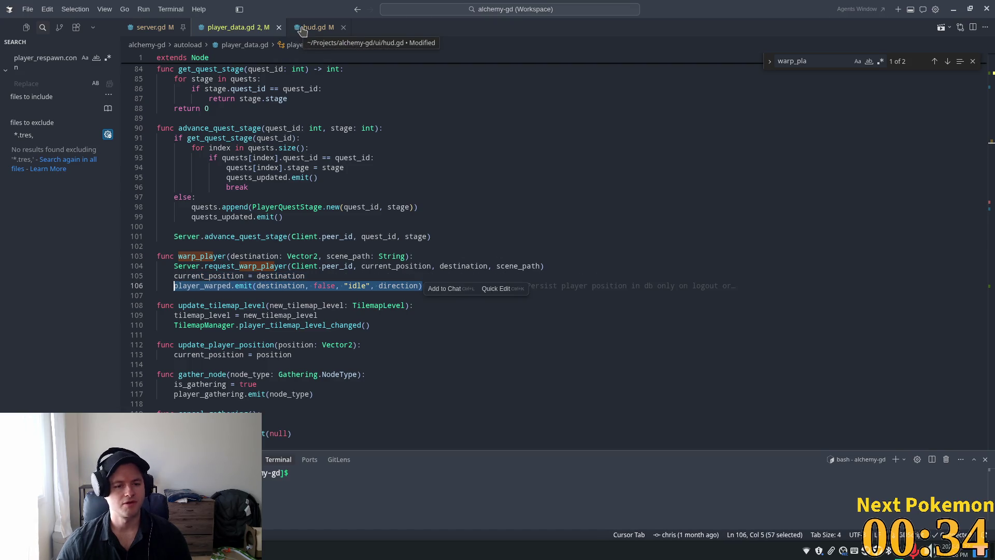
click(319, 218)
drag(441, 288, 174, 277)
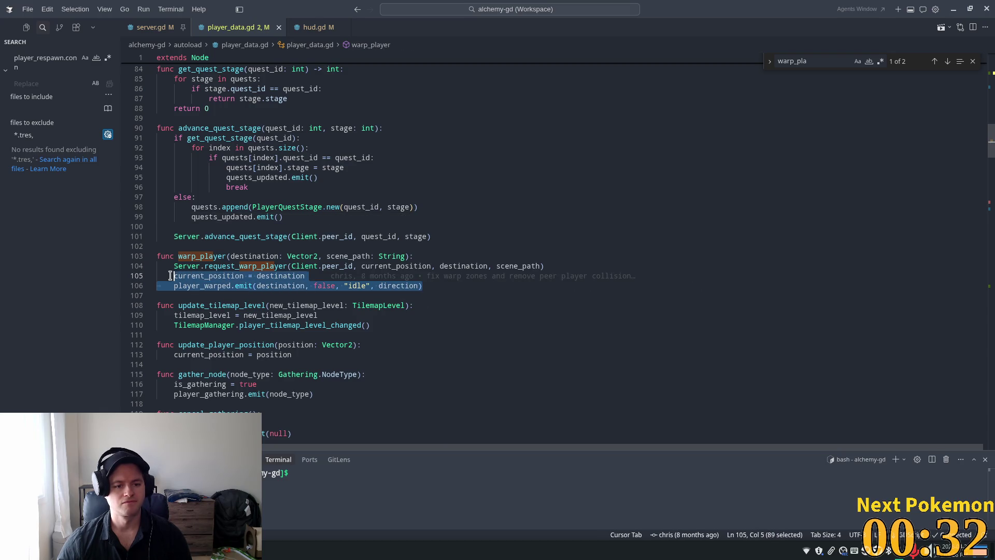
click(318, 28)
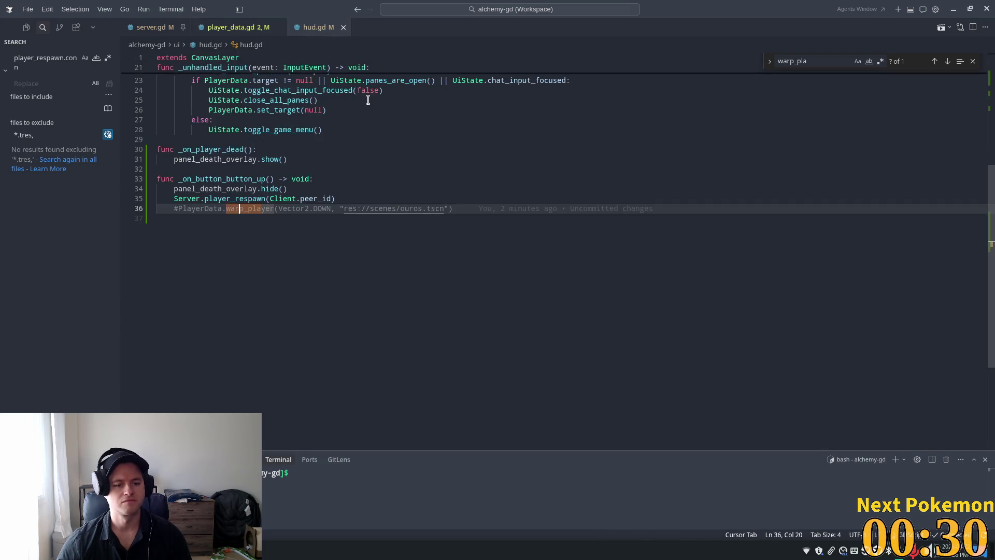
Accept the suggested position-update and player_warped emit lines, prefixing current_position with PlayerData.
click(356, 198)
key(Tab)
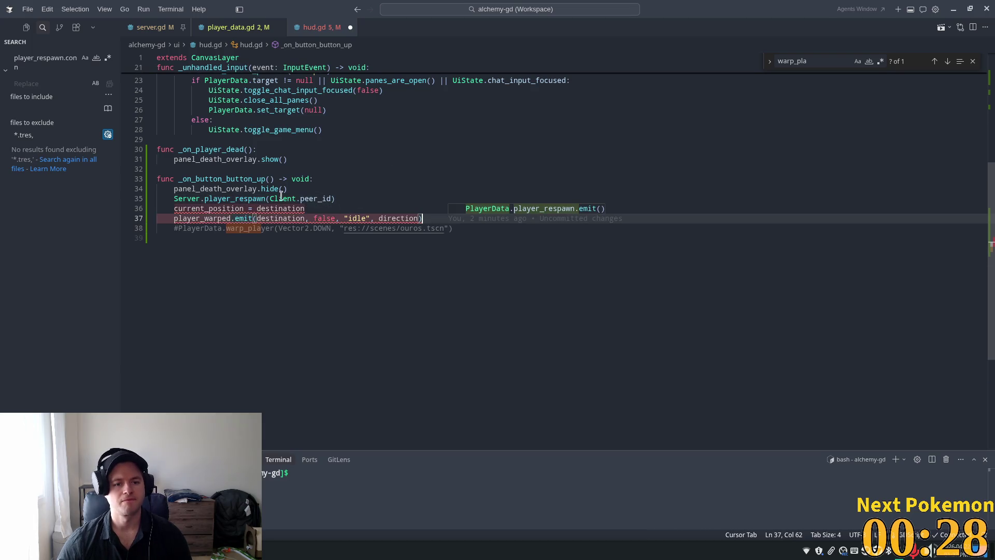
double_click(267, 210)
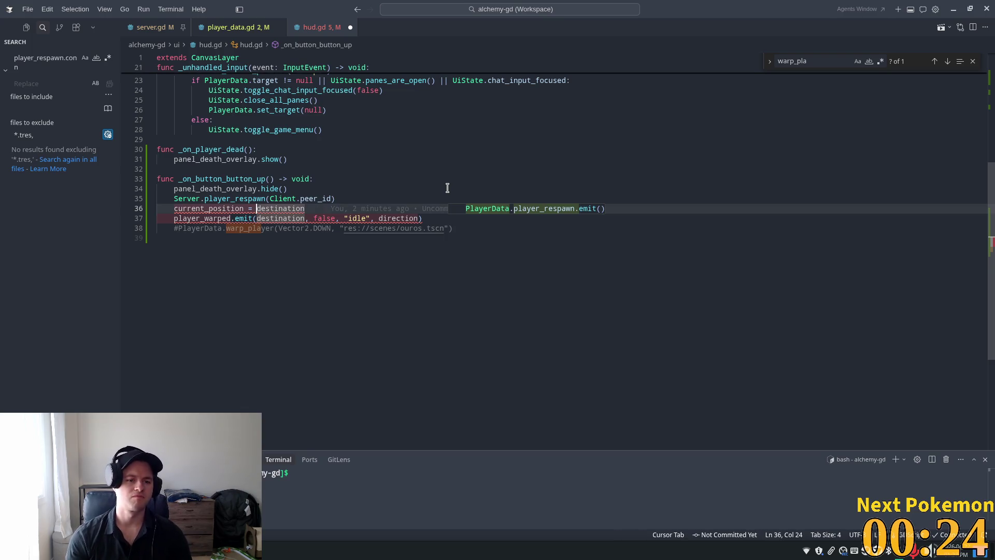
key(Home)
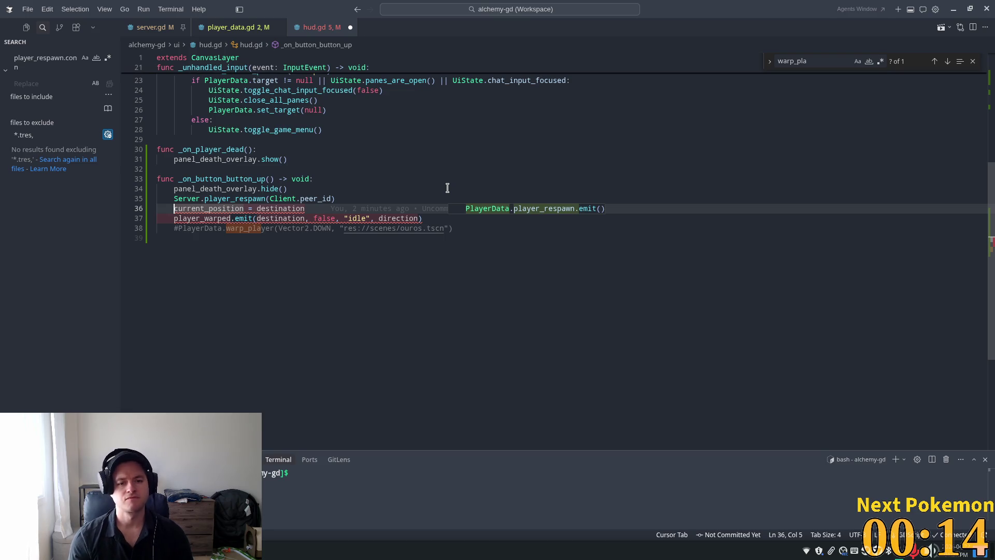
key(Home)
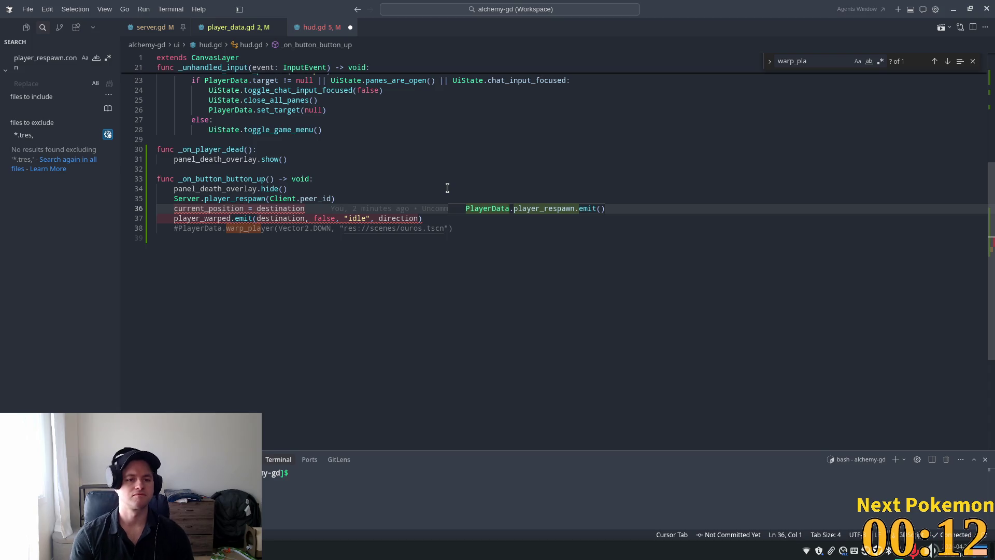
key(Home)
text(PlayerD)
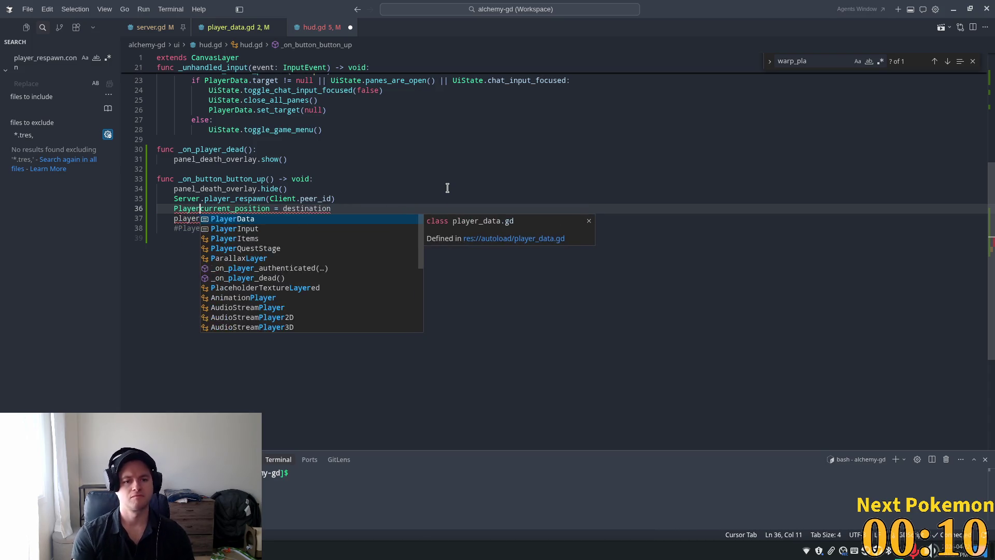
text(ata.)
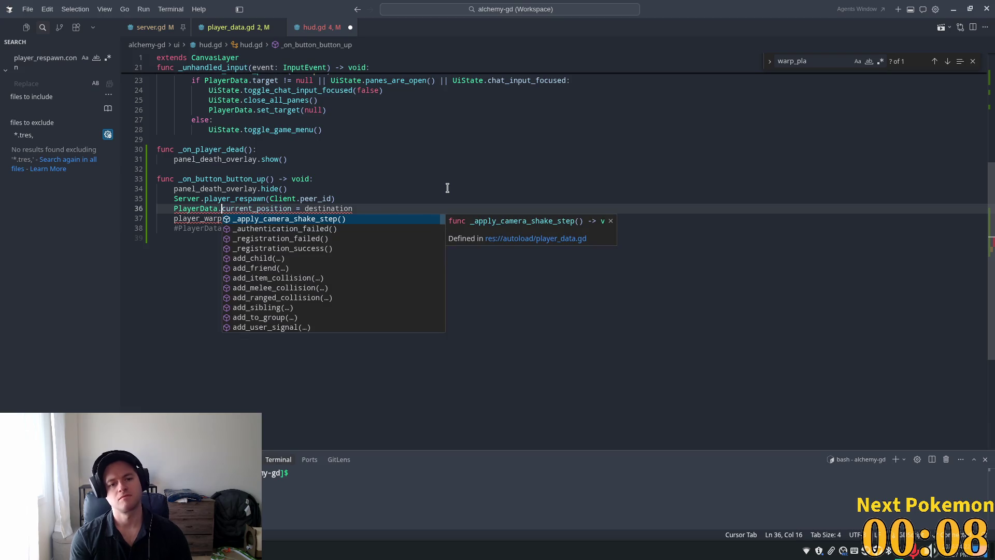
click(337, 209)
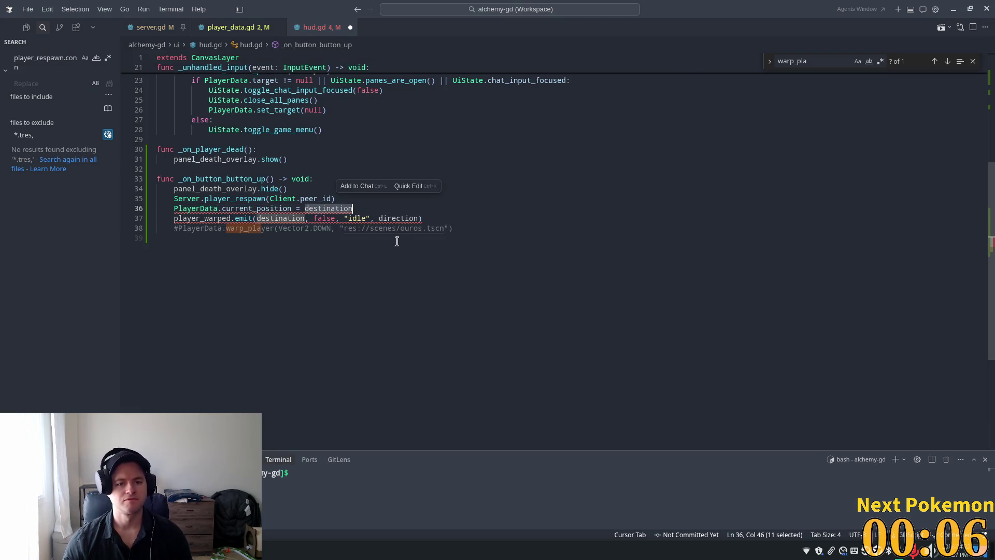
Replace destination with Vector2.DOWN on lines 36 and 37.
click(306, 189)
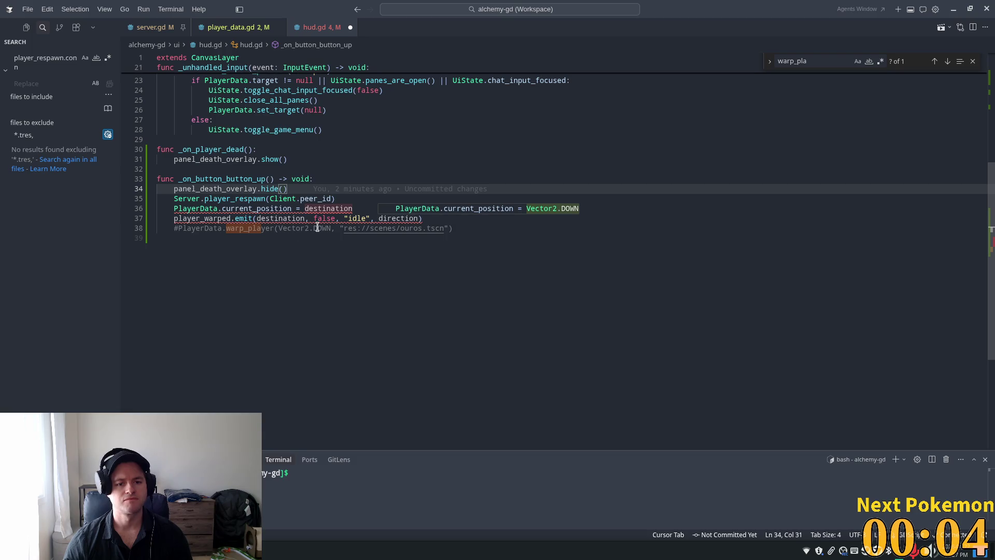
drag(331, 228, 277, 229)
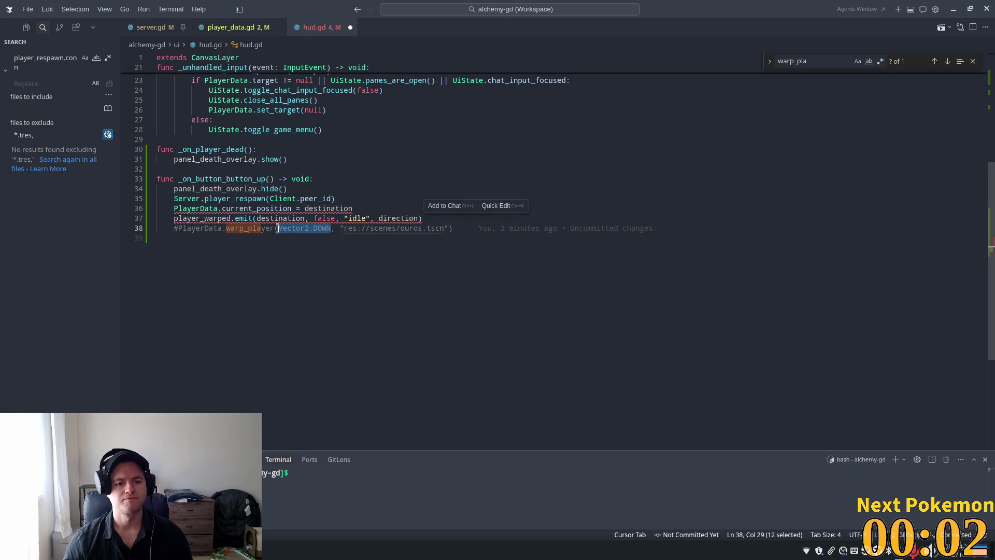
key(ctrl+c)
click(382, 177)
double_click(329, 208)
key(ctrl+v)
click(363, 159)
double_click(280, 218)
key(ctrl+v)
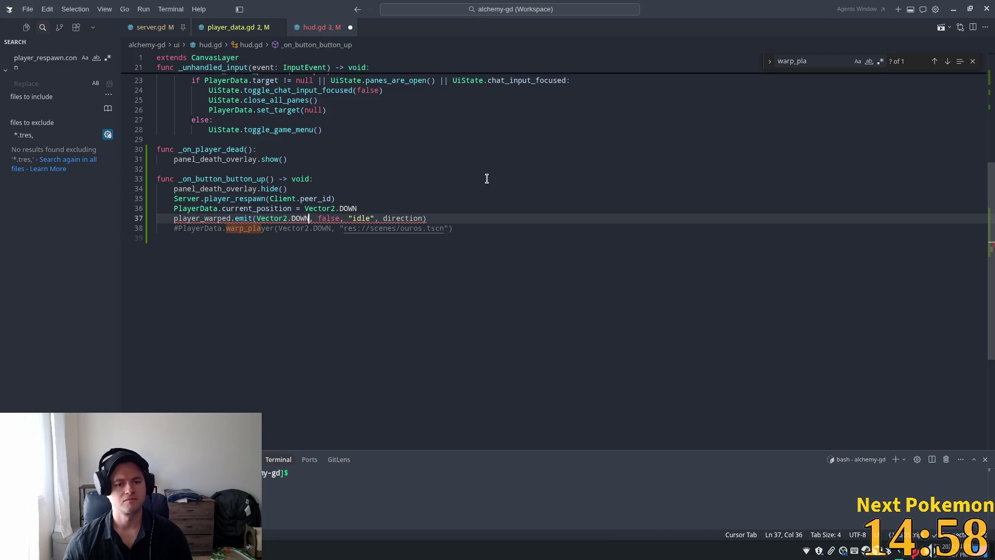
Set the emit's direction argument to Enums.Direction.DOWN and review the edited handler.
mouse_move(218, 218)
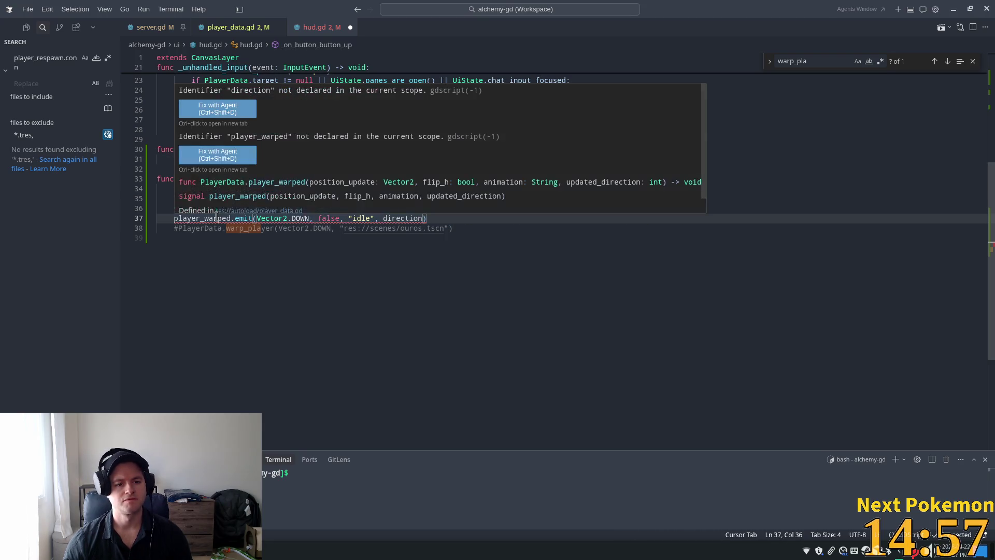
double_click(392, 218)
mouse_move(428, 219)
key(Tab)
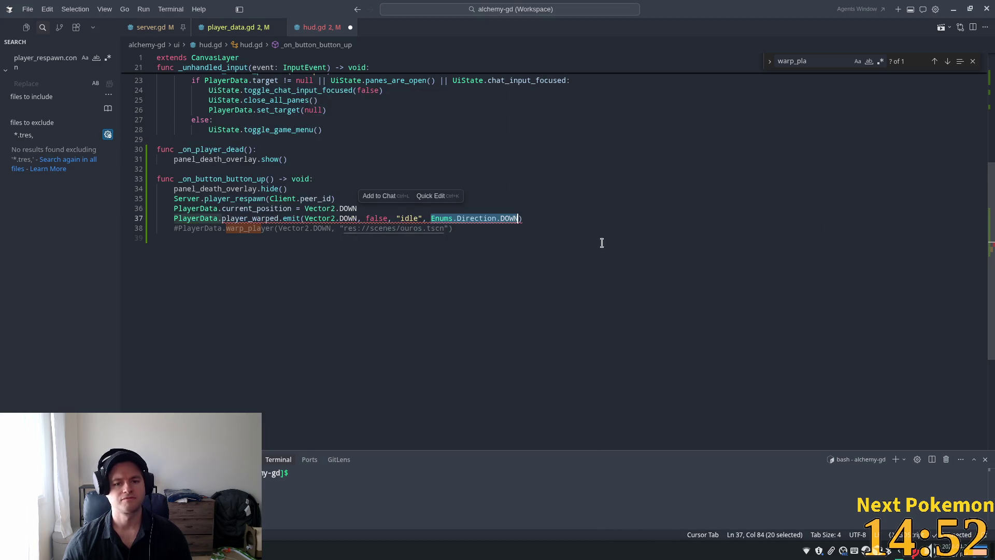
click(380, 174)
click(387, 229)
click(311, 179)
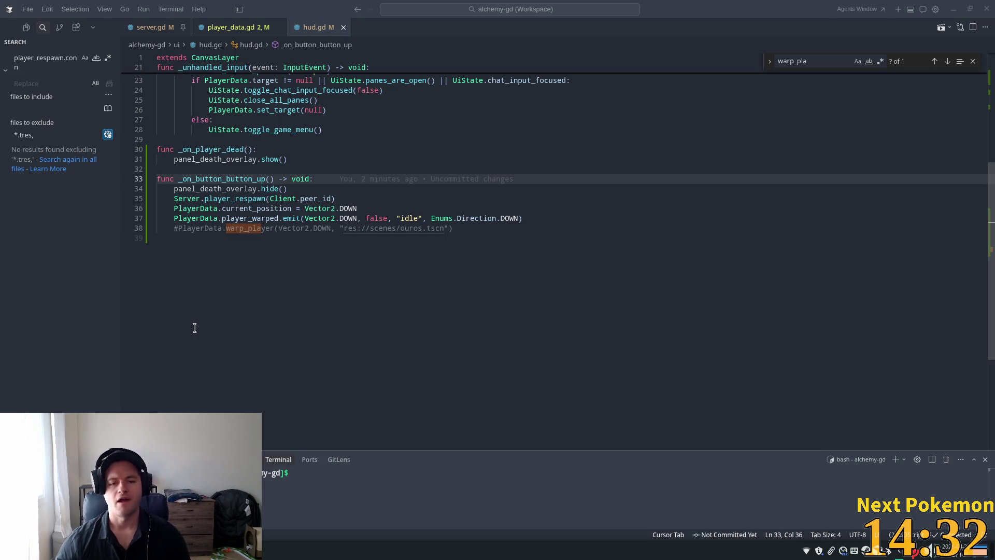
click(310, 199)
click(305, 210)
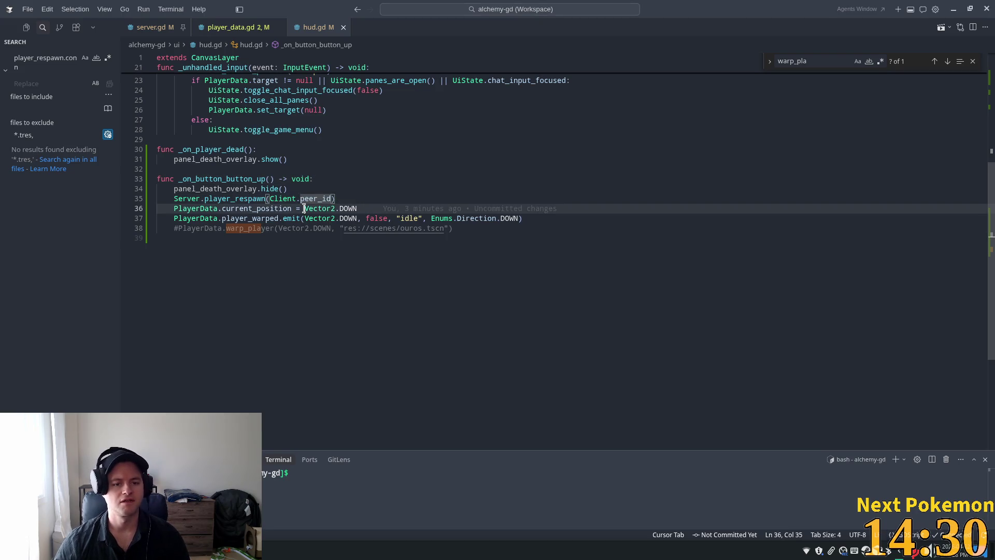
click(300, 190)
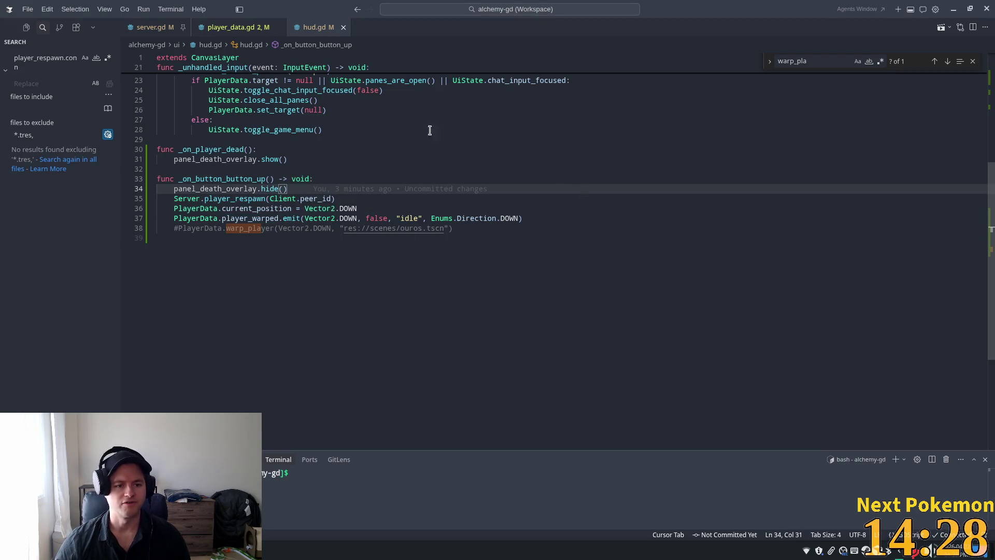
Arrange both game windows, teleport to Indigo Bog, die to the slimes, and respawn onto the fog map.
key(alt+Tab)
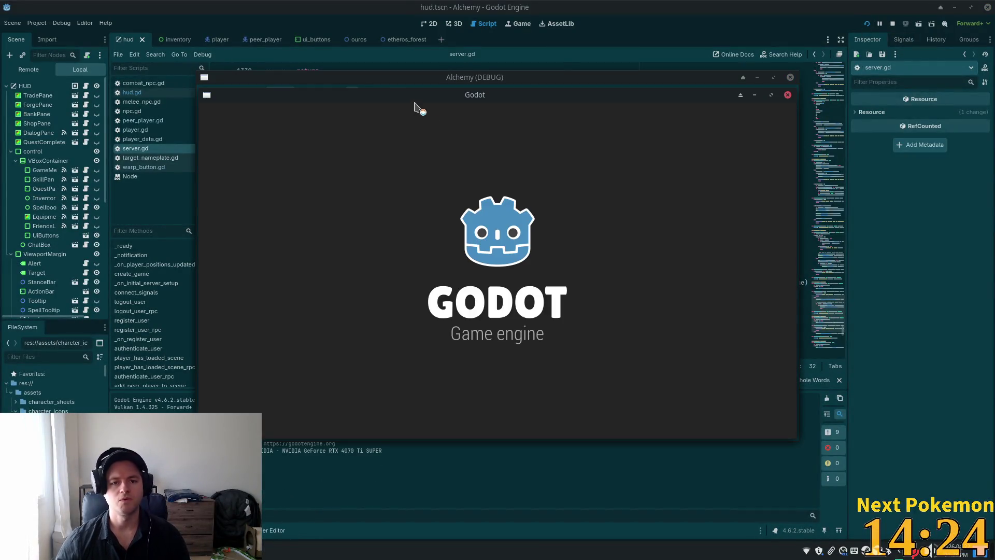
drag(387, 99, 211, 32)
drag(629, 88, 840, 176)
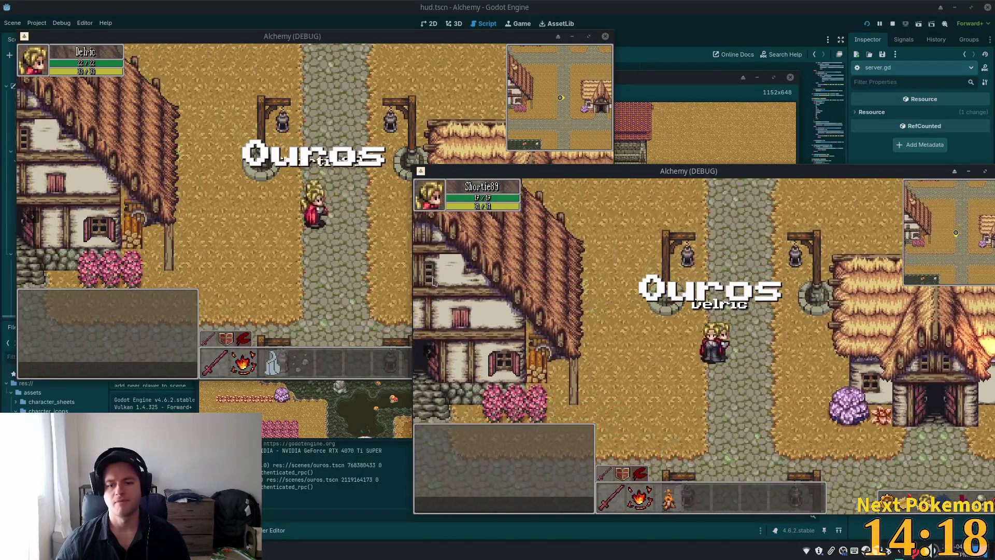
mouse_move(426, 350)
click(486, 362)
key(w)
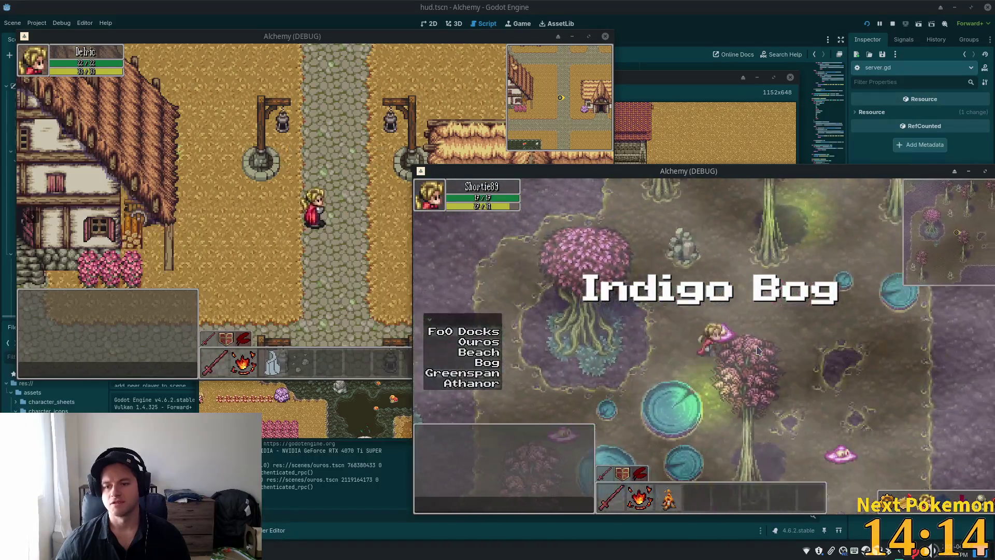
key(d)
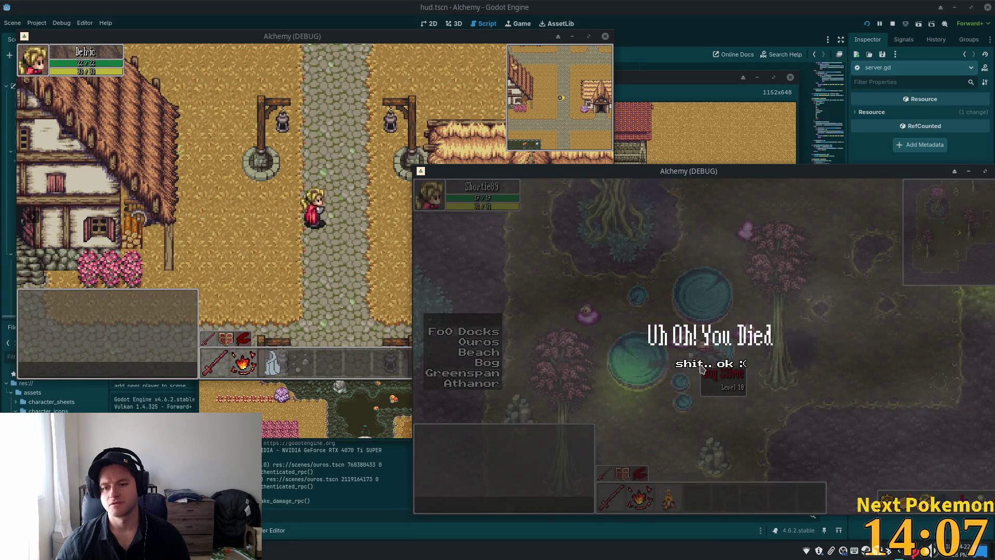
click(684, 363)
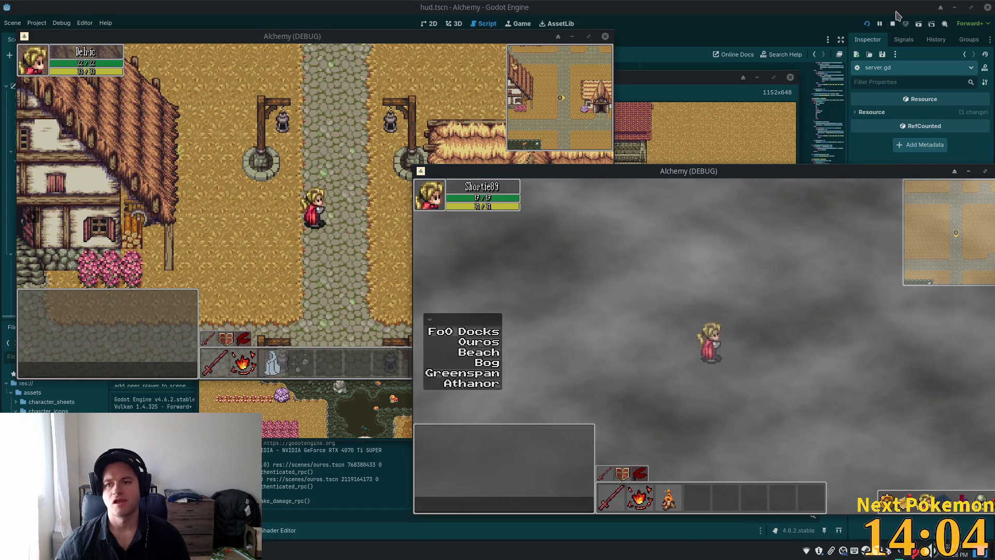
key(F8)
key(alt+Tab)
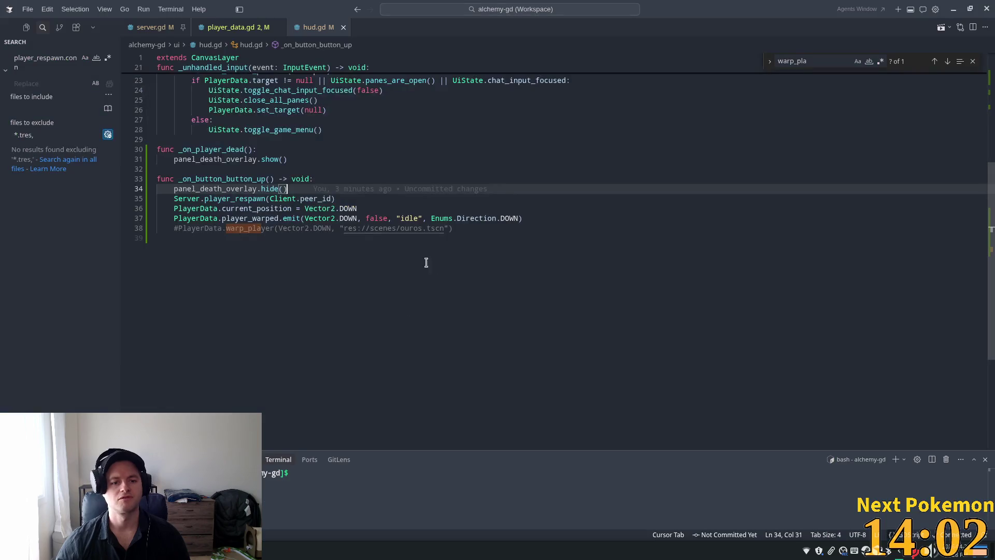
Jump from hud.gd's player_respawn call to its definition in server.gd and scroll around it.
click(300, 228)
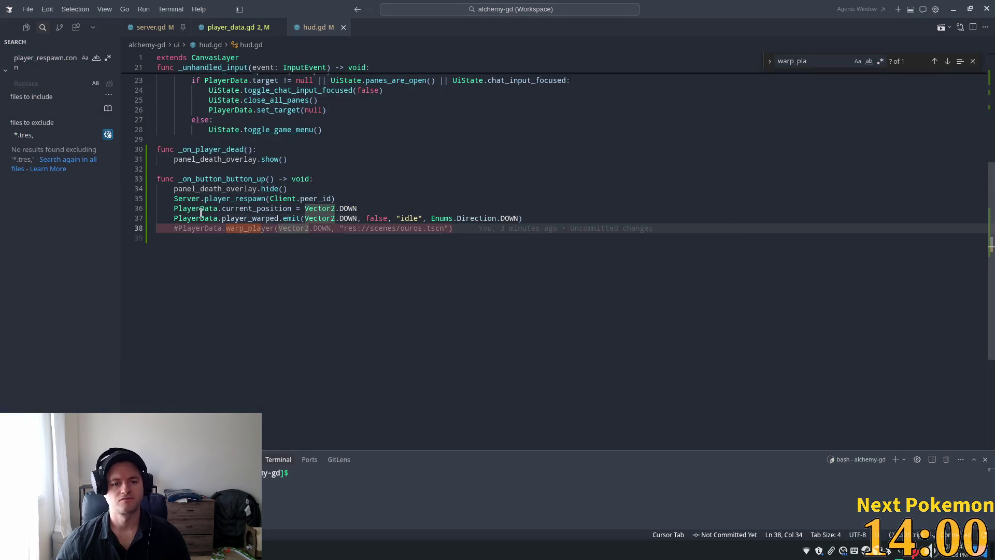
double_click(234, 198)
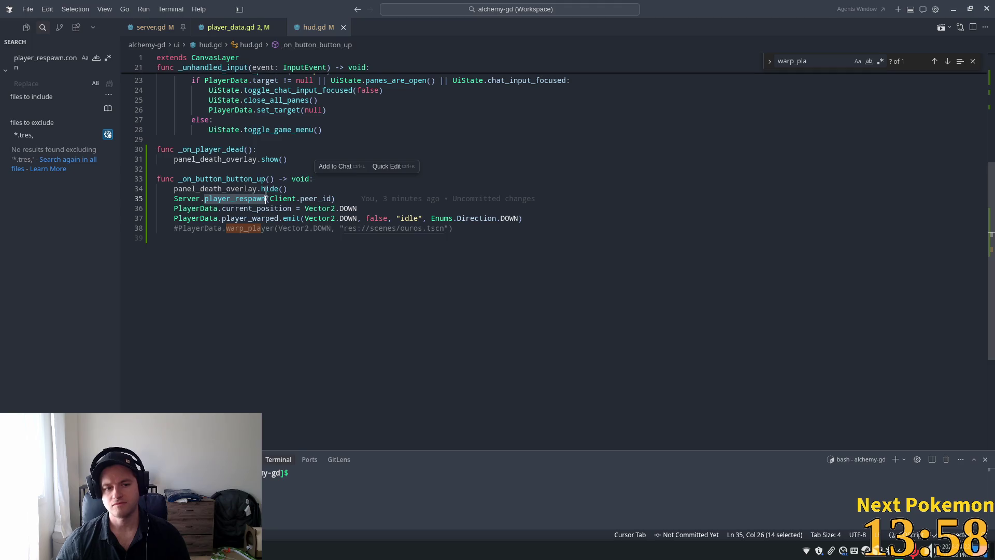
ctrl+click(224, 199)
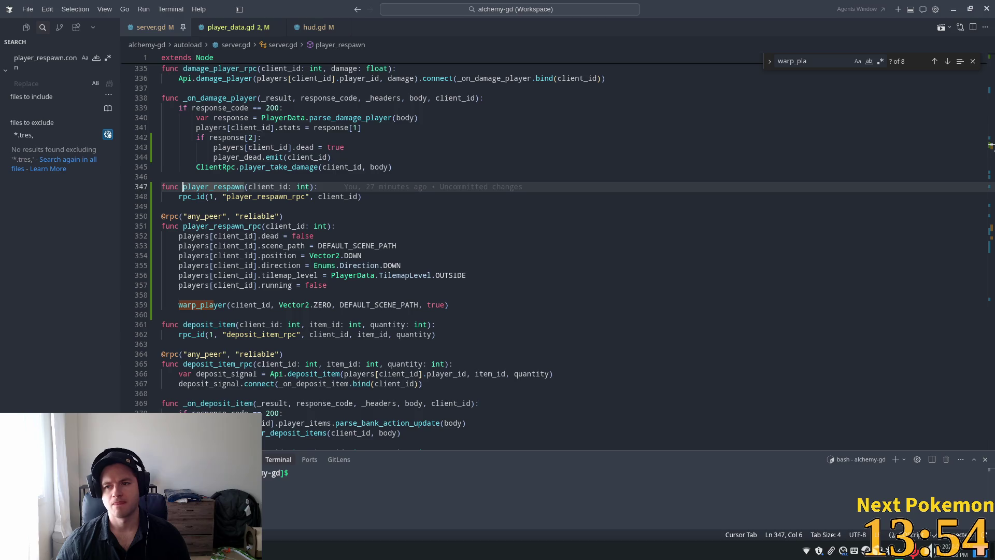
scroll(991, 150, up, 20)
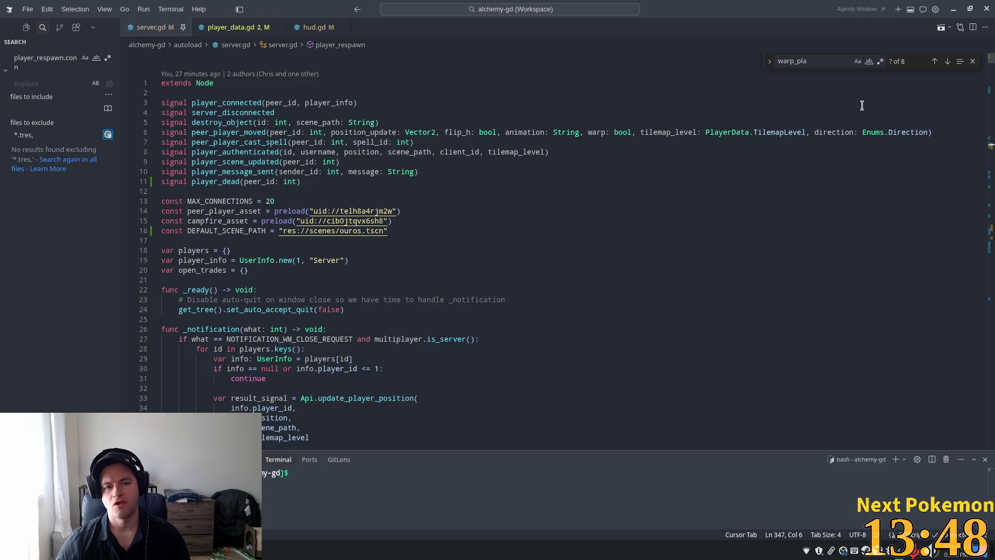
scroll(634, 182, down, 8)
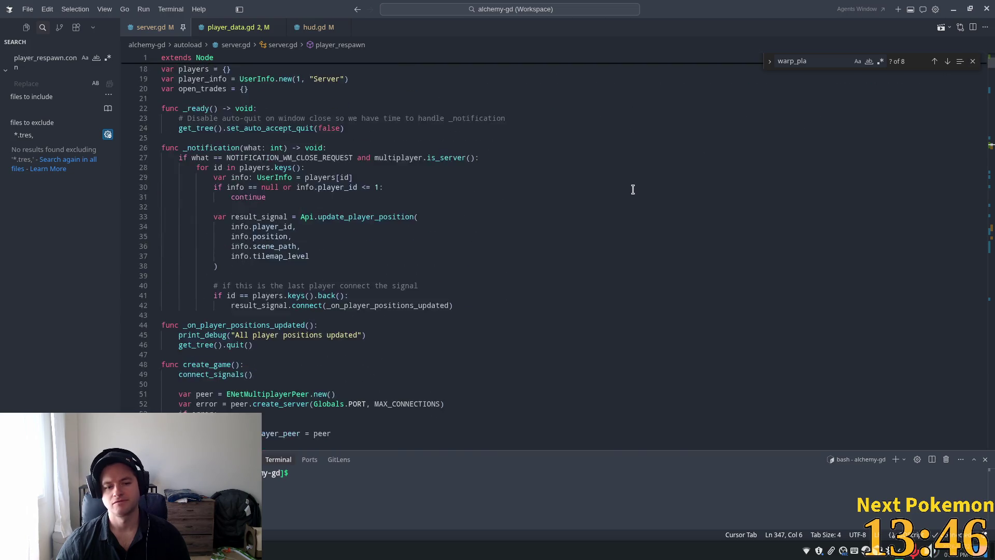
scroll(638, 196, down, 3)
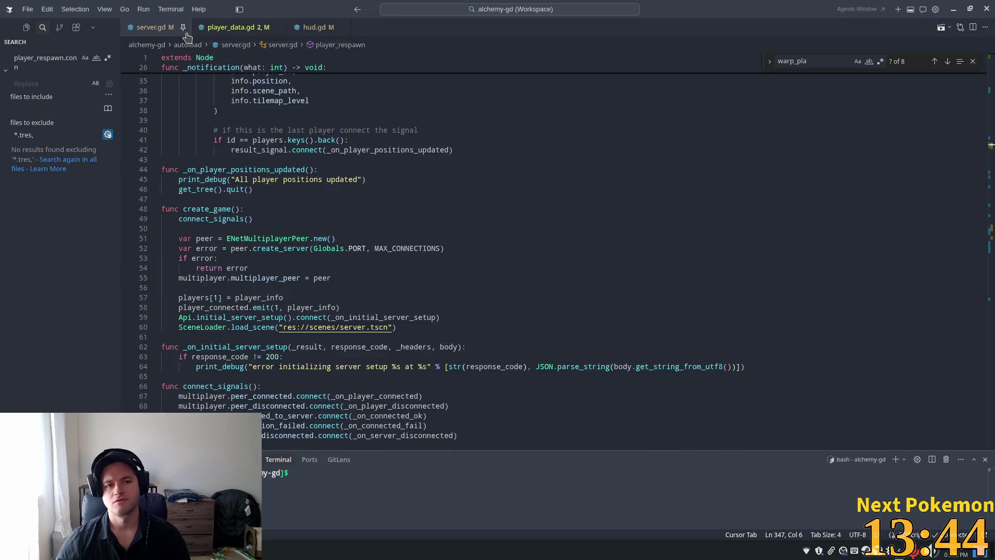
Revisit player_respawn and highlight player_respawn_rpc and its warp_player call in server.gd.
click(315, 27)
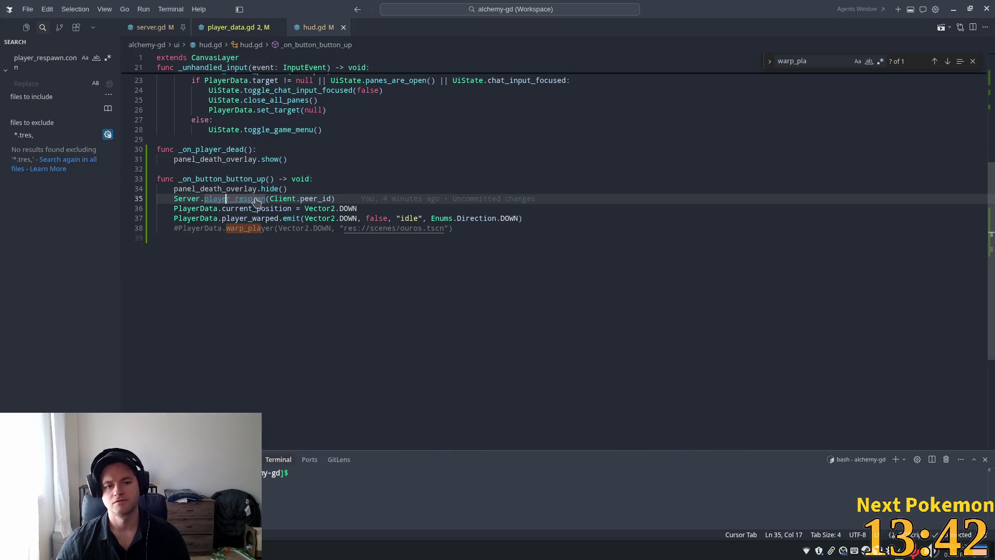
ctrl+click(234, 198)
double_click(276, 196)
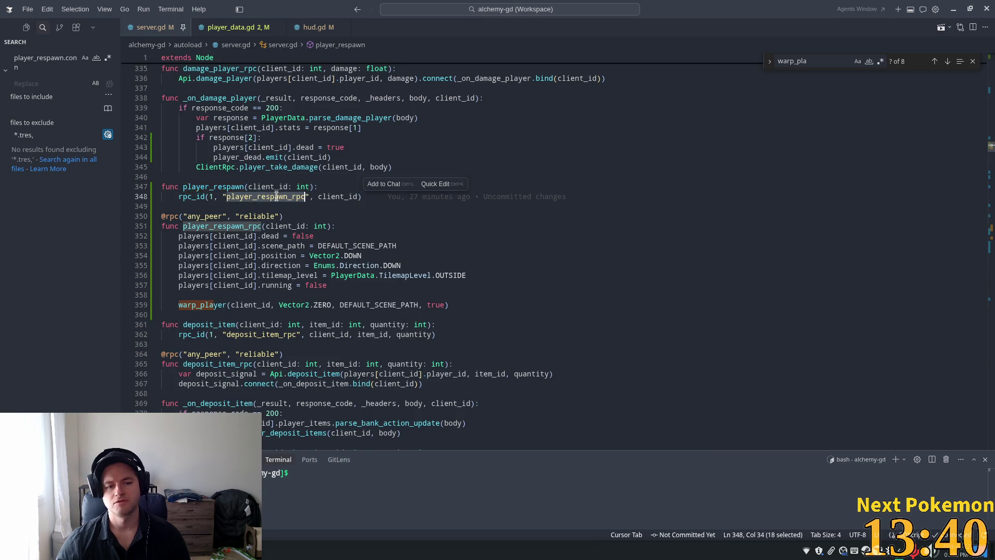
double_click(207, 305)
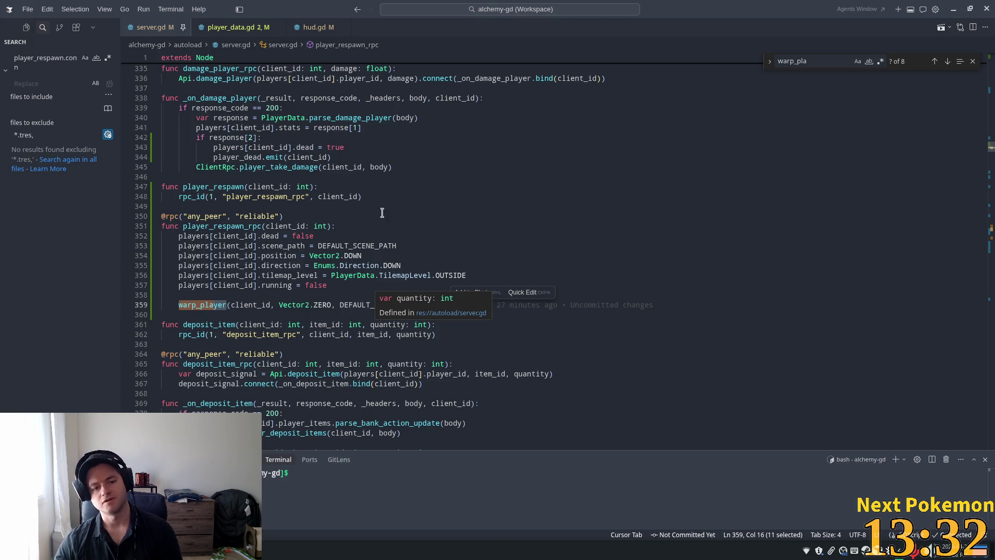
click(473, 236)
Search server.gd for 'request' to reach the request_warp_player functions.
key(ctrl+f)
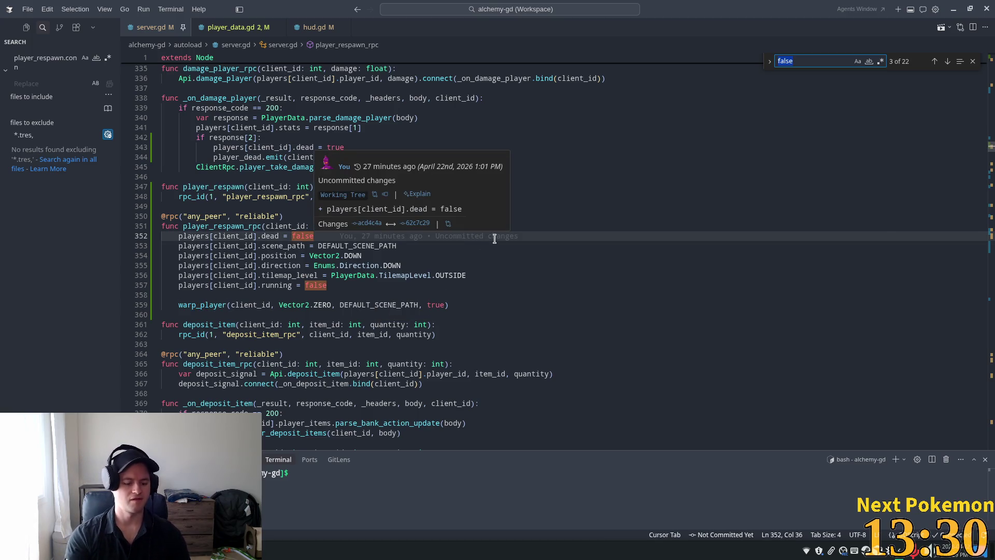
text(e)
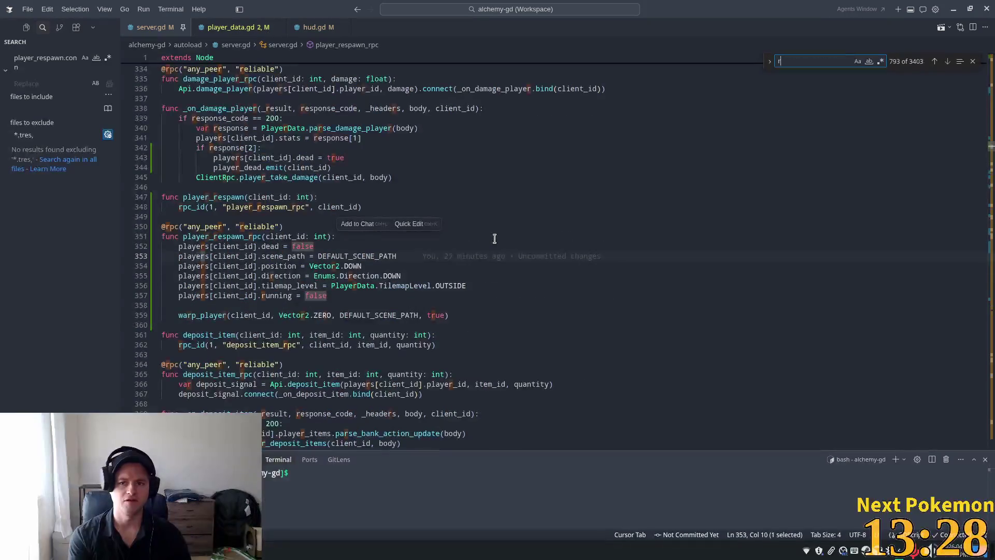
key(BackSpace)
text(request)
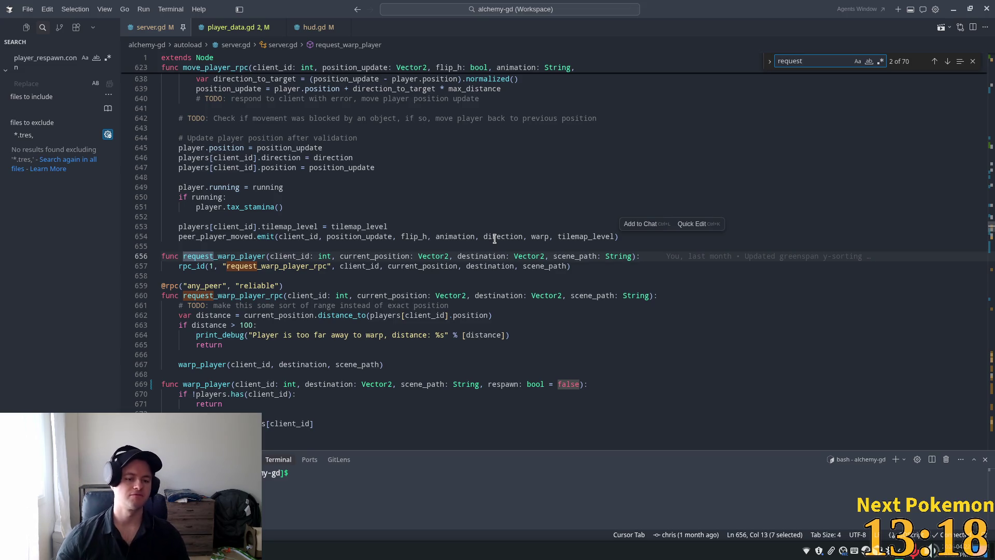
Highlight warp_player, scene_path and request_warp_player_rpc around line 660 of server.gd.
click(280, 356)
double_click(207, 365)
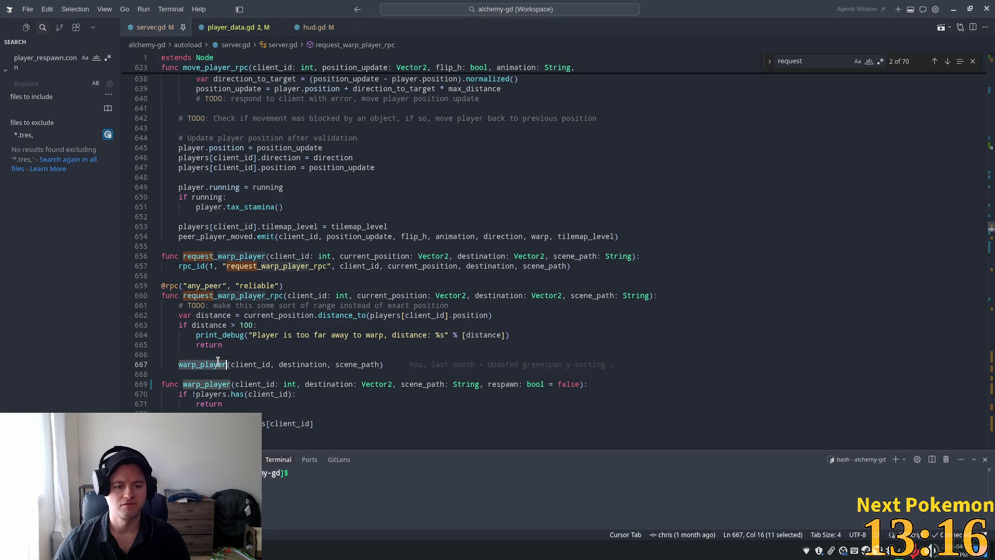
mouse_move(455, 382)
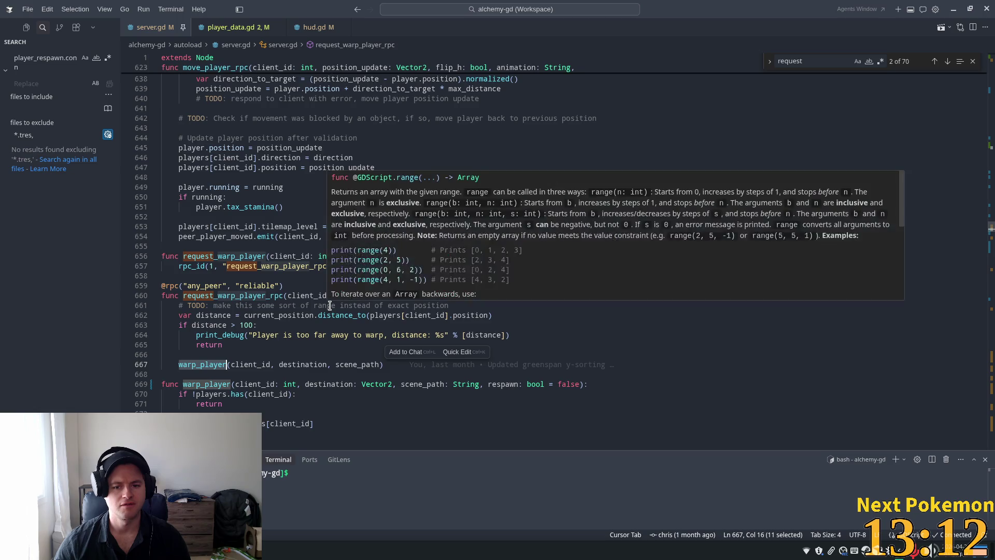
click(358, 364)
double_click(358, 365)
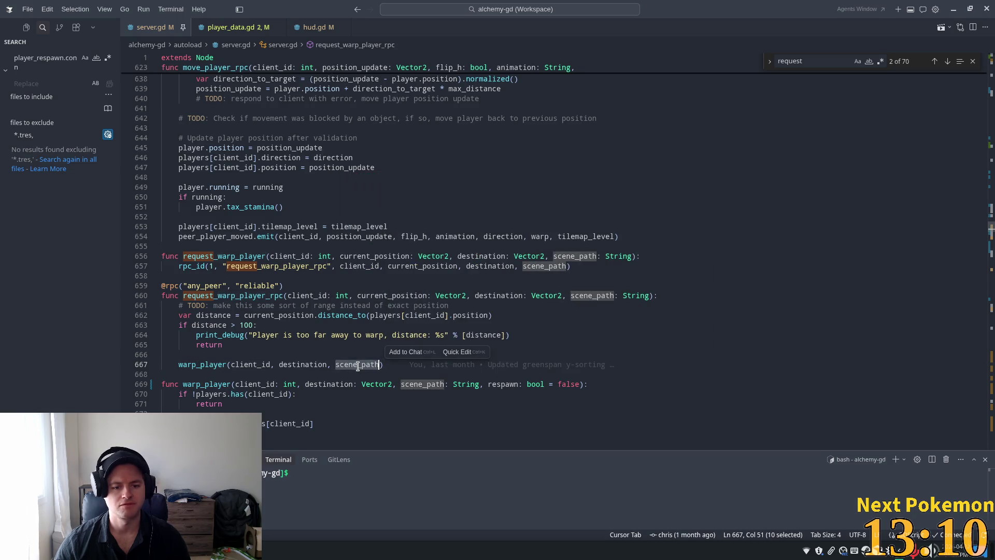
double_click(233, 296)
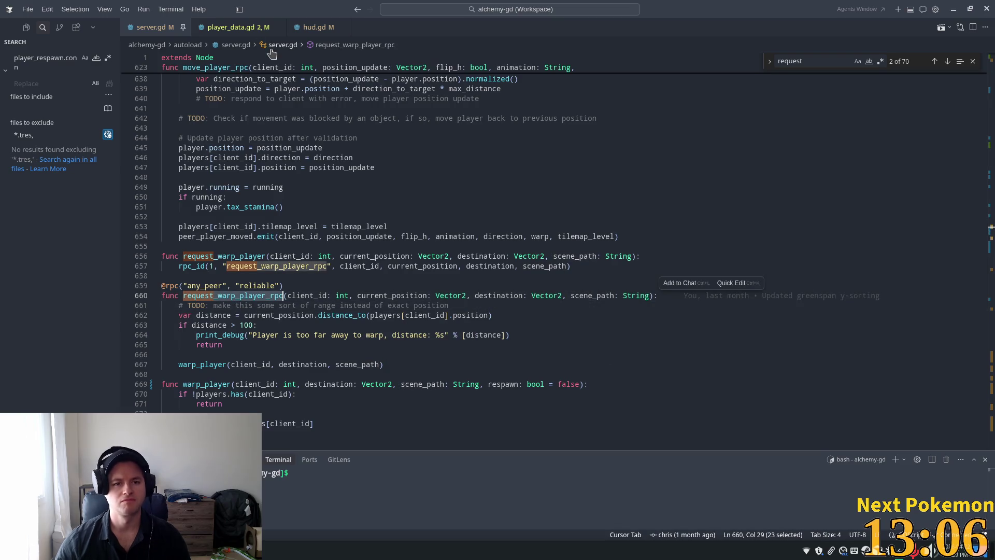
key(ctrl+p)
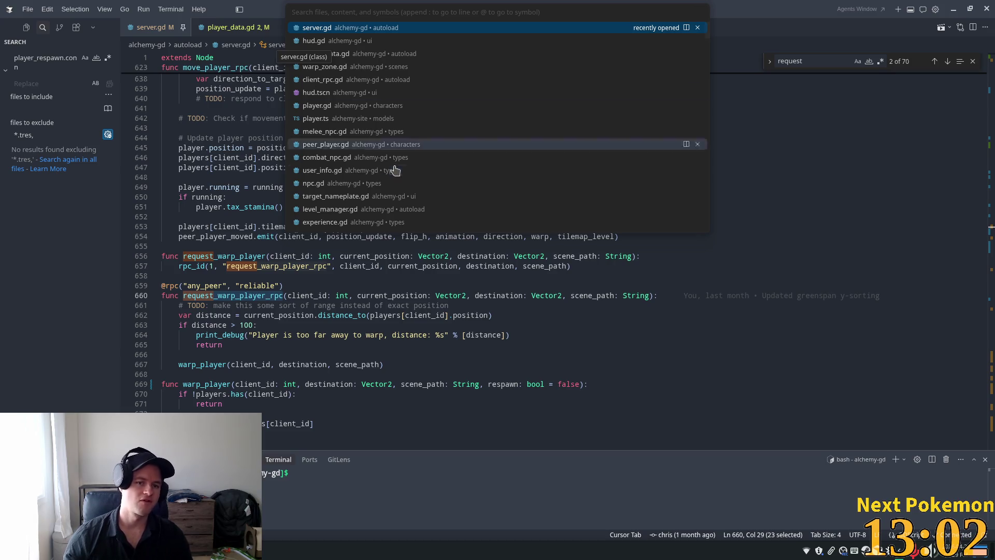
Open warp_zone.gd, then follow player_data.gd's request_warp_player call to its server.gd definition.
text(war)
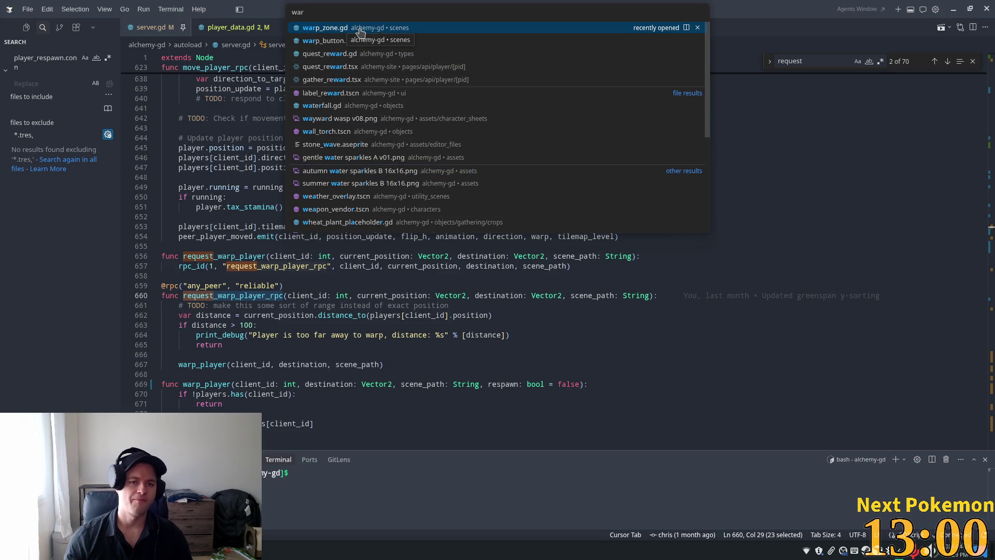
click(355, 28)
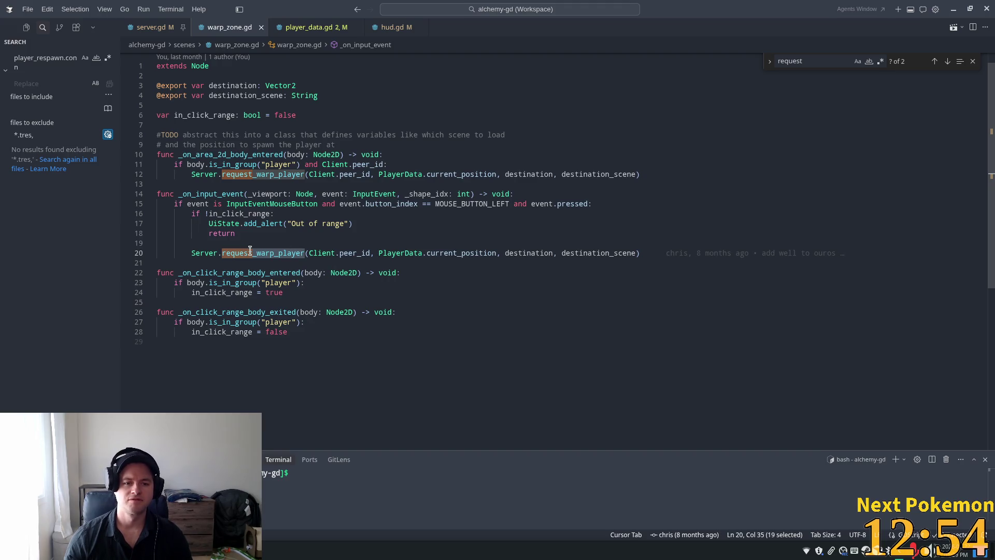
mouse_move(250, 253)
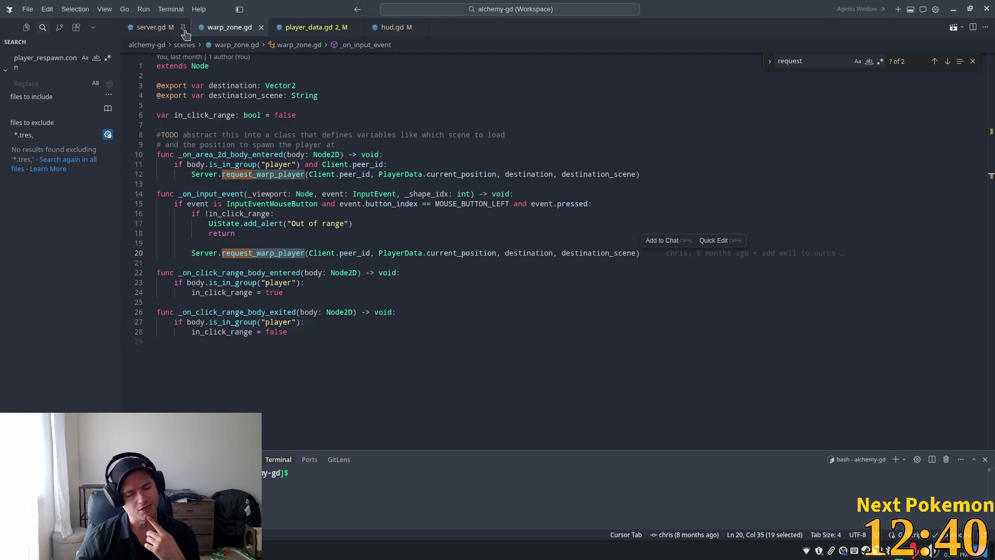
click(273, 30)
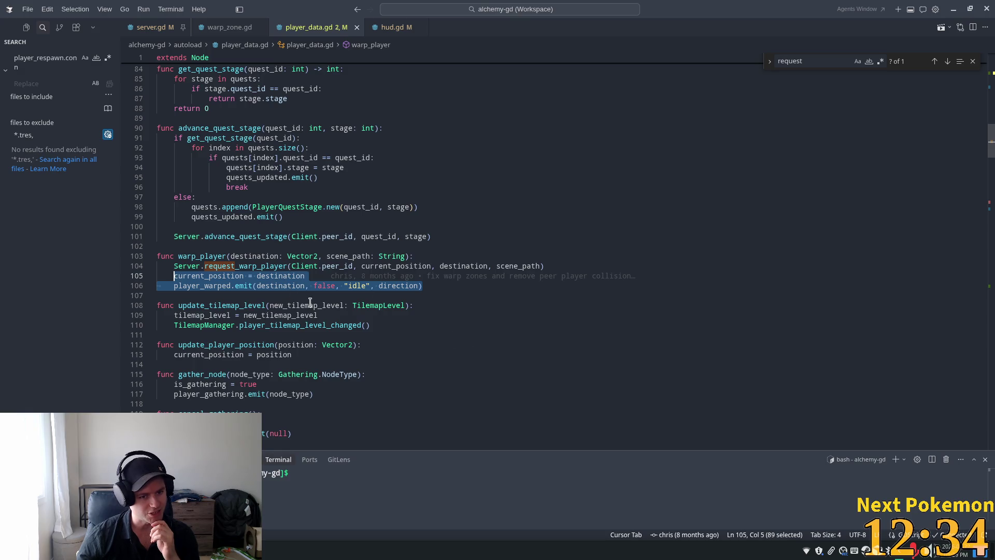
click(287, 265)
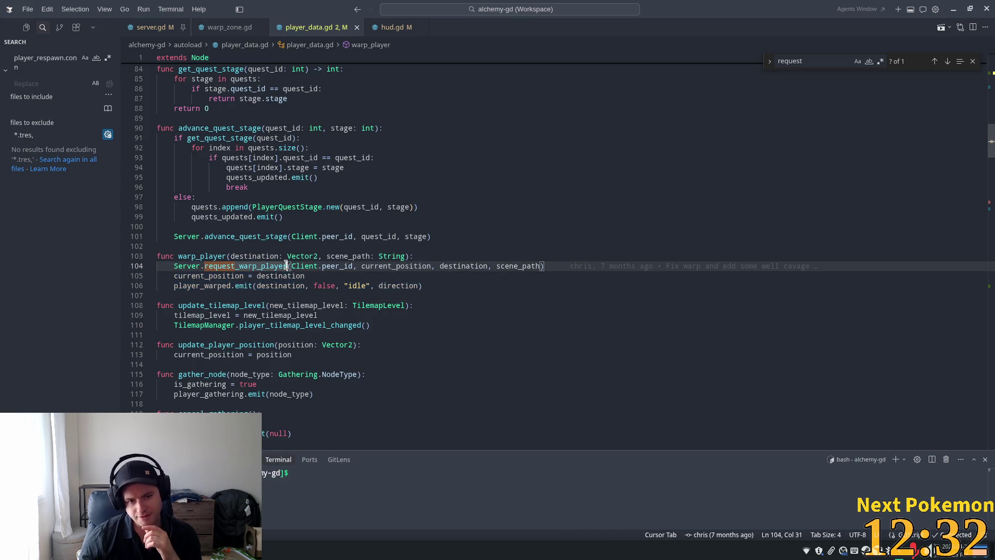
ctrl+click(243, 266)
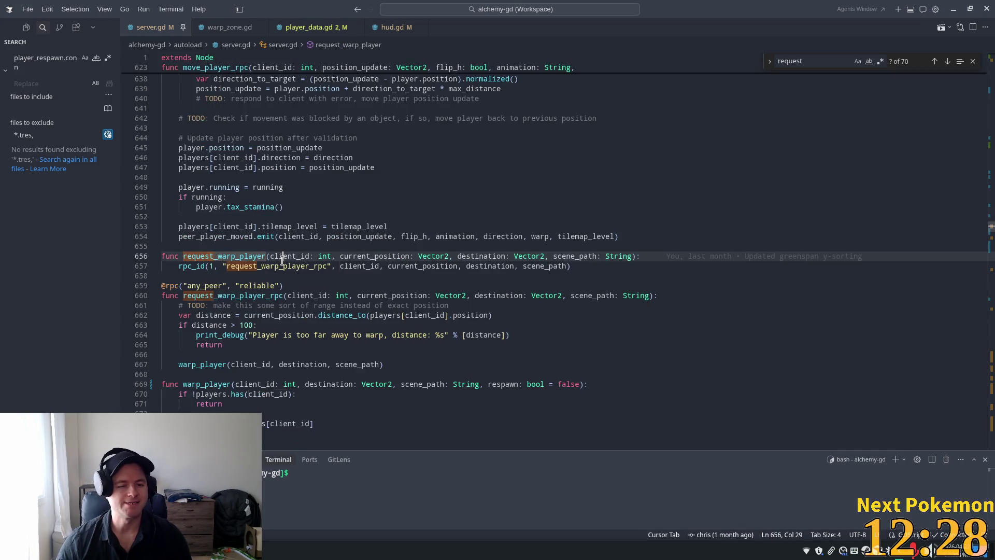
Inspect request_warp_player_rpc's warp_player call and the request_warp_player function in server.gd.
triple_click(286, 266)
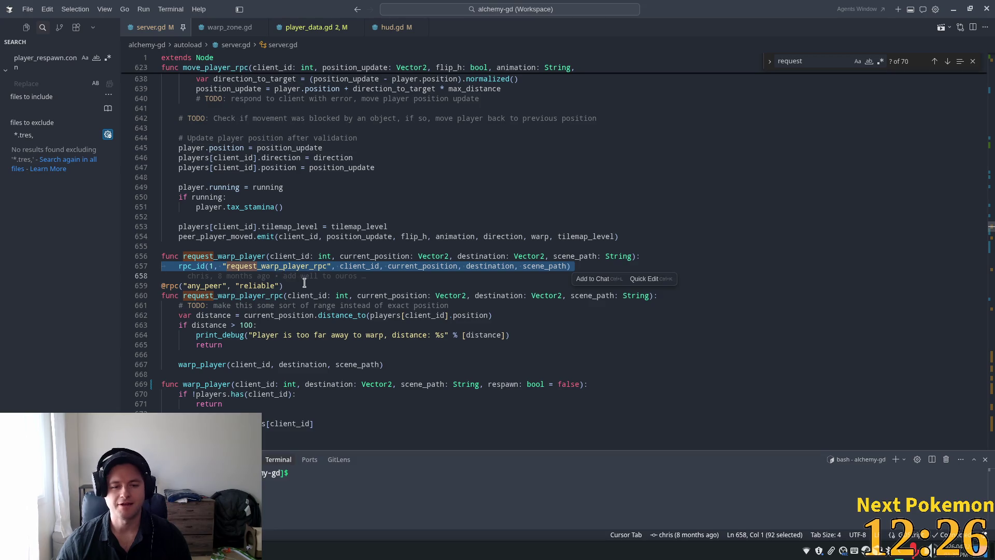
click(286, 266)
ctrl+click(280, 266)
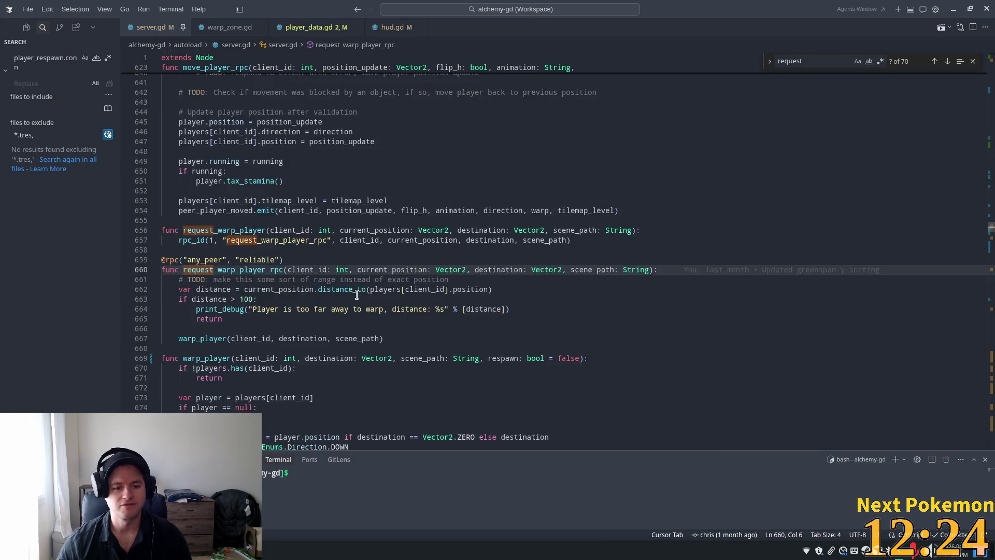
scroll(311, 293, down, 3)
click(197, 278)
click(197, 294)
double_click(197, 286)
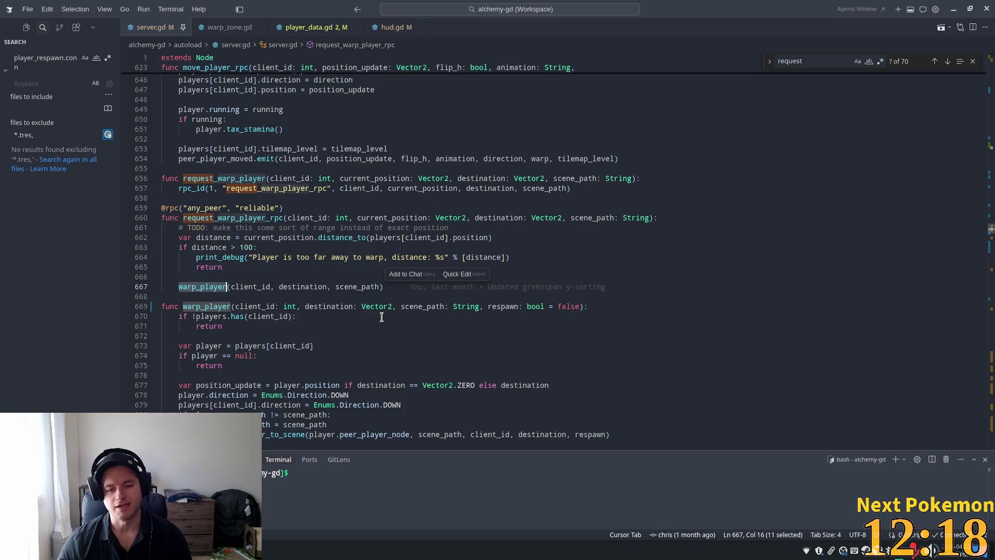
double_click(221, 179)
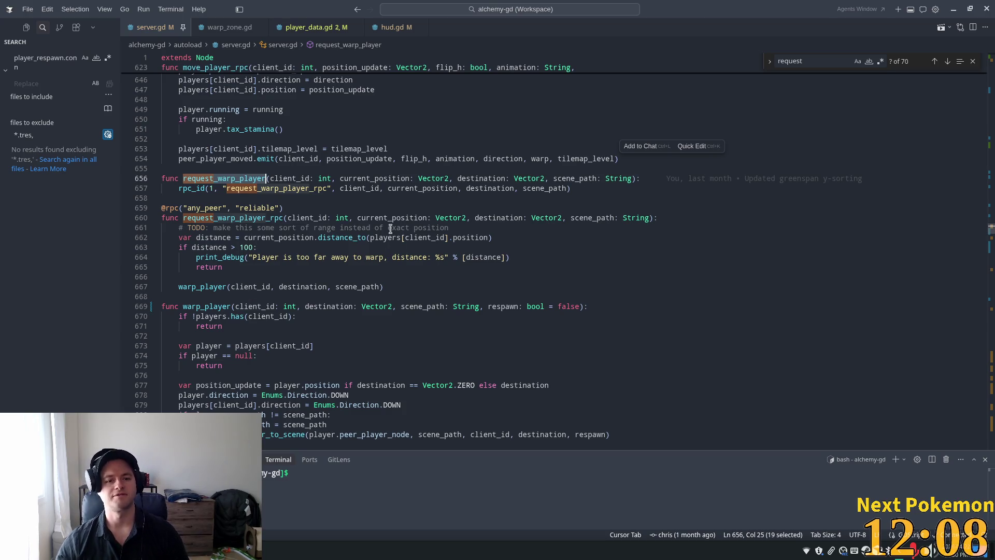
Add 'respawn: bool = false' to both request_warp_player signatures, passing respawn to rpc_id and warp_player.
click(358, 217)
click(653, 218)
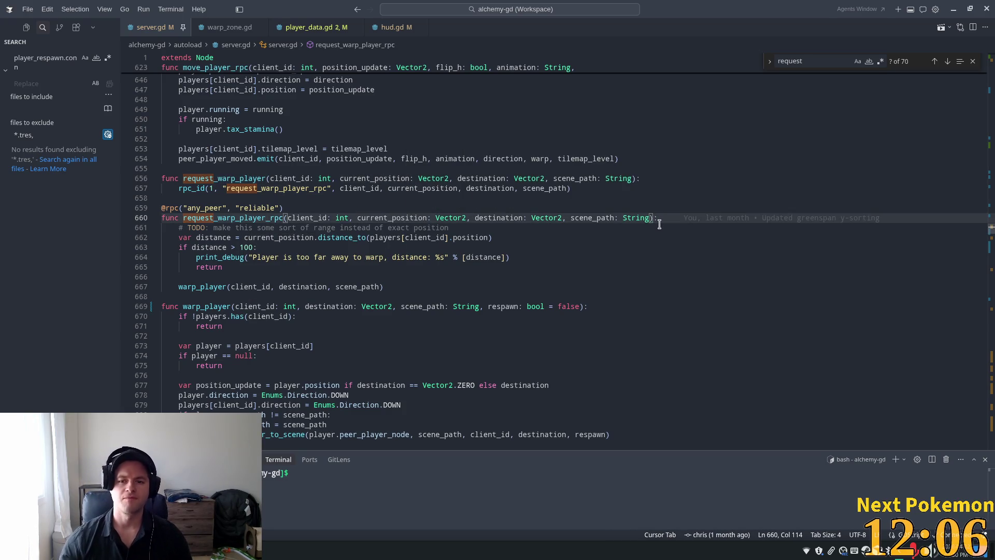
text(, r)
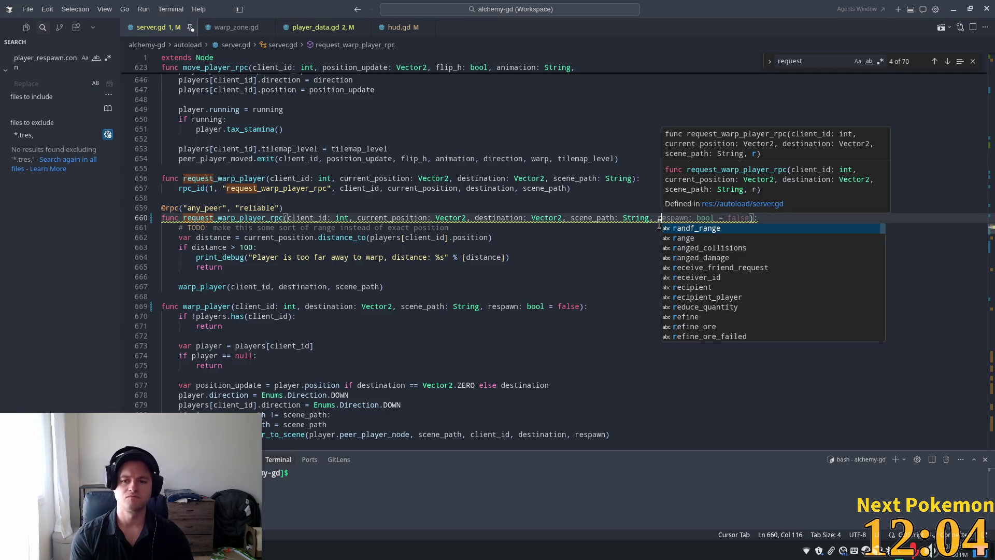
key(Tab)
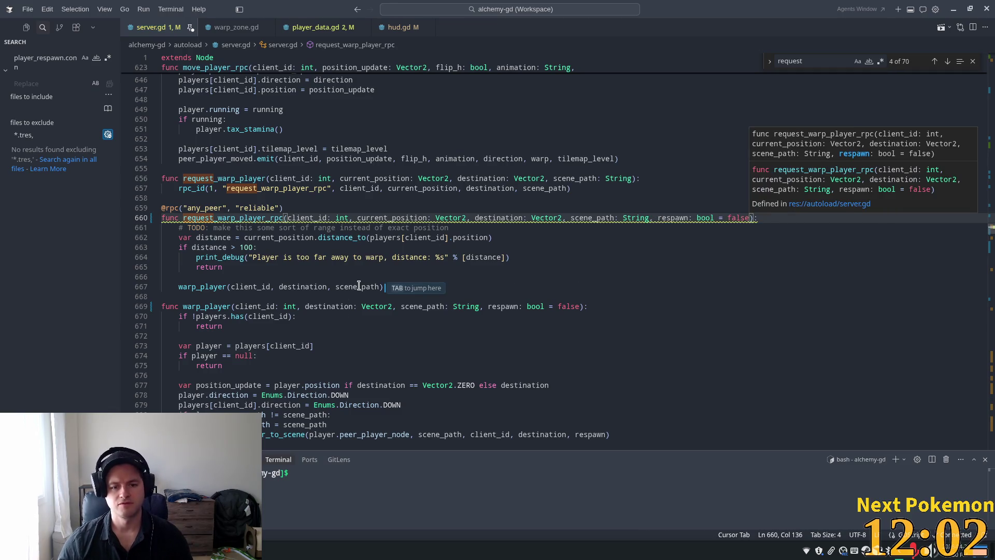
key(Tab)
key(Tab)
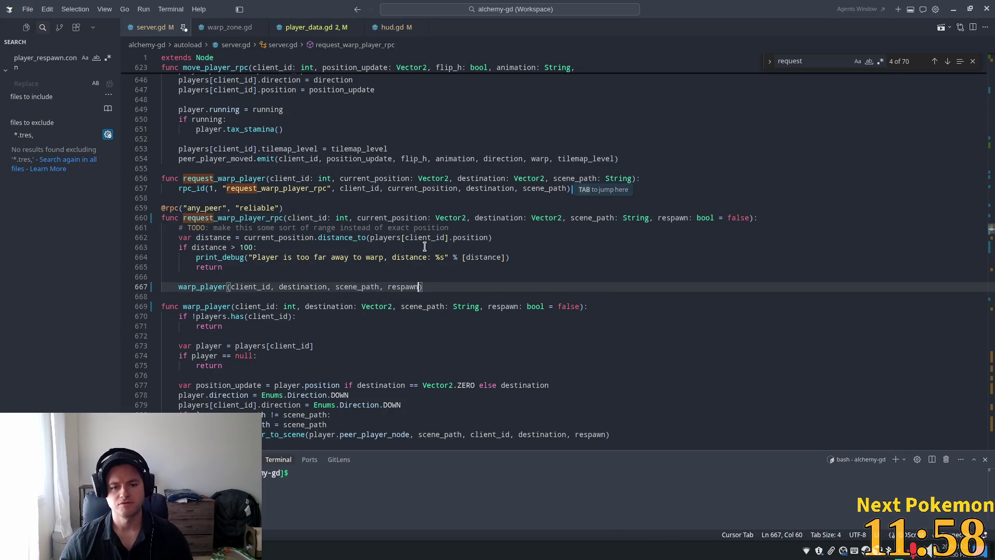
key(Tab)
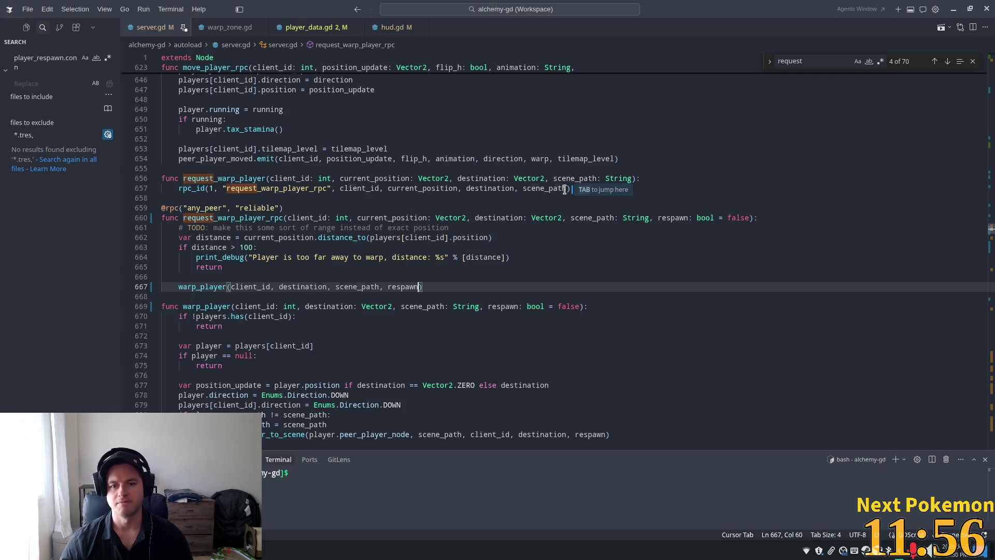
key(Tab)
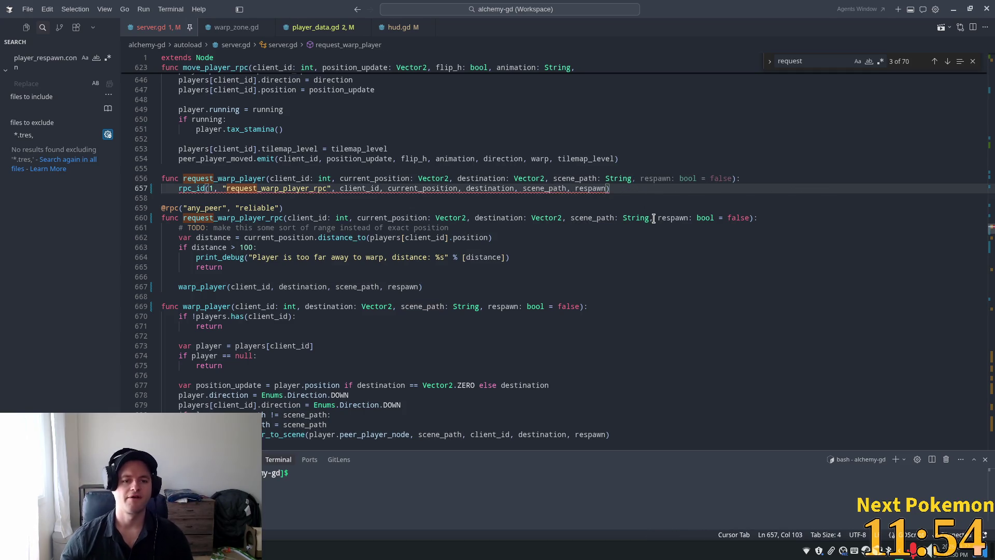
key(Tab)
click(300, 159)
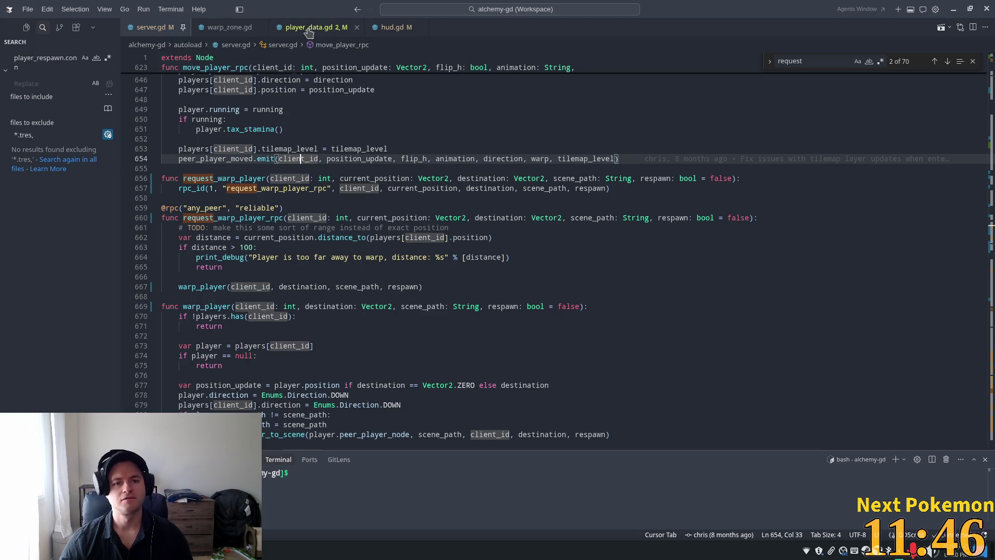
click(394, 27)
Uncomment the PlayerData.warp_player call in hud.gd's death-button handler.
click(334, 209)
click(220, 228)
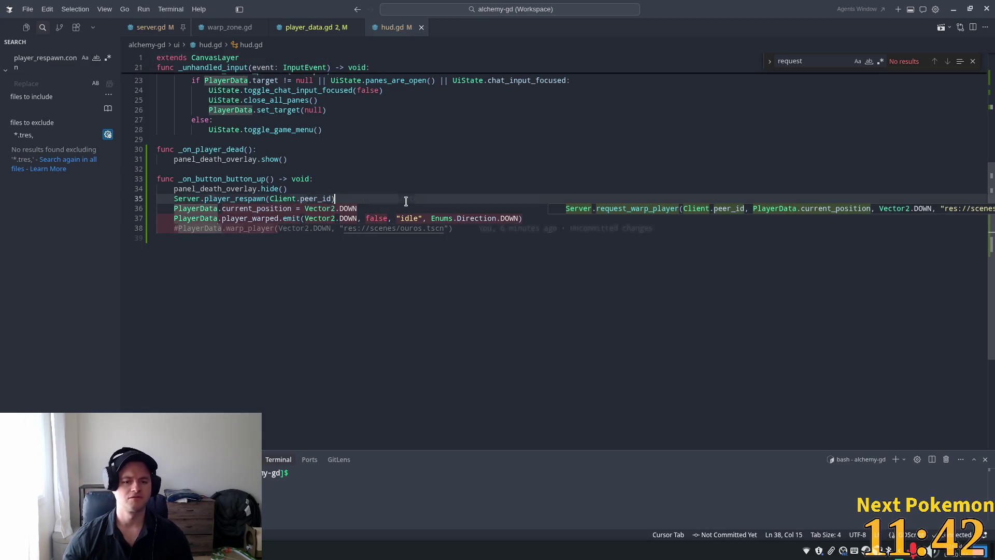
click(468, 234)
mouse_move(465, 231)
mouse_down()
mouse_move(256, 217)
mouse_move(181, 224)
mouse_up()
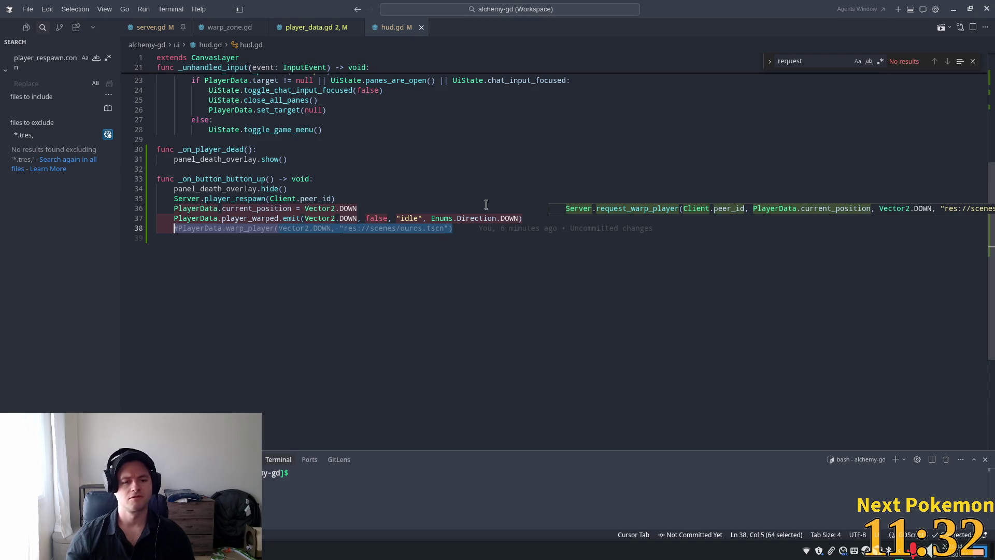
click(414, 228)
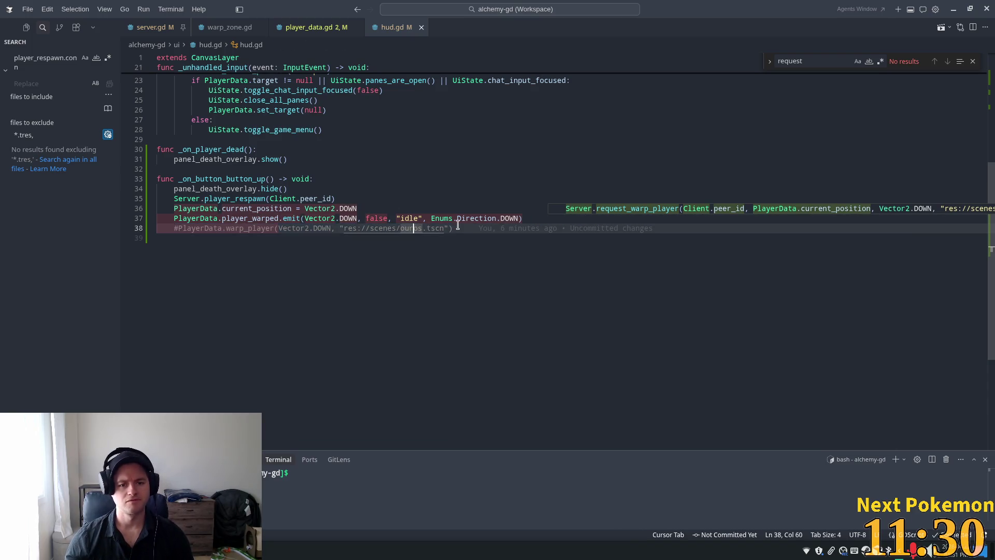
key(ctrl+slash)
Delete the current_position and player_warped lines and add a true argument to the warp call.
drag(524, 218, 107, 207)
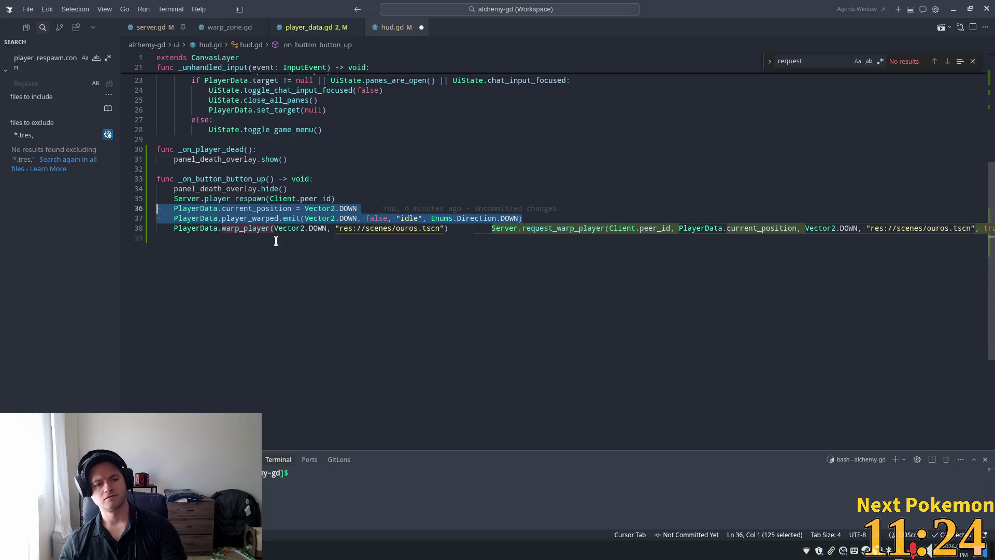
key(BackSpace)
key(BackSpace)
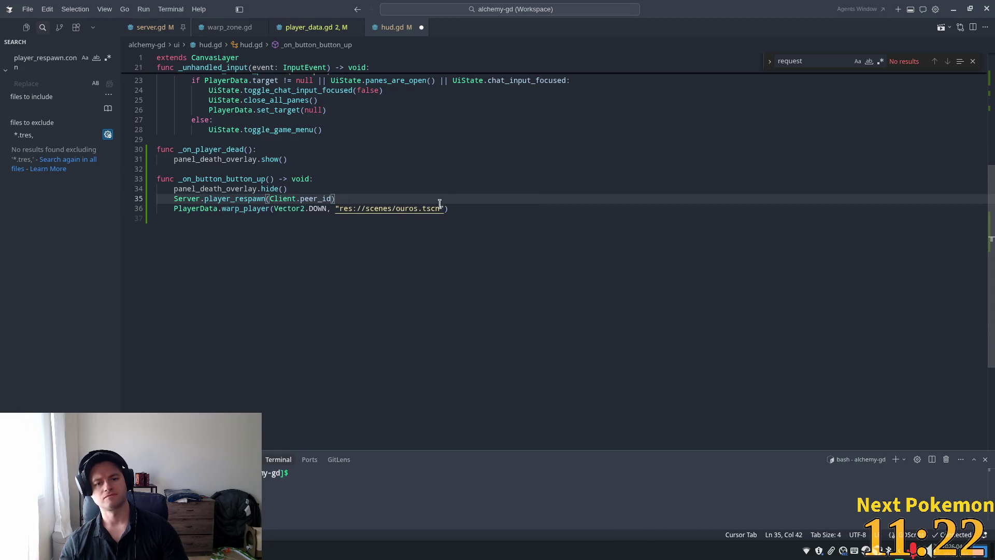
key(Tab)
text(, true)
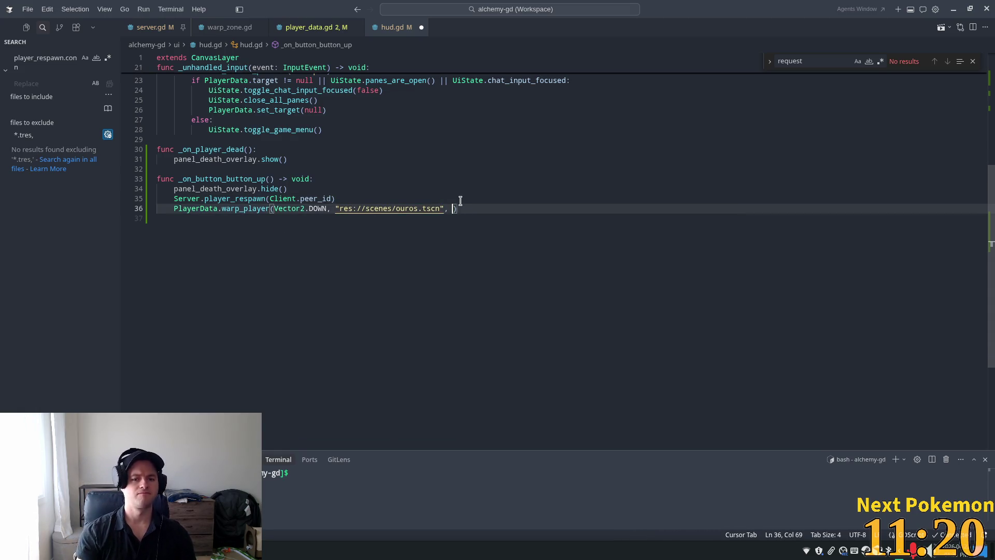
click(268, 191)
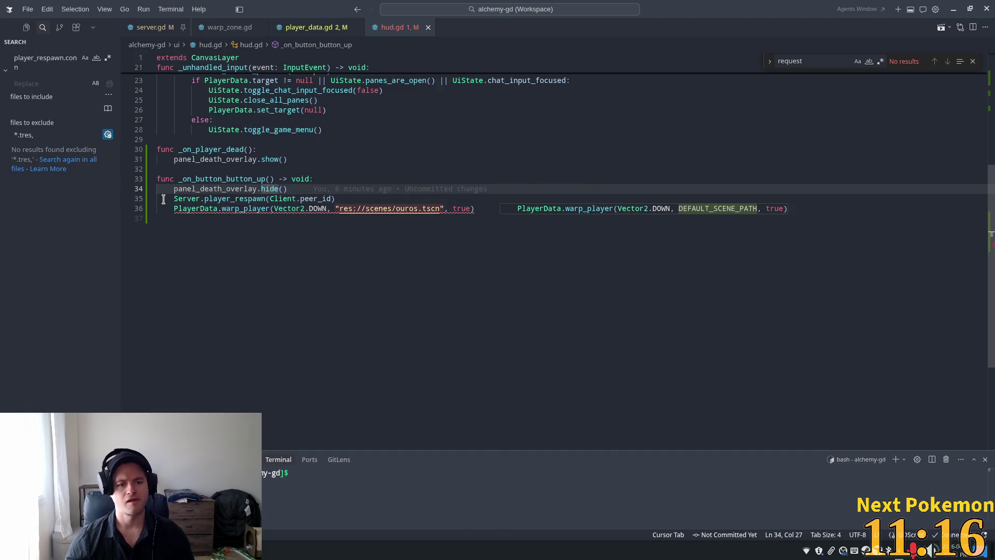
Remove the Server.player_respawn line and save hud.gd.
click(335, 199)
key(shift+Home)
key(shift+Home)
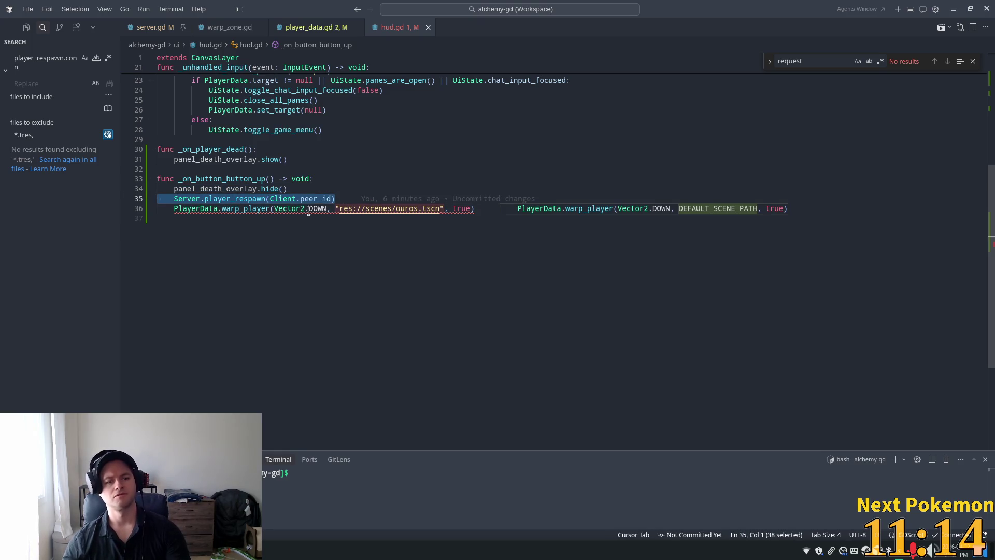
key(BackSpace)
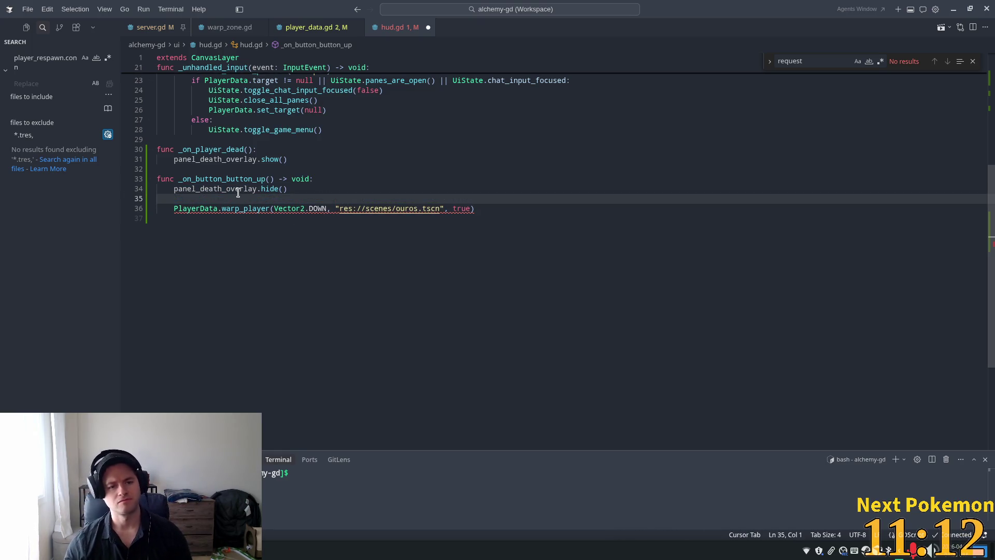
key(ctrl+s)
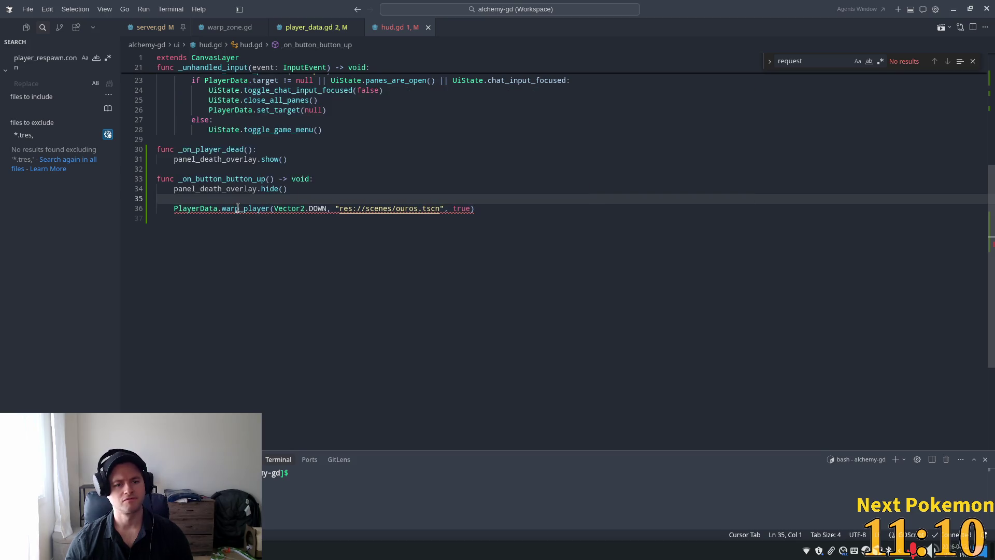
ctrl+click(237, 209)
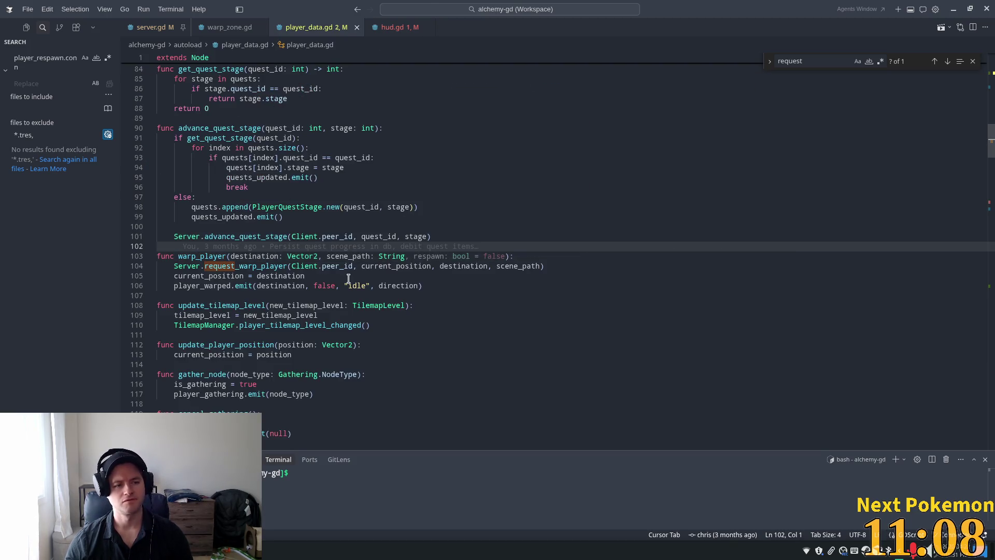
Add a 'respawn: bool = false' parameter to warp_player's signature in player_data.gd.
click(330, 287)
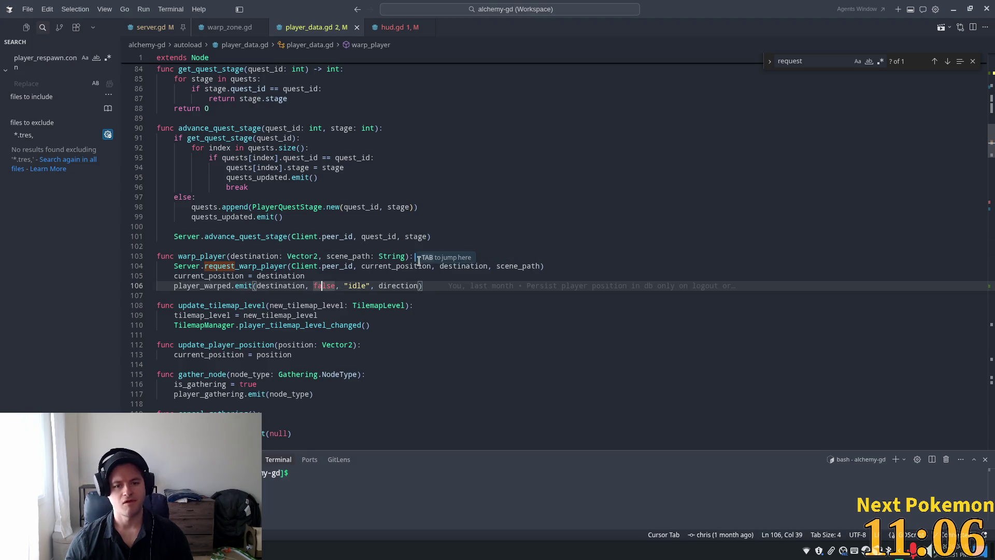
click(397, 257)
click(409, 256)
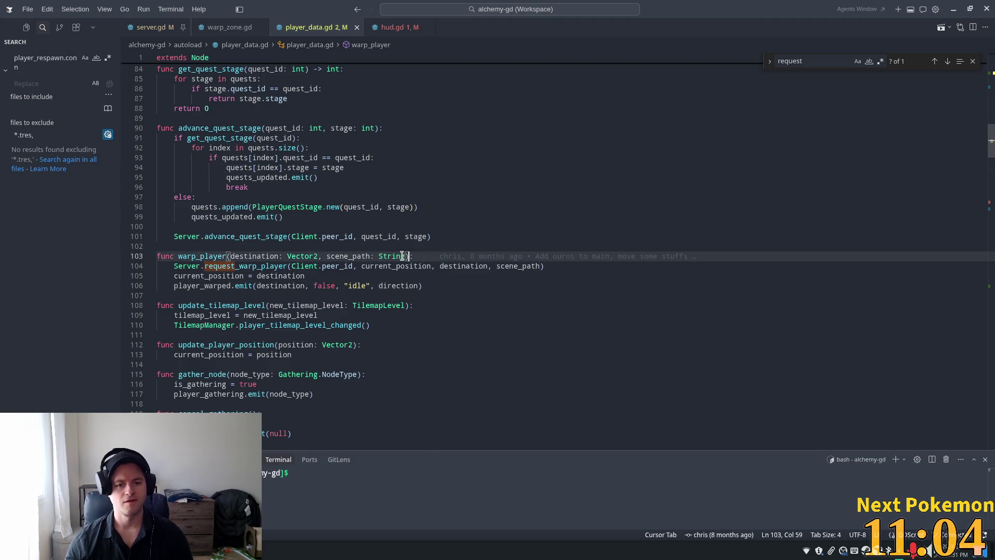
key(Right)
text(, )
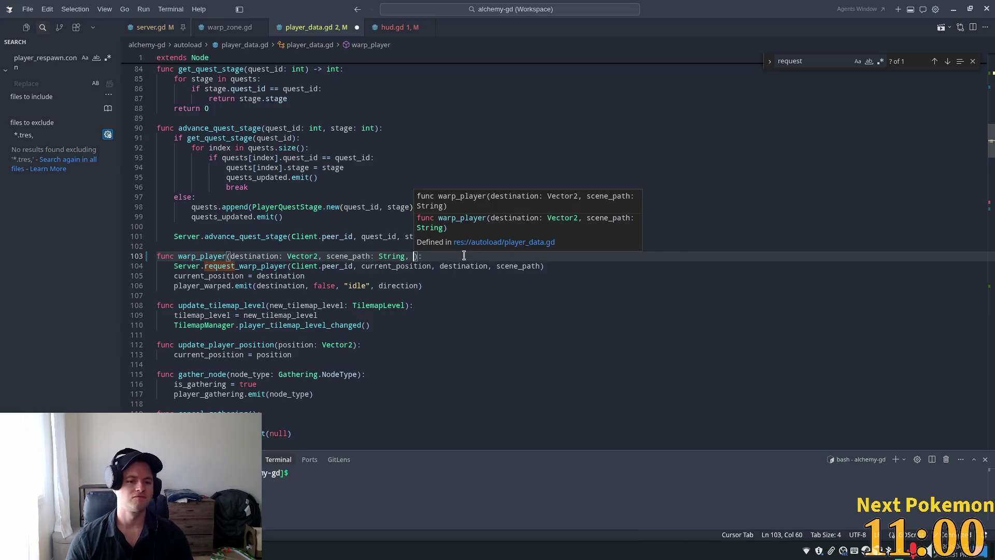
text(rawspa)
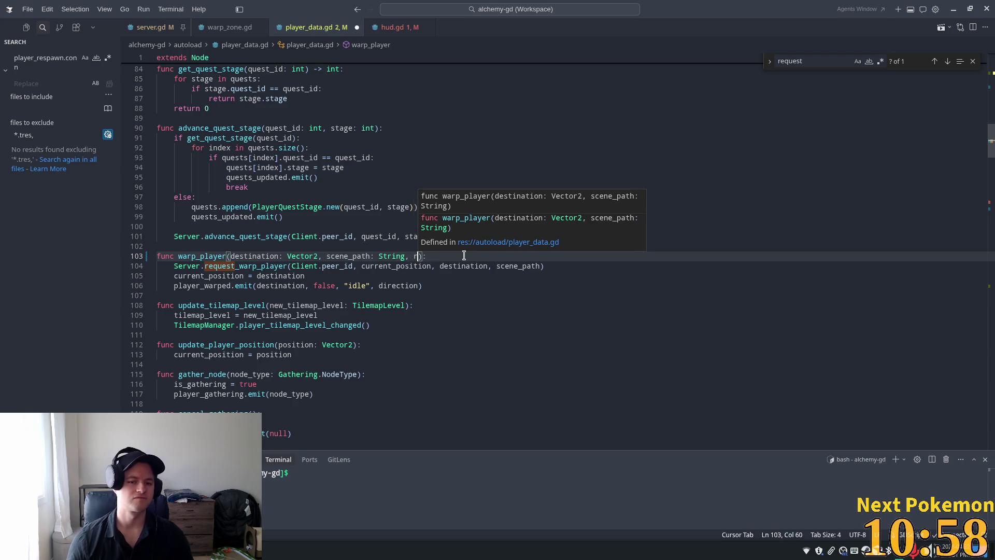
key(BackSpace)
key(BackSpace)
key(BackSpace)
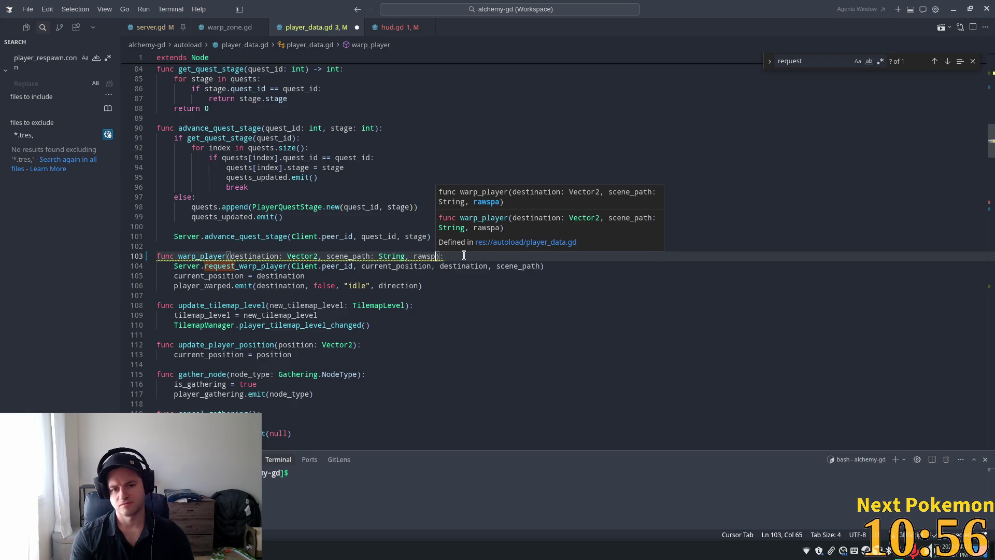
text(espaw)
text(n: bool)
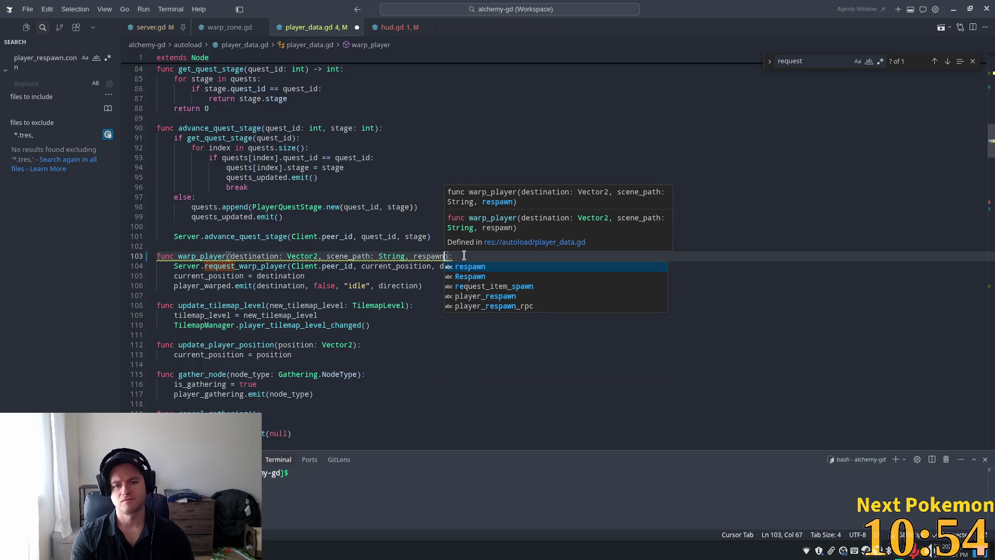
text( = fal)
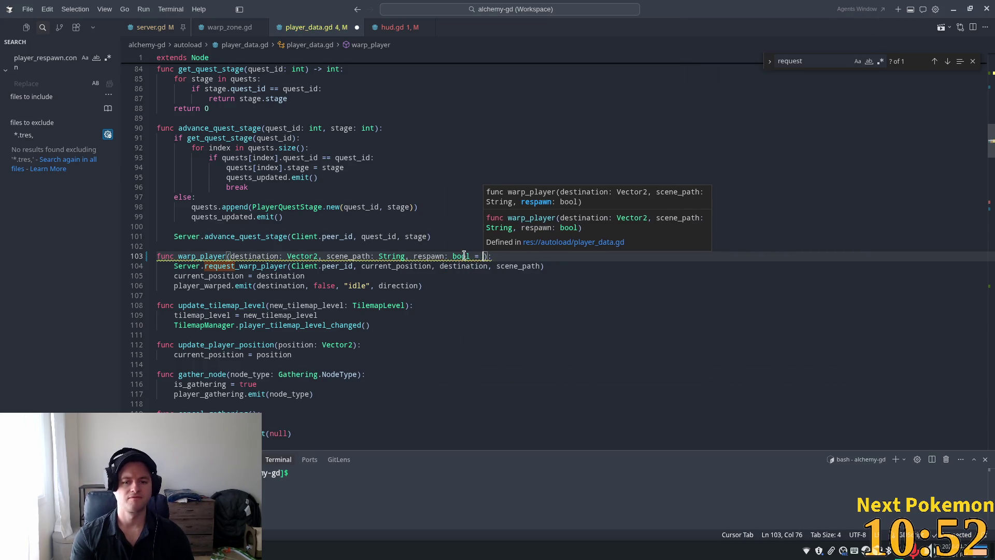
text(se)
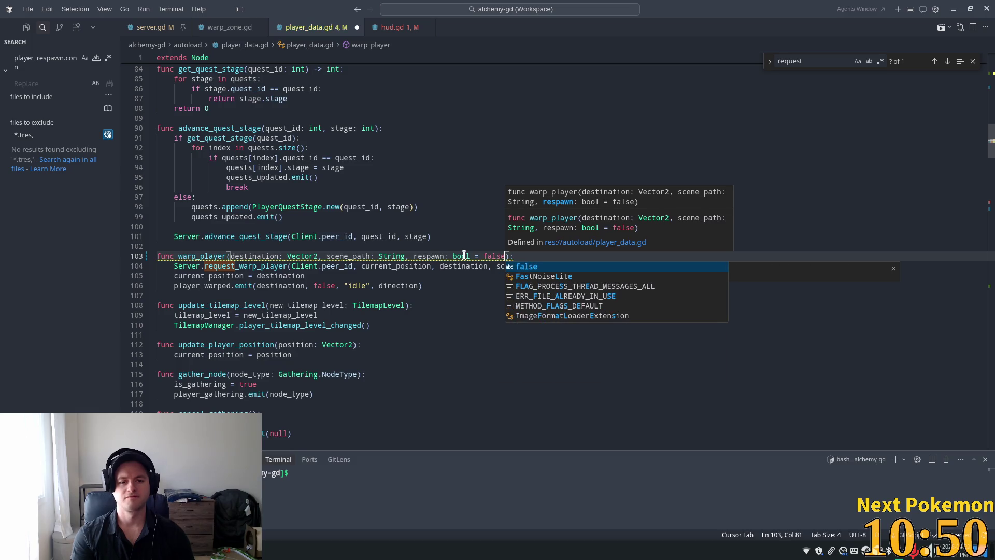
key(Escape)
key(Up)
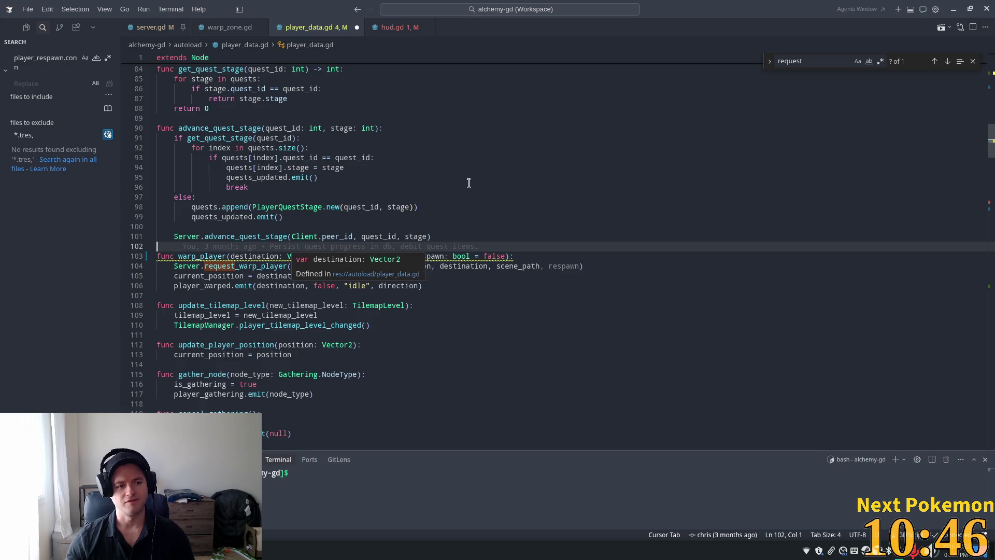
click(449, 208)
Pass respawn after scene_path in the Server.request_warp_player call on line 104.
double_click(439, 256)
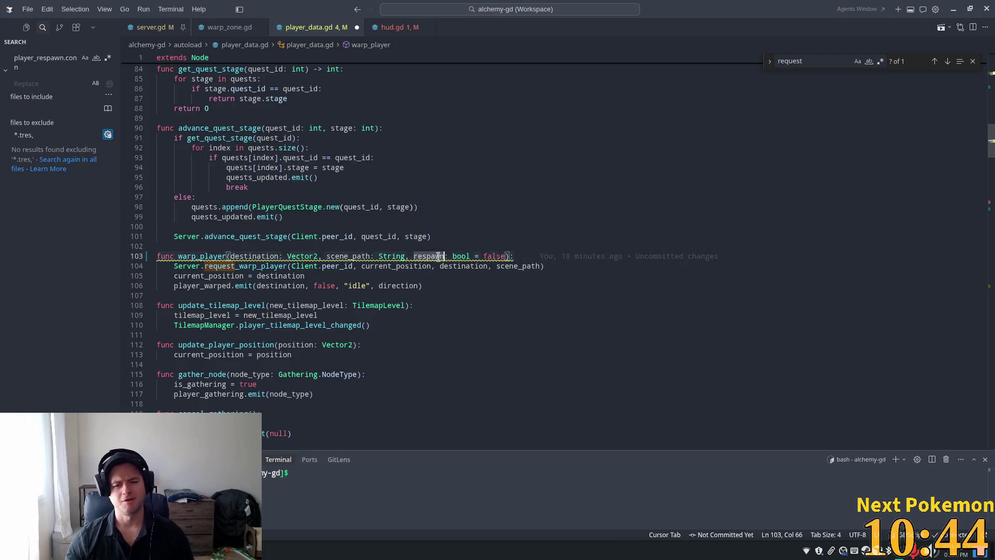
click(539, 264)
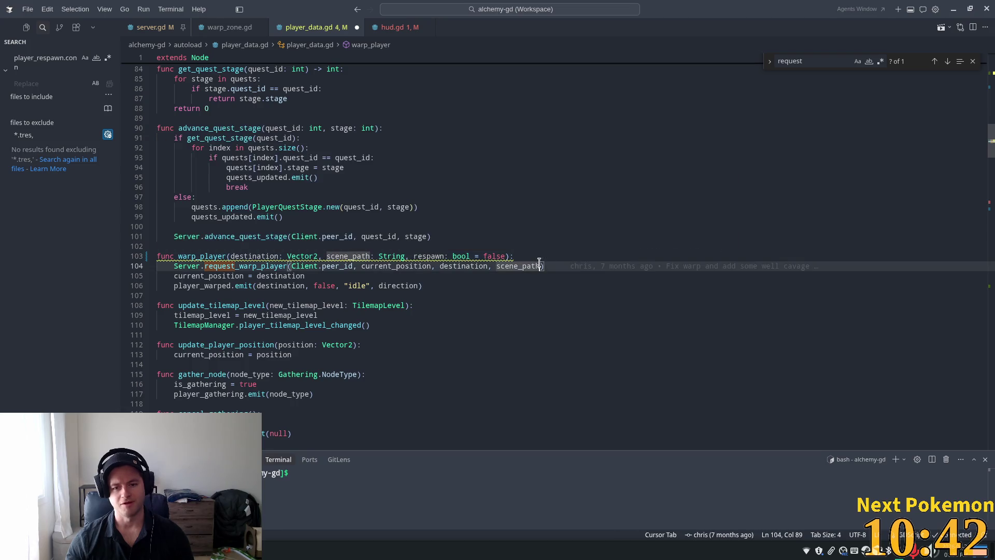
text(, respawn)
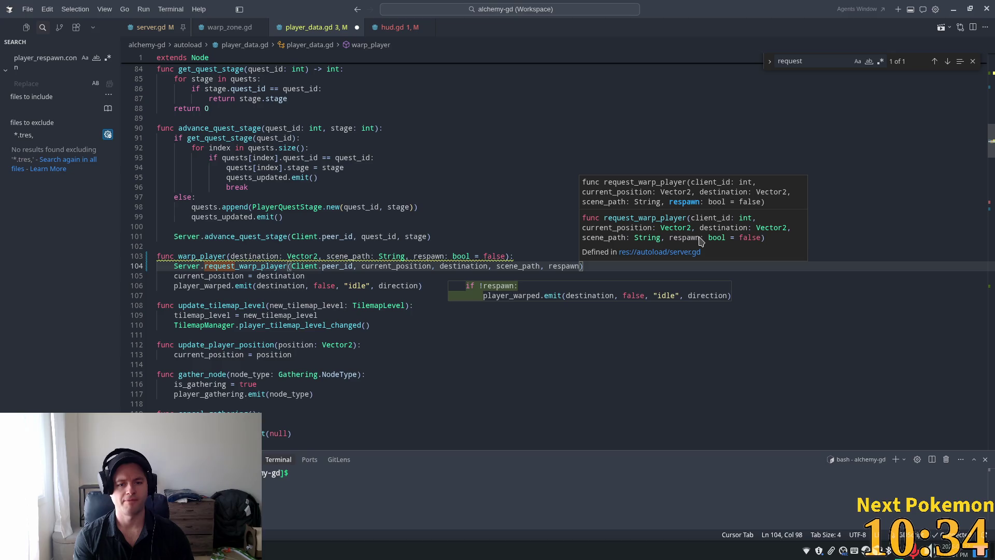
double_click(241, 284)
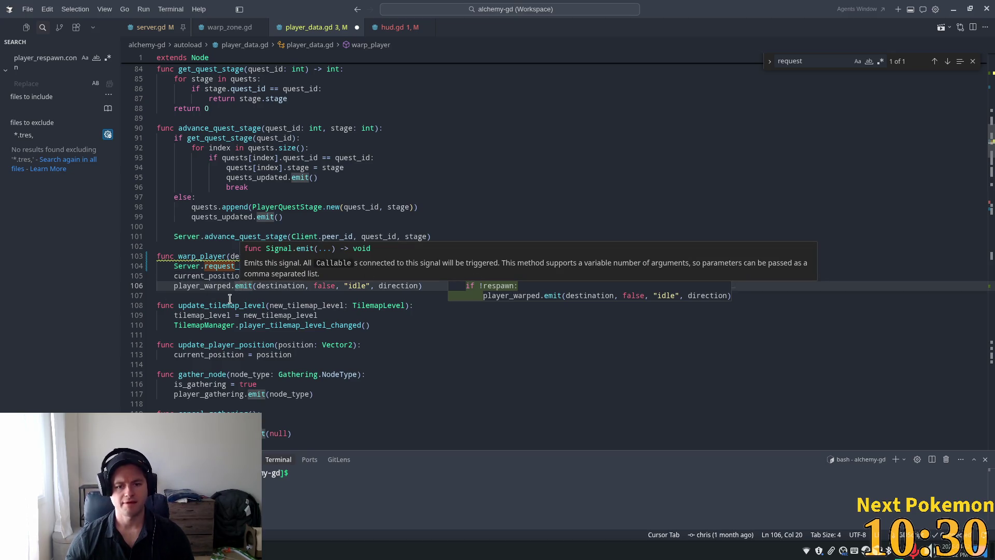
click(223, 276)
click(336, 276)
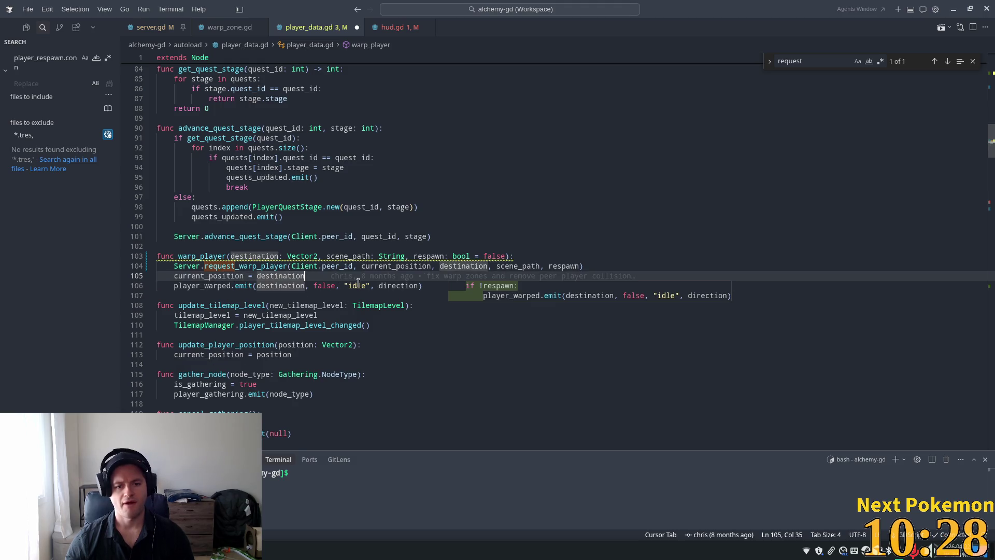
click(392, 217)
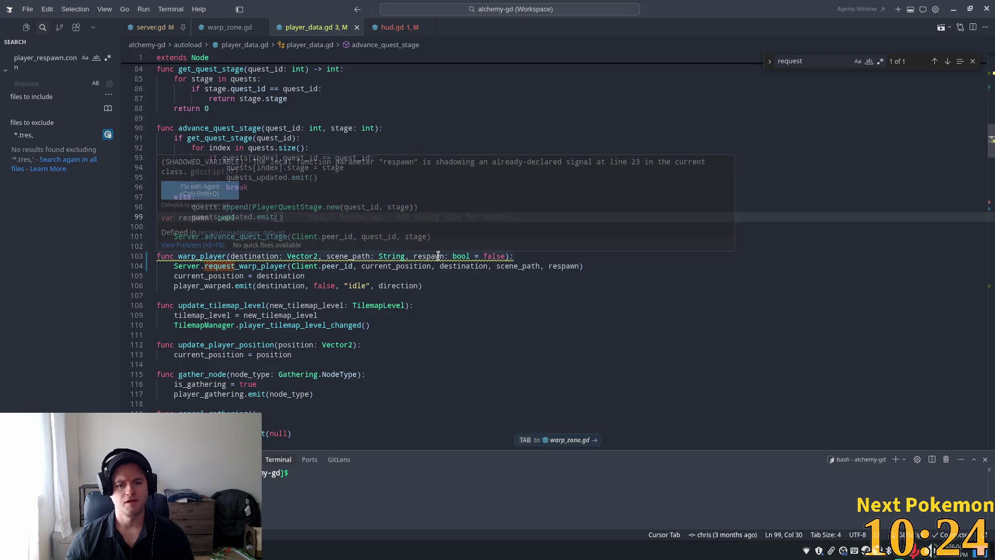
Rename the respawn signal on line 23 to player_respawn.
drag(992, 141, 992, 78)
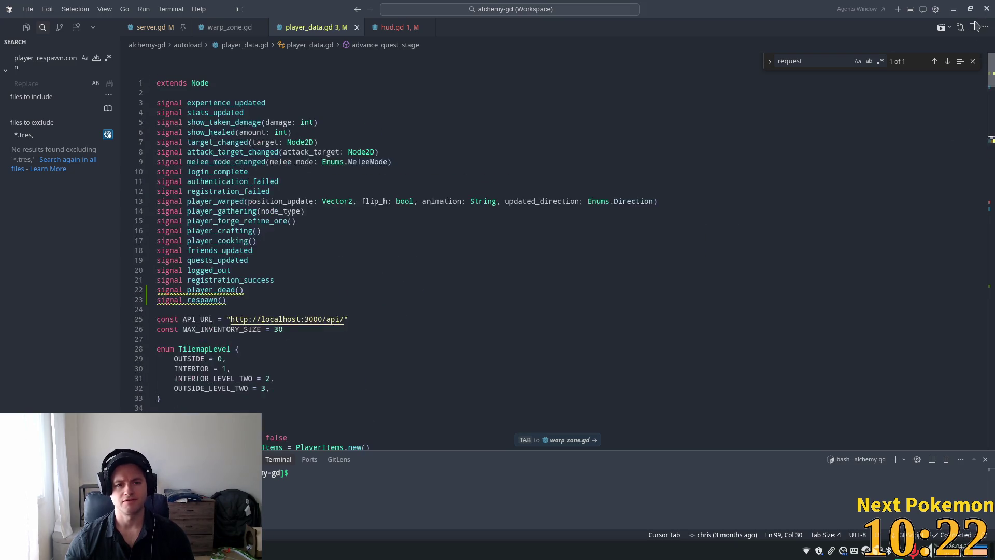
click(187, 299)
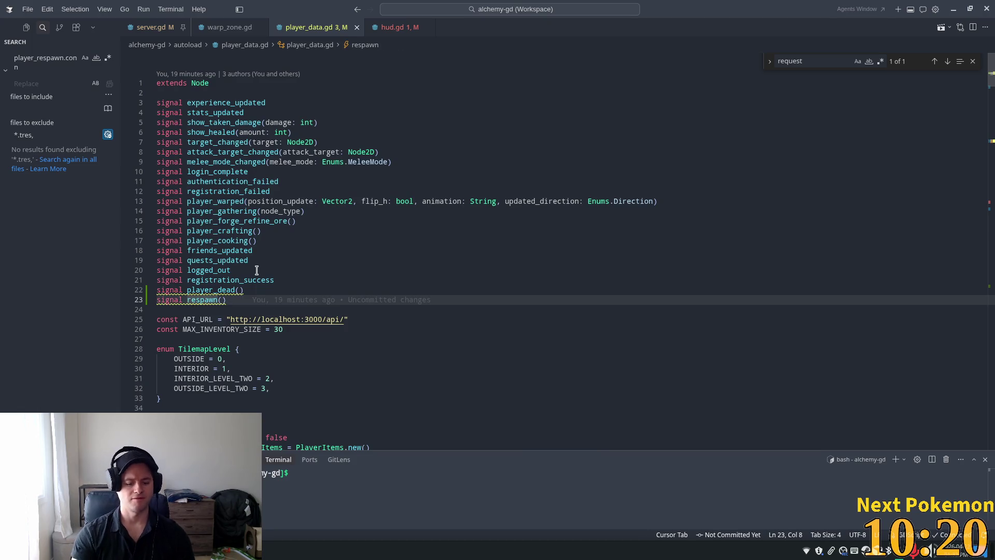
text(player_)
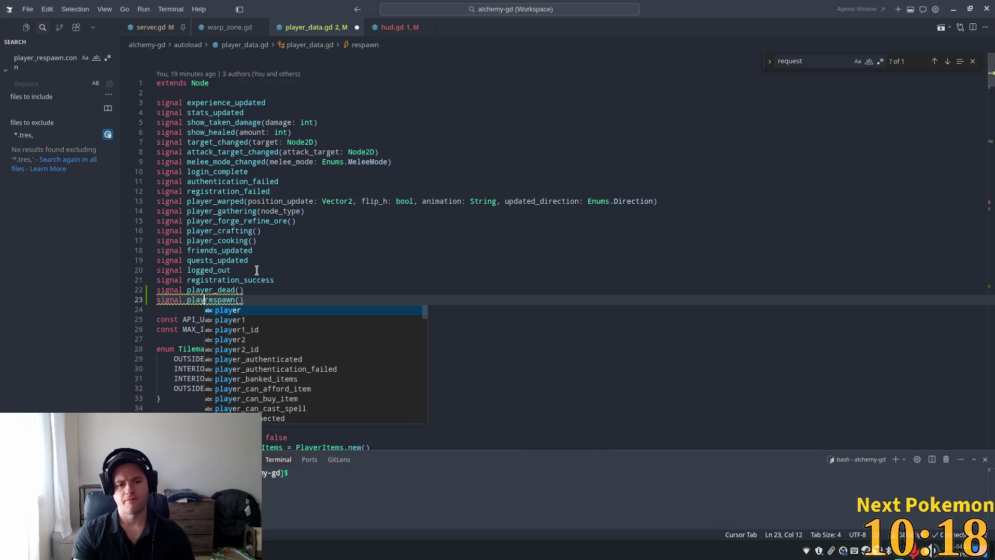
Search the project for 'respawn.conn' to list remaining respawn connections.
triple_click(50, 55)
double_click(50, 58)
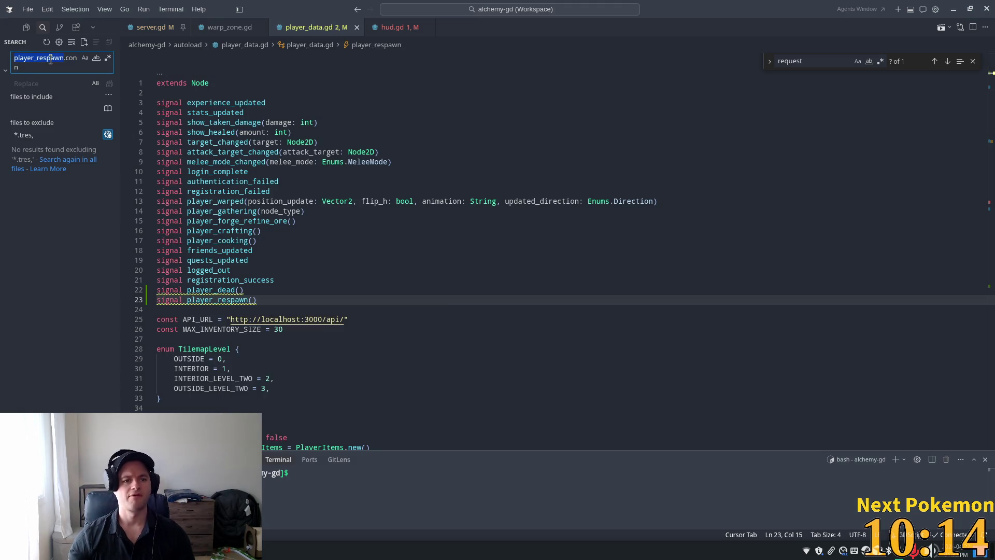
text(respawn)
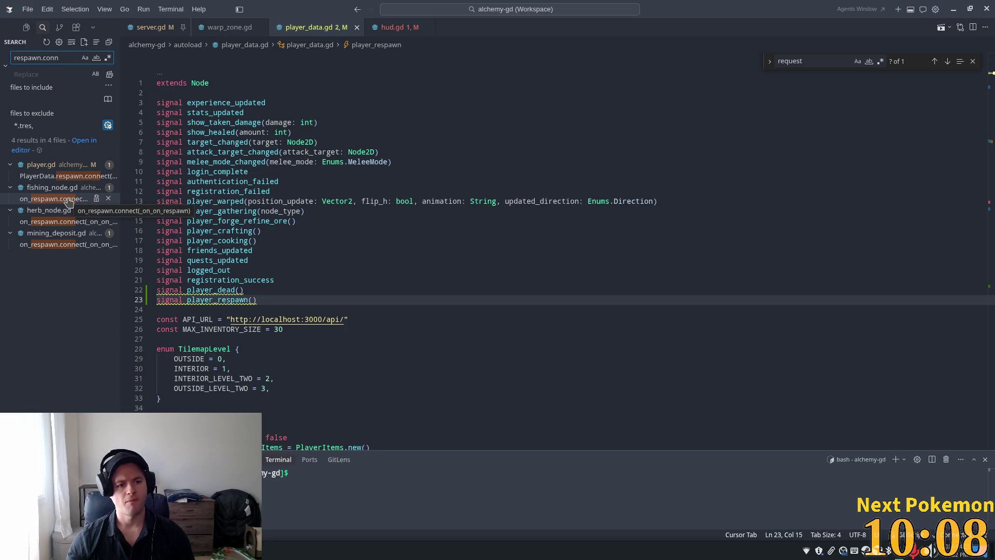
Change player.gd's connection to PlayerData.player_respawn and save the file.
click(61, 179)
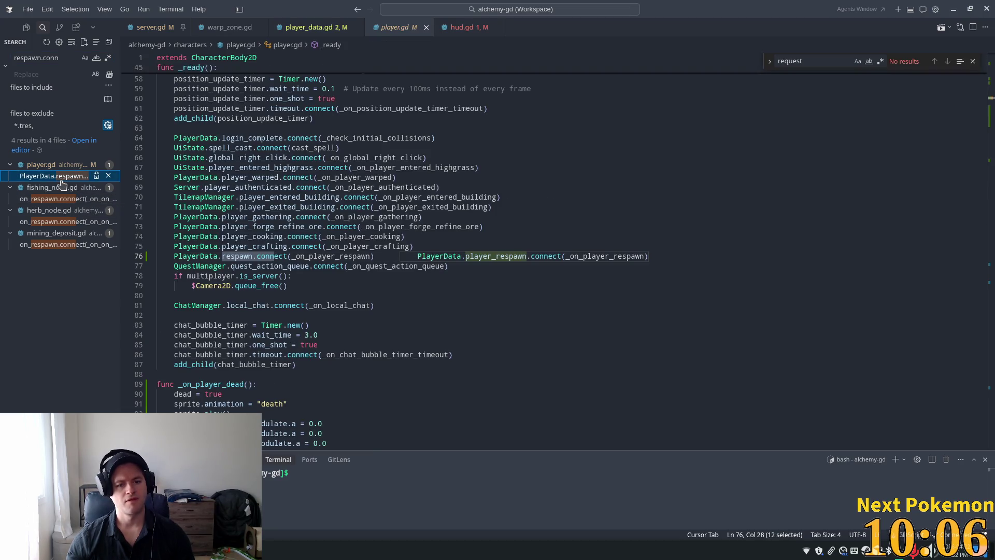
click(240, 261)
key(Tab)
key(ctrl+s)
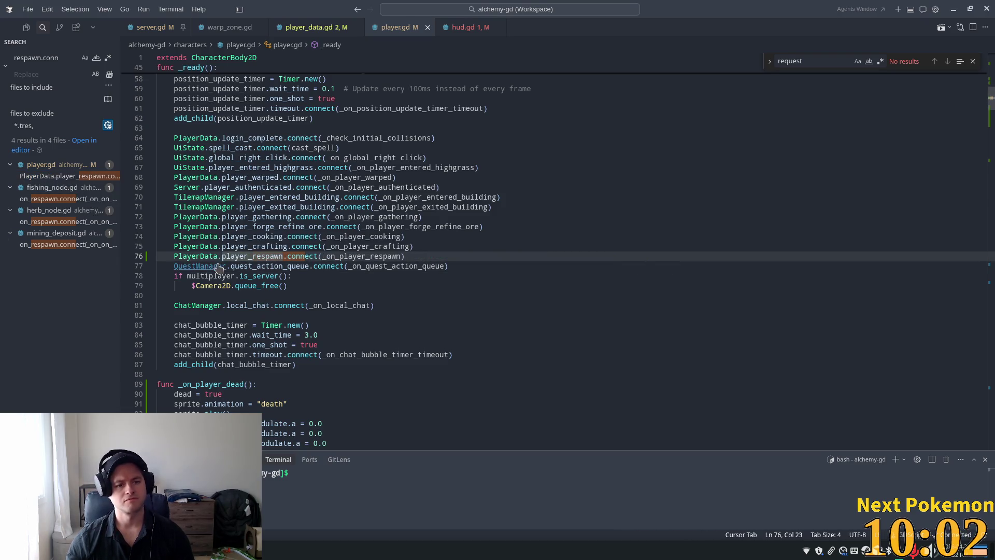
Check the fishing_node.gd match, then recheck player.gd's signal connections.
click(70, 199)
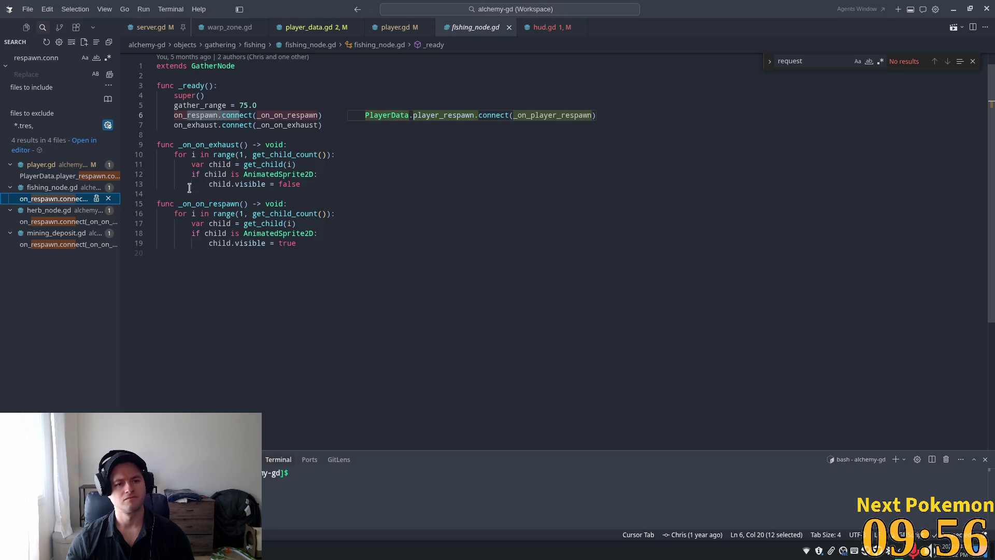
click(60, 177)
click(438, 197)
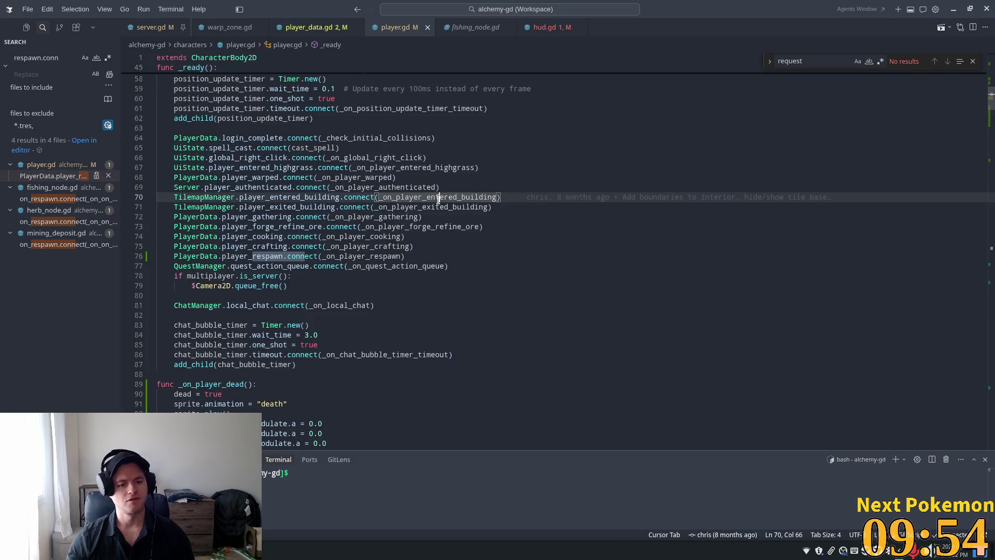
mouse_move(400, 202)
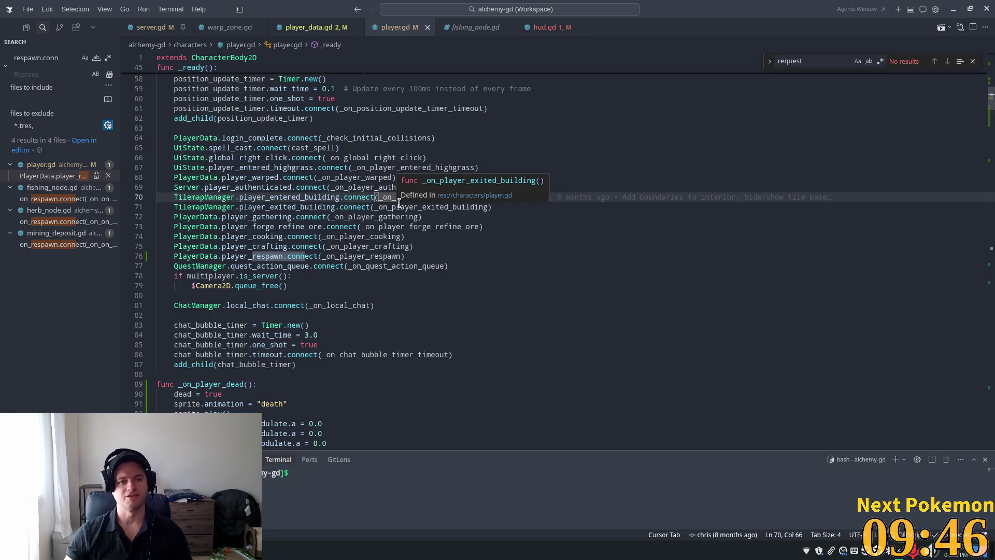
click(551, 27)
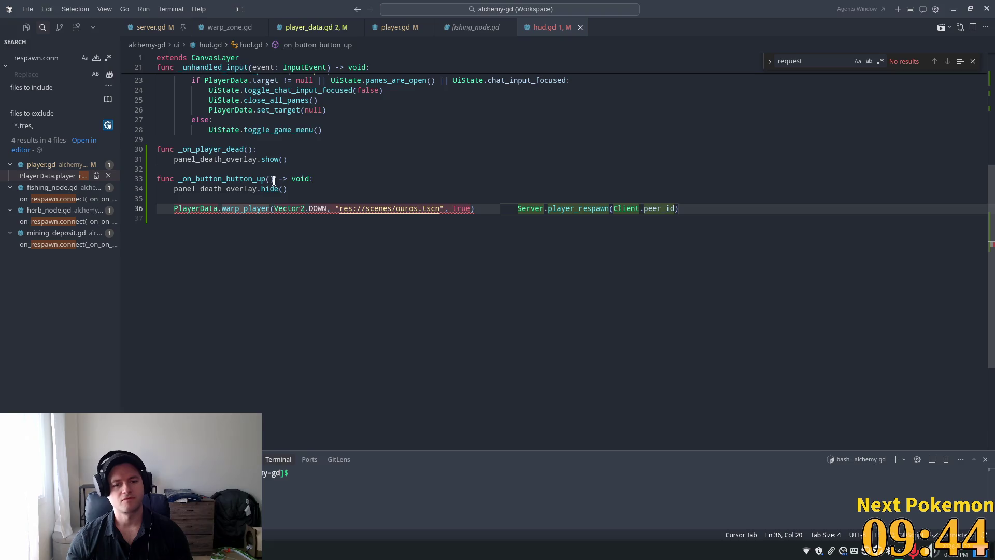
Review hud.gd's Ouros warp_player call and its definition before returning to Godot.
click(333, 209)
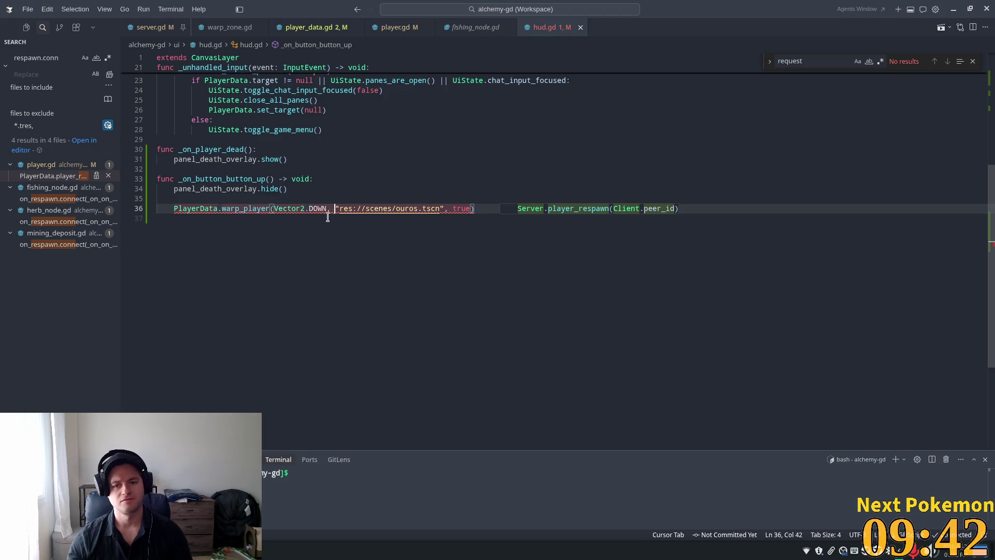
click(247, 209)
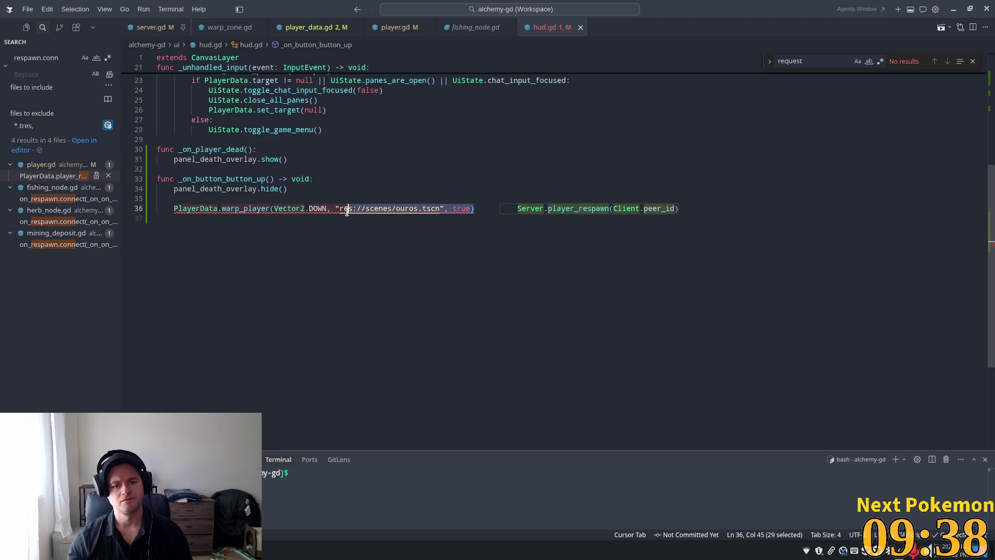
click(307, 188)
click(292, 196)
mouse_move(299, 197)
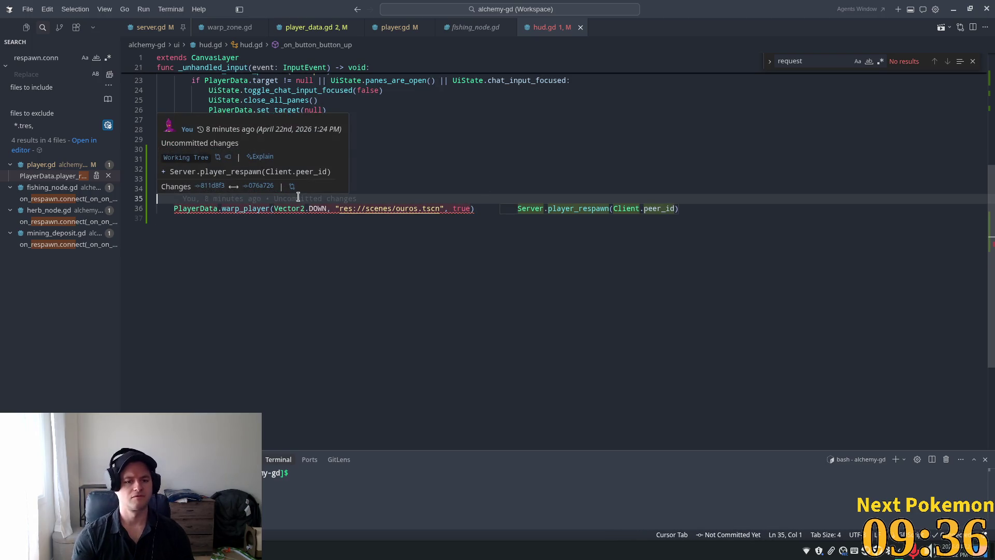
ctrl+click(228, 208)
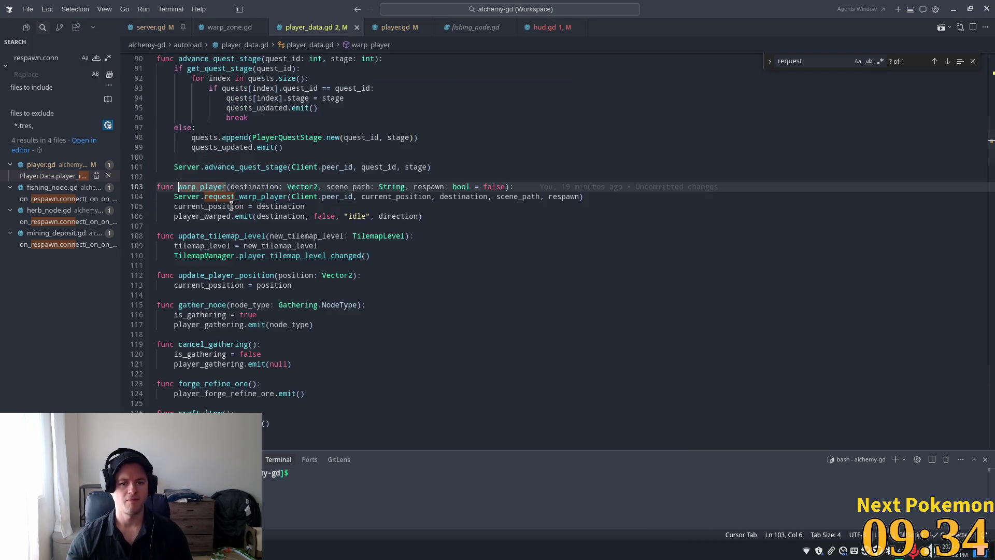
click(502, 227)
key(alt+Tab)
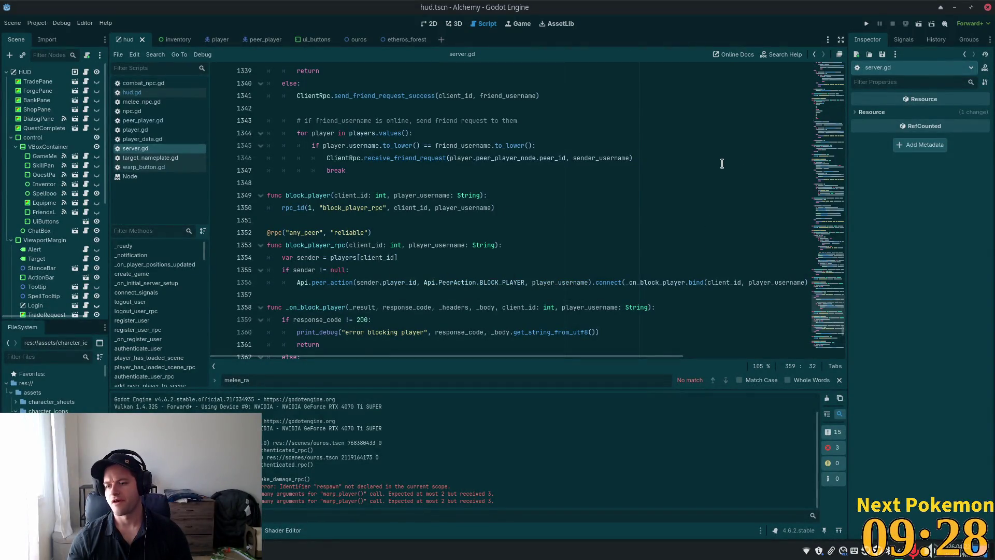
Run the project from Godot's Play button to launch two debug clients in Ouros town.
click(866, 24)
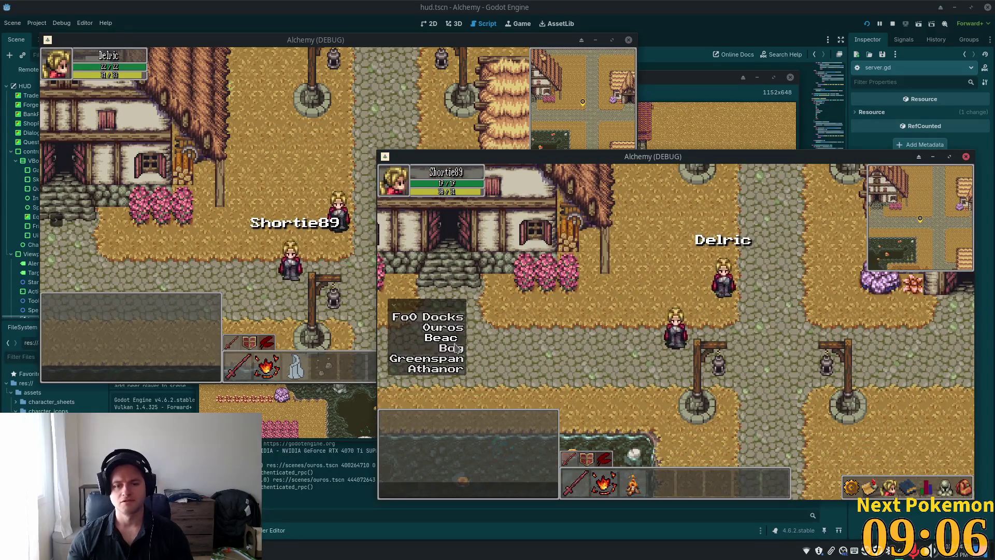
Teleport to Indigo Bog, walk into the slimes until dead, then respawn via 'shit.. ok :('.
click(451, 348)
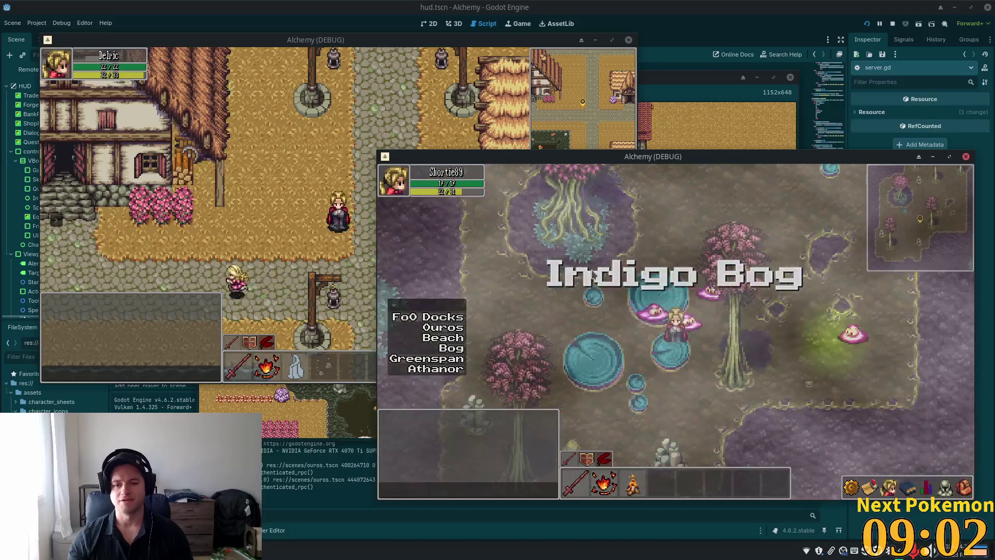
key(s)
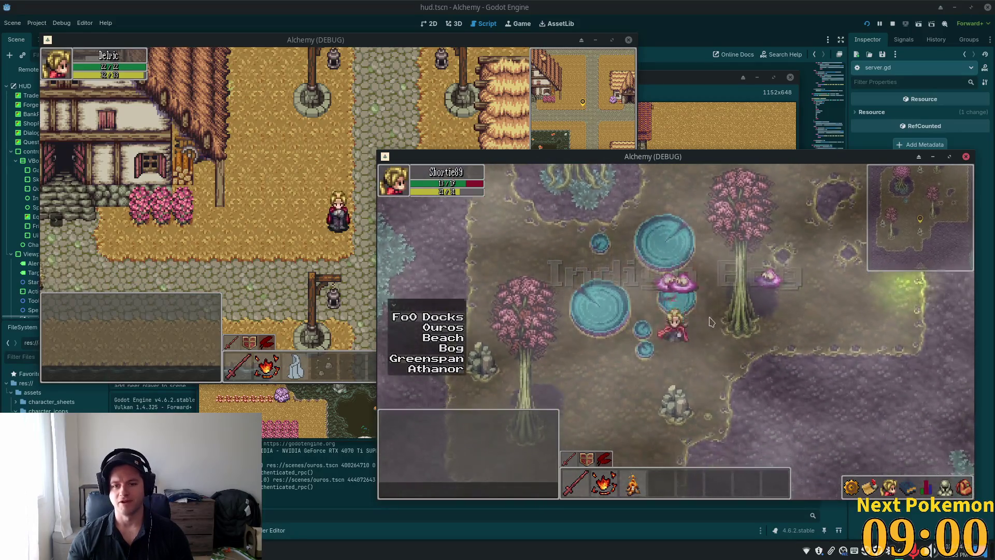
key(d)
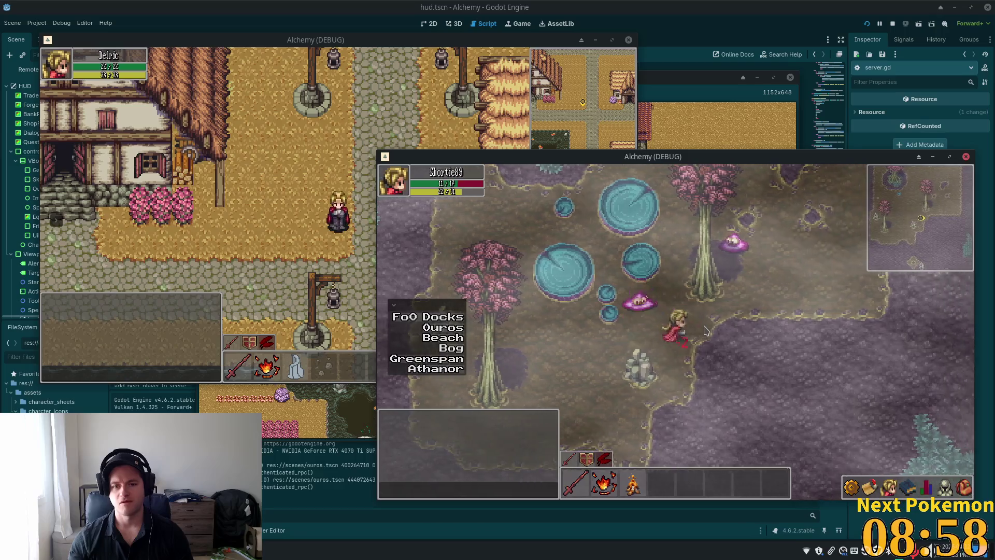
key(s)
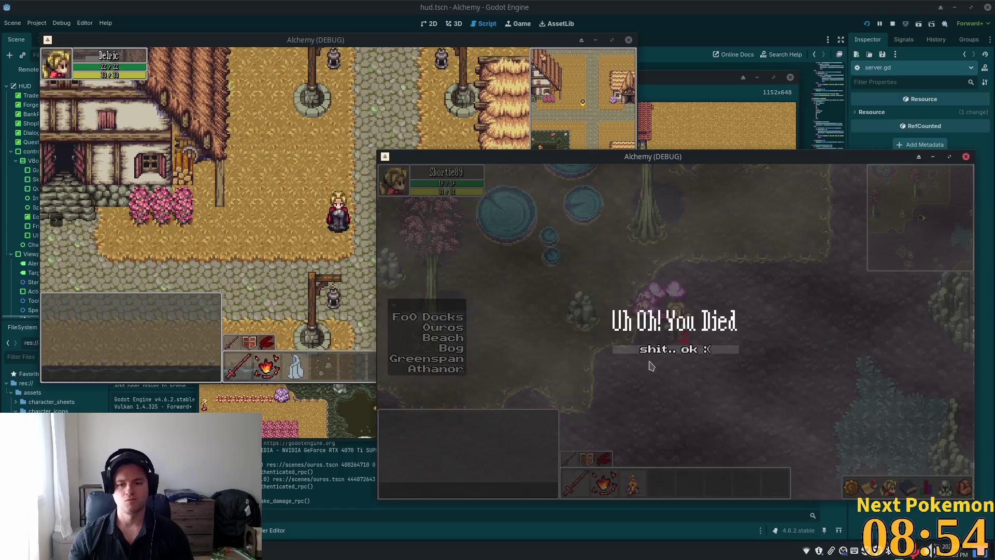
click(666, 351)
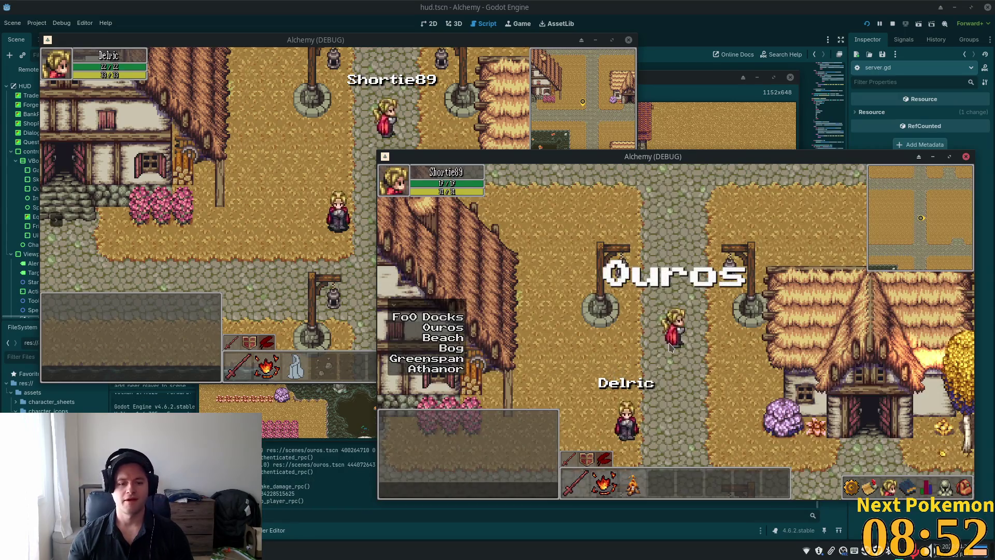
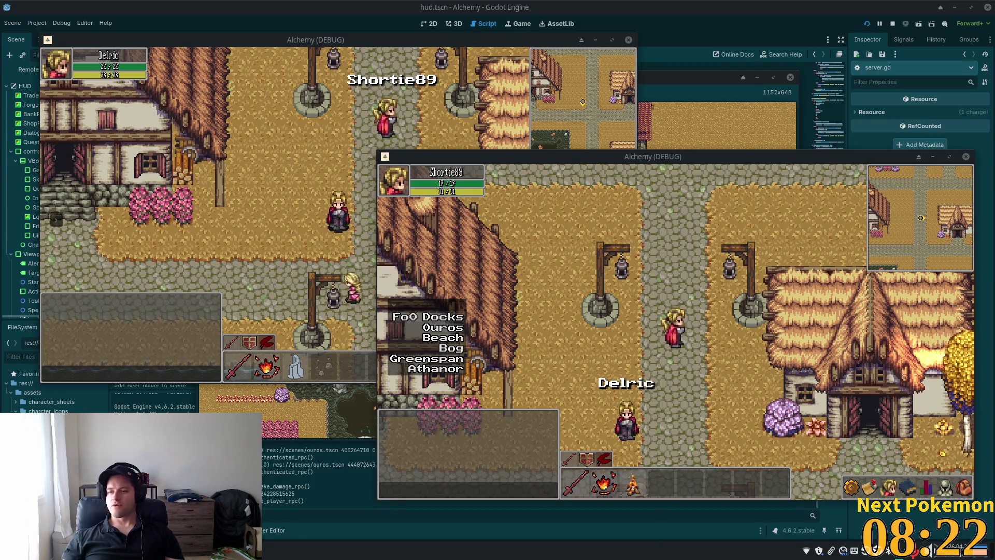
Bring the Godot editor's server.gd in front of the two Alchemy game windows, then switch to Cursor.
click(749, 276)
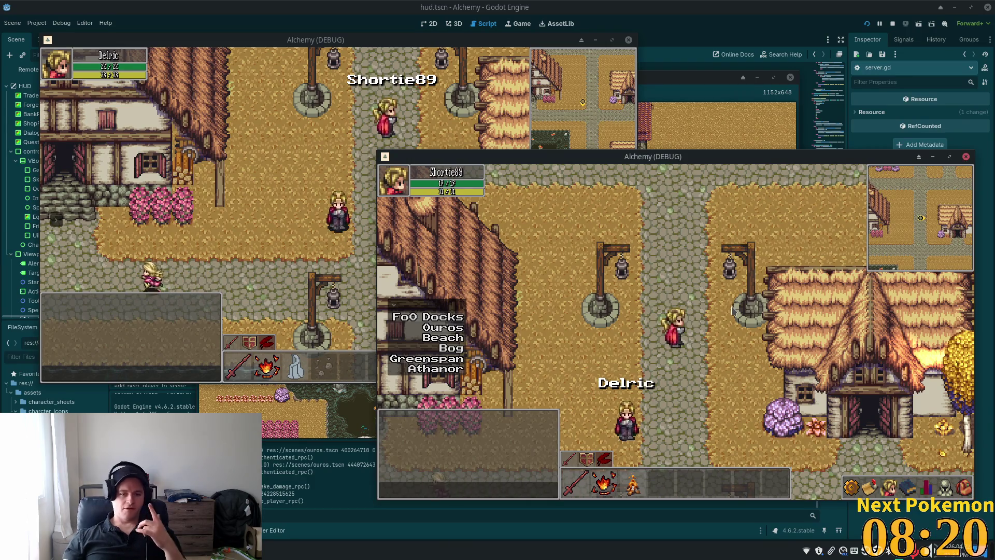
click(561, 5)
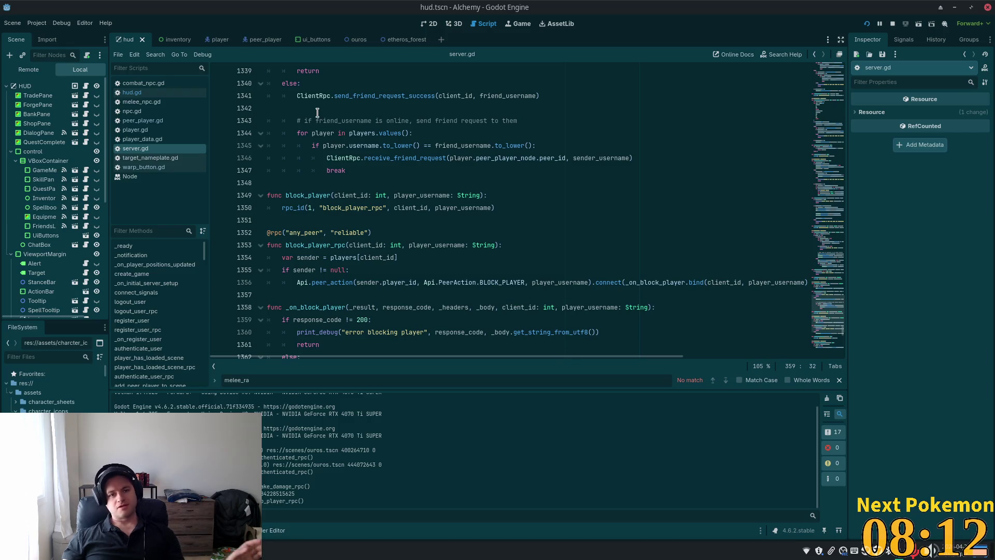
click(366, 228)
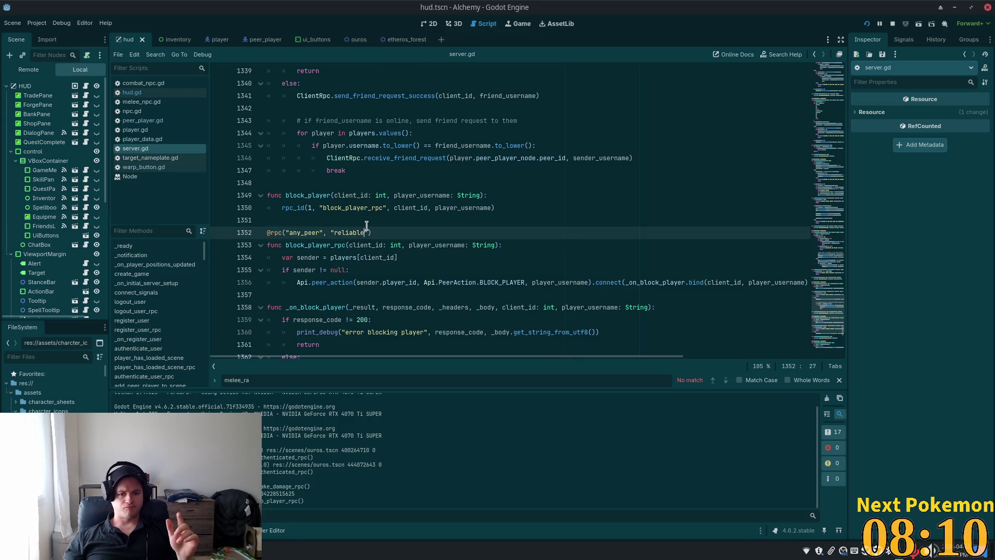
key(alt+Tab)
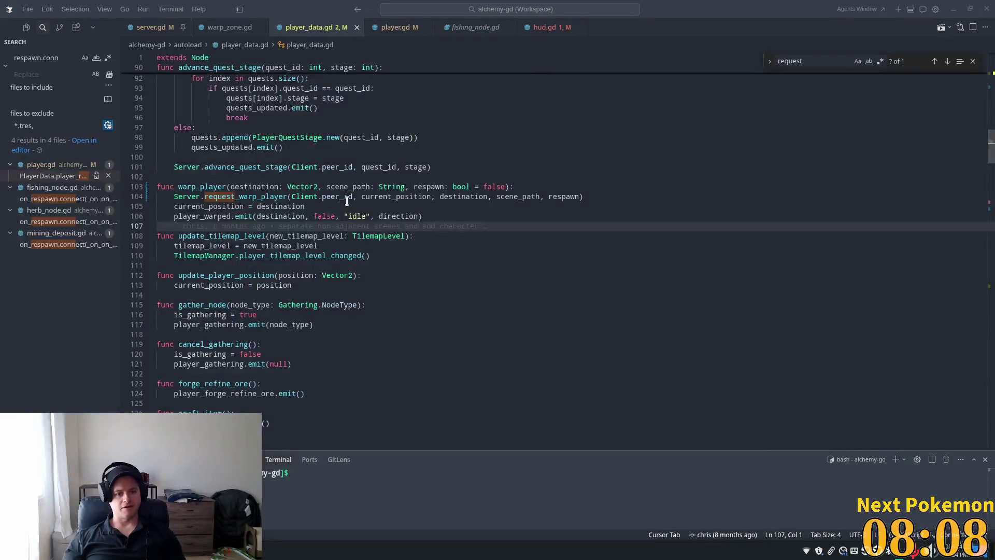
Trace respawn from player_data.gd's warp_player through request_warp_player into request_warp_player_rpc.
click(347, 200)
double_click(250, 197)
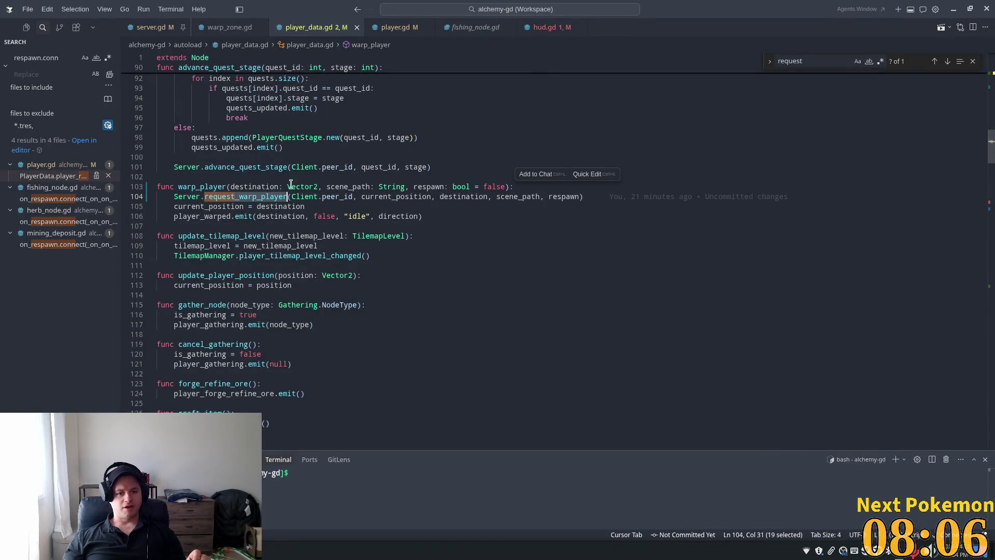
click(291, 186)
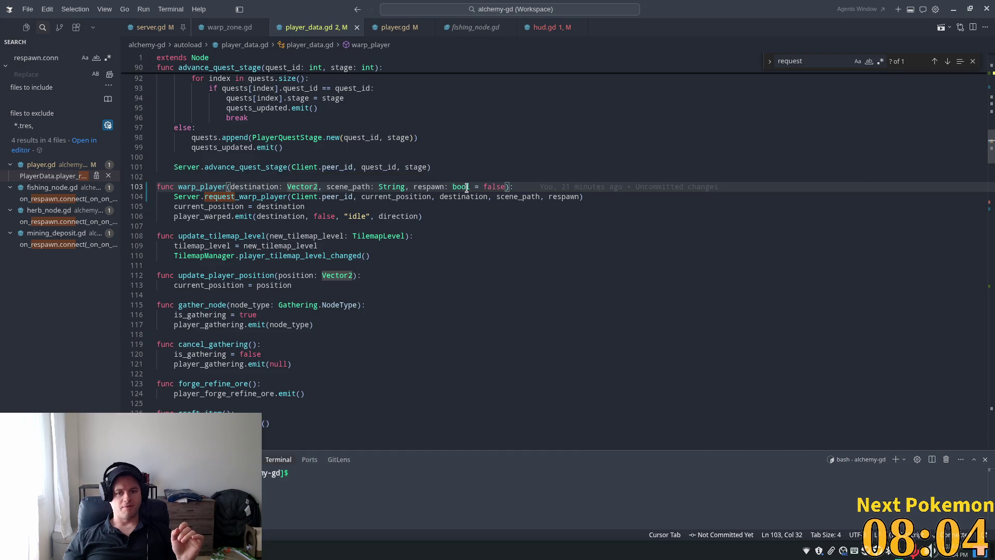
double_click(429, 186)
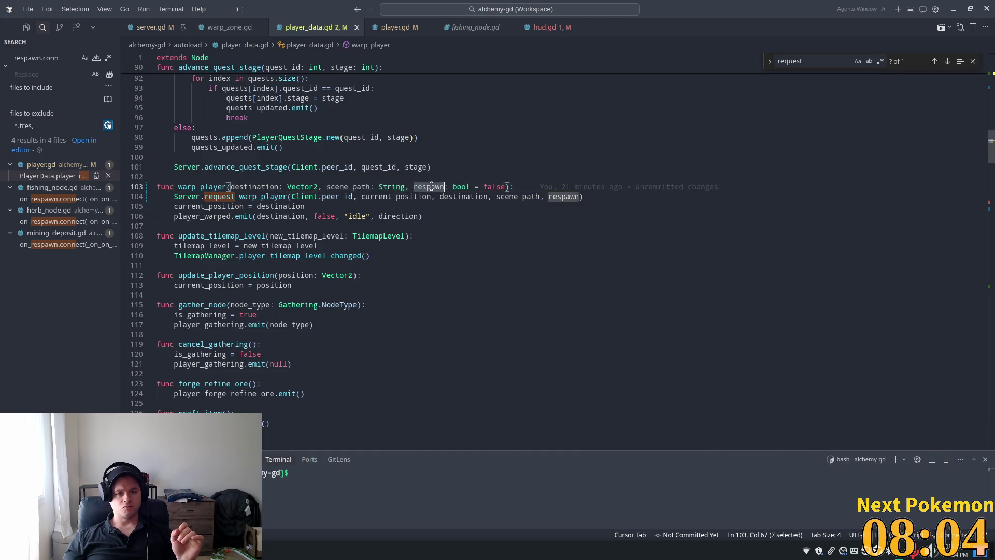
ctrl+click(236, 197)
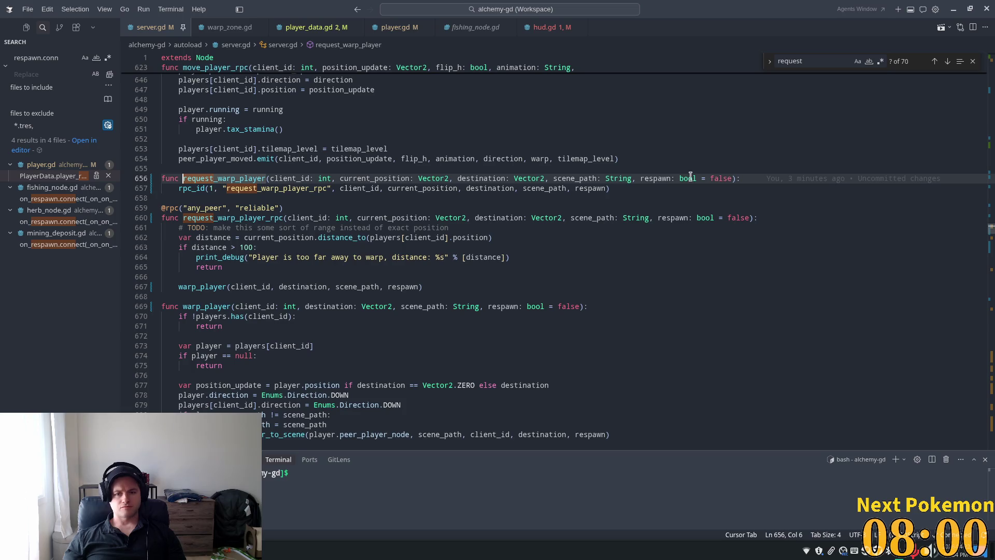
click(584, 188)
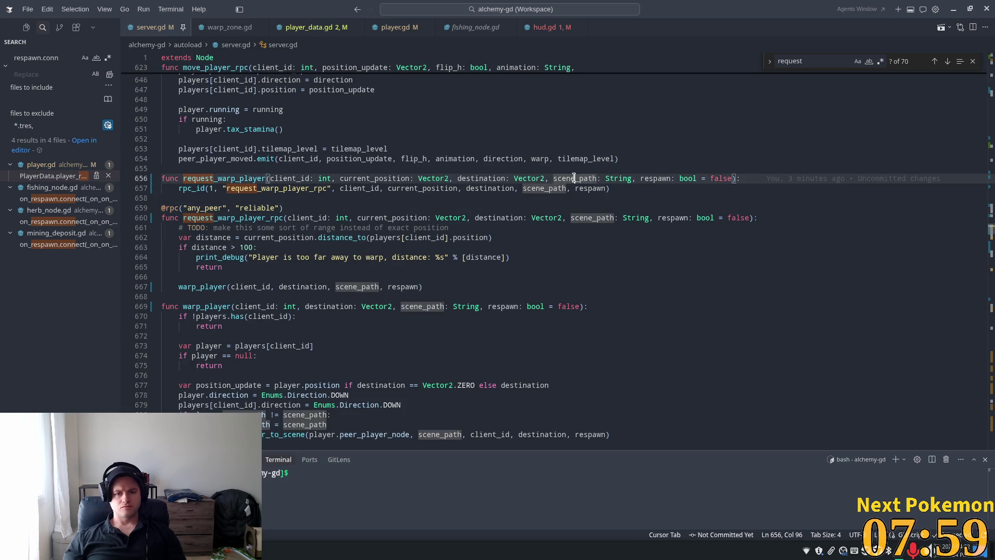
ctrl+click(280, 188)
Jump from the warp_player call on line 667 to its definition and highlight every respawn use.
scroll(288, 233, down, 1)
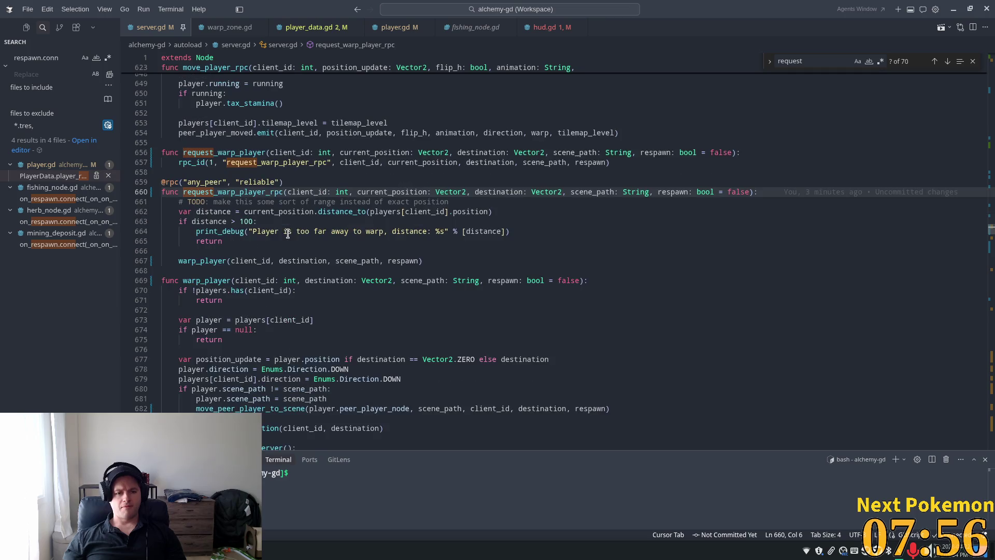
scroll(233, 213, down, 2)
click(223, 208)
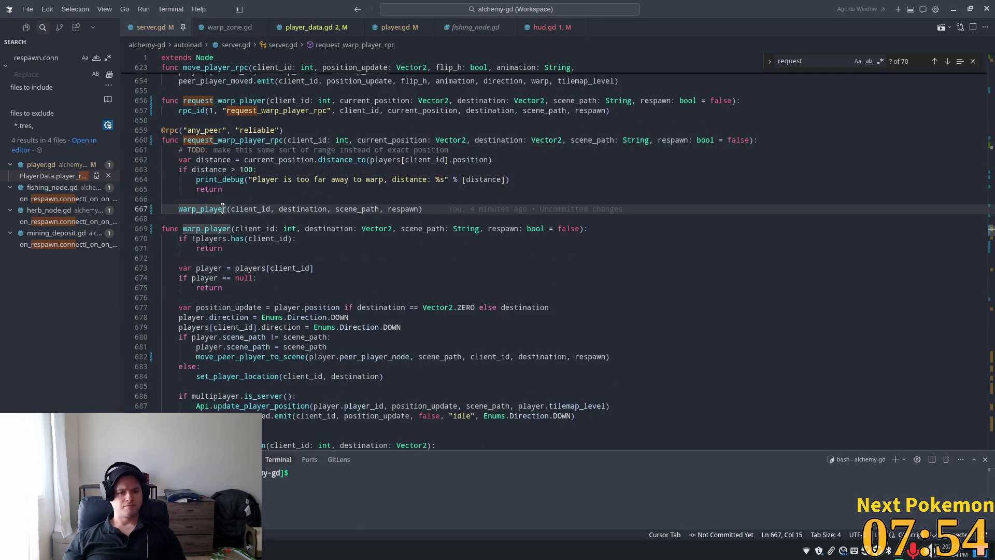
key(F12)
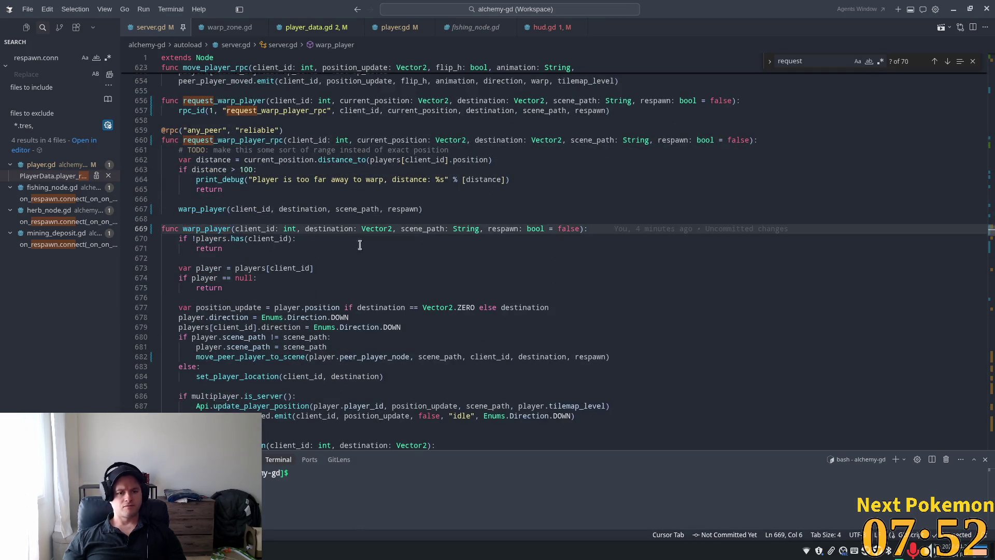
scroll(399, 206, down, 3)
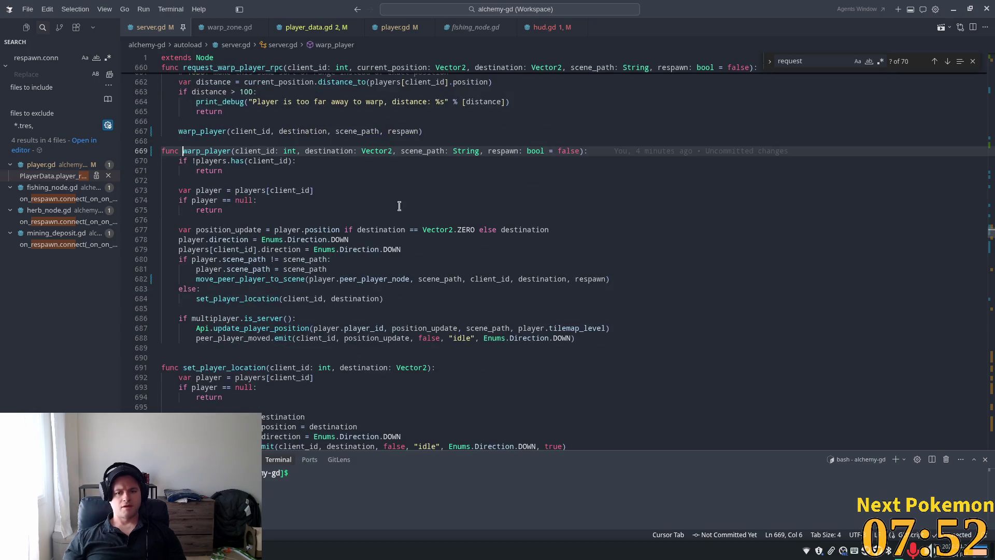
double_click(506, 151)
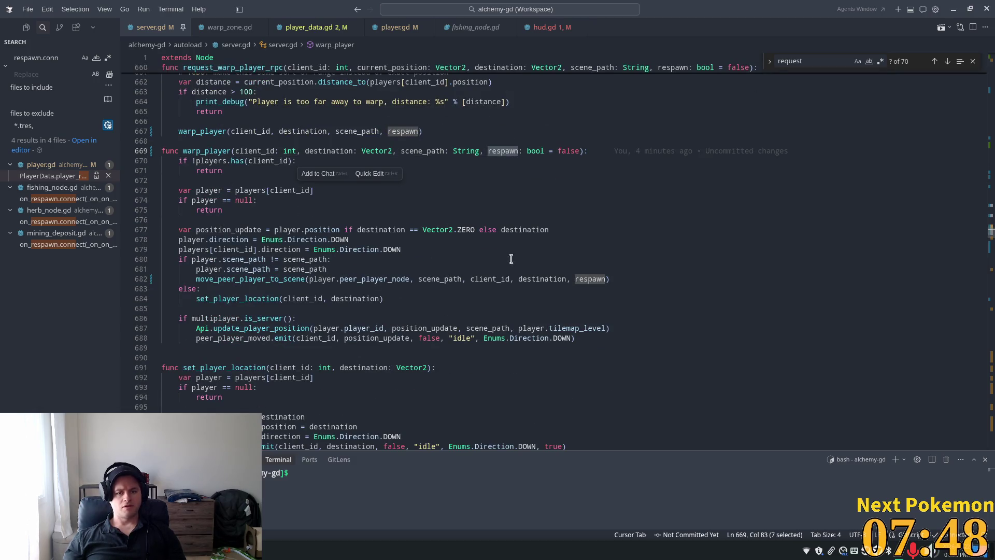
Examine warp_player's move_peer_player_to_scene call, set_player_location calls and scene_path uses.
click(239, 283)
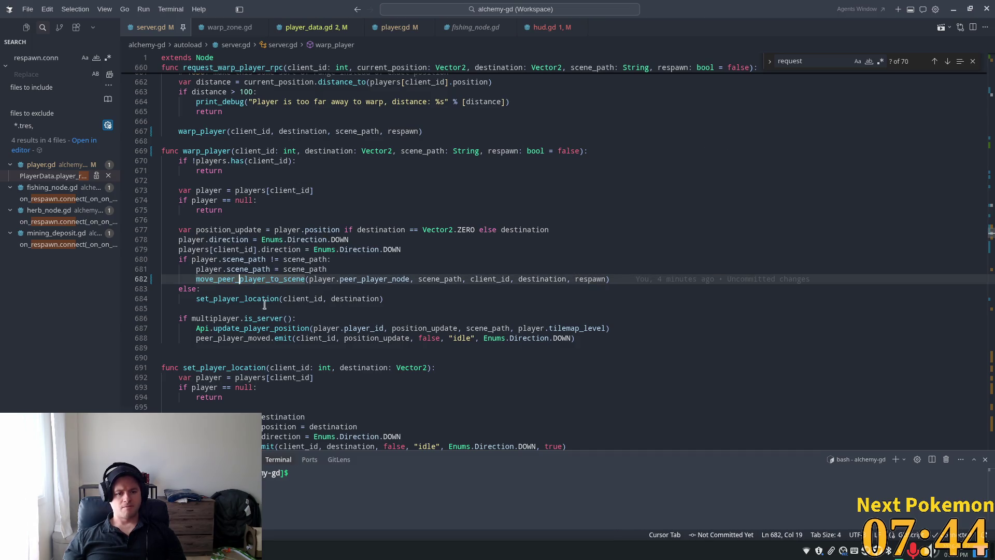
double_click(236, 299)
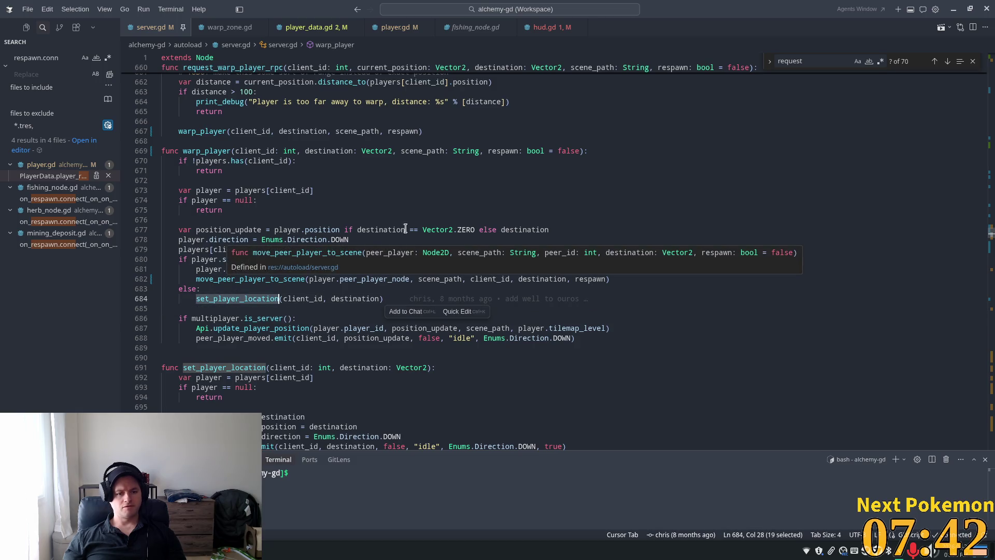
click(248, 259)
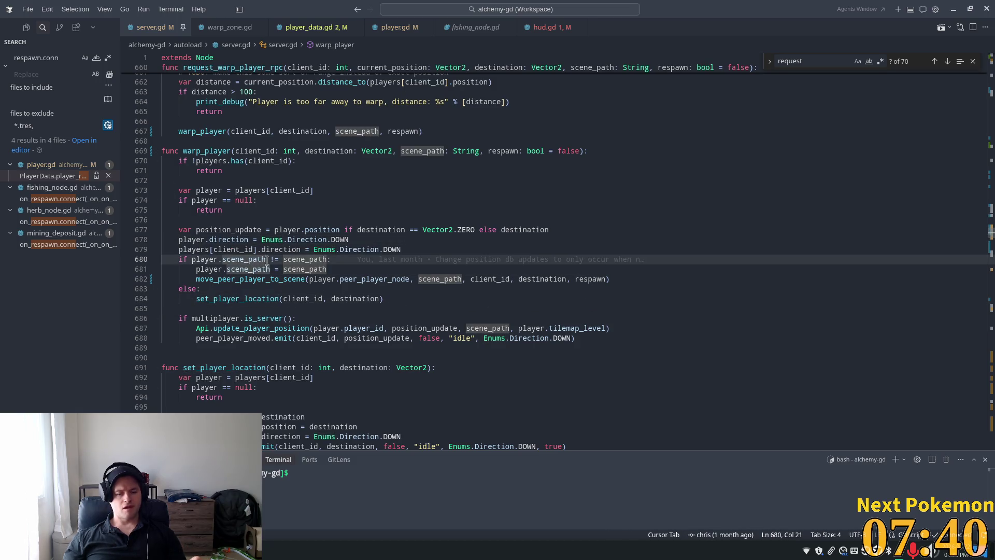
mouse_move(267, 260)
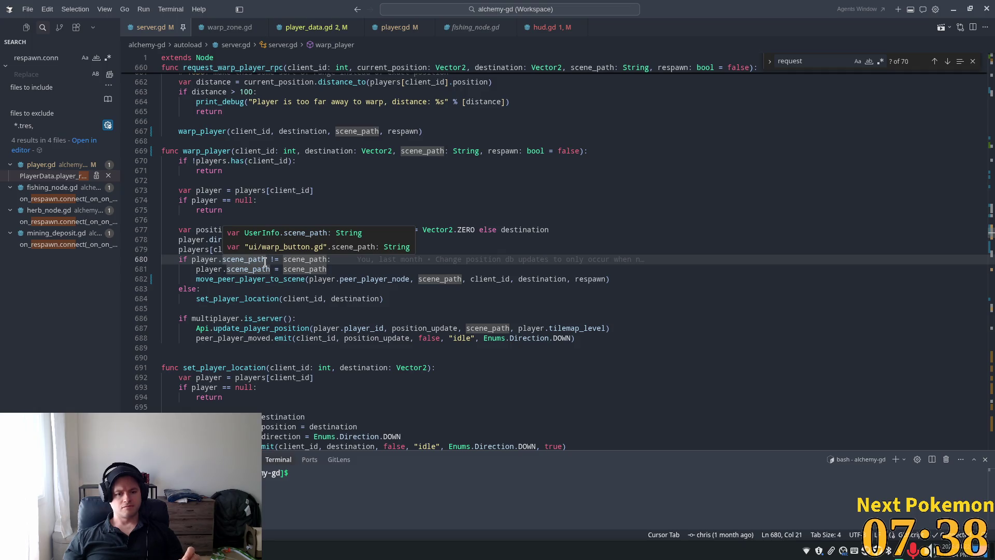
double_click(261, 298)
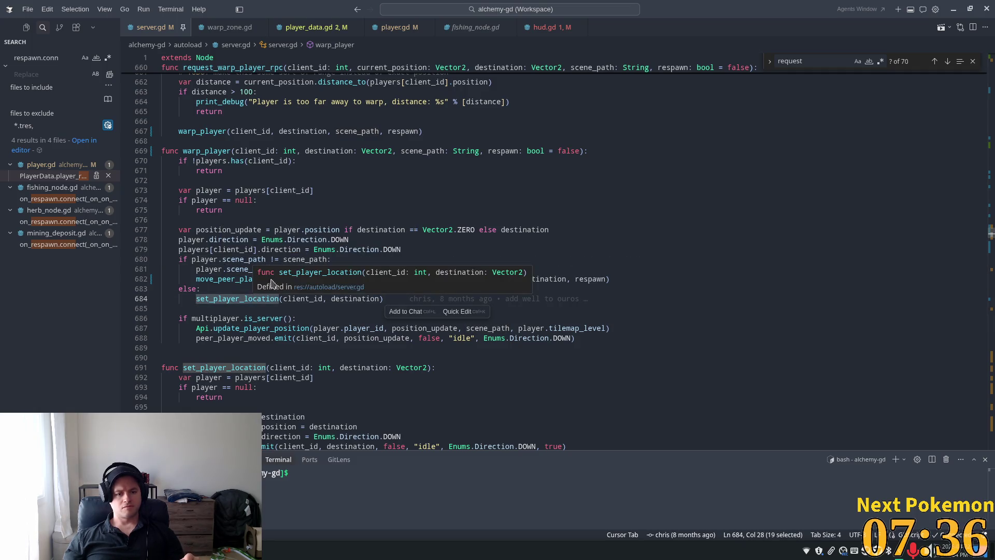
scroll(278, 273, down, 4)
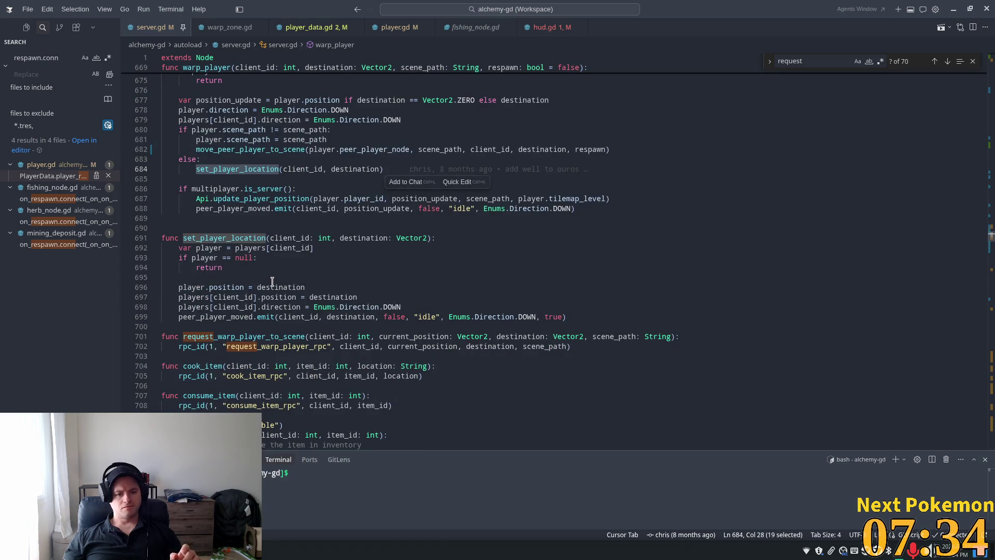
mouse_move(228, 318)
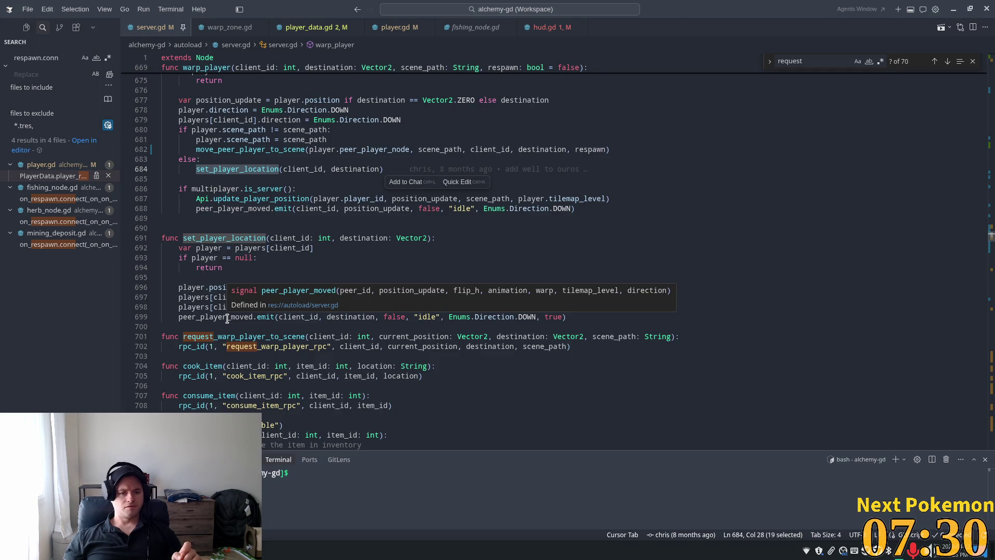
click(261, 198)
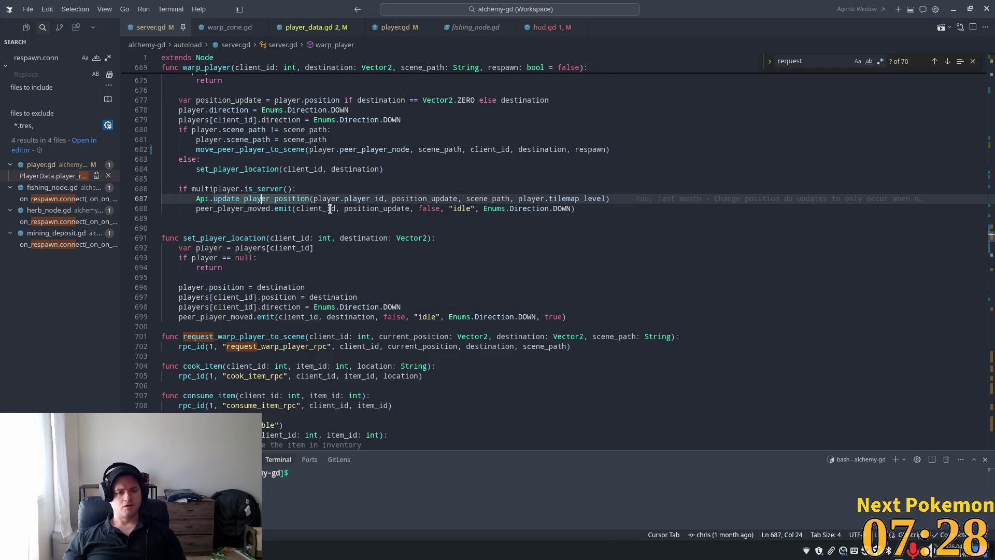
scroll(238, 205, up, 2)
click(225, 207)
mouse_move(224, 212)
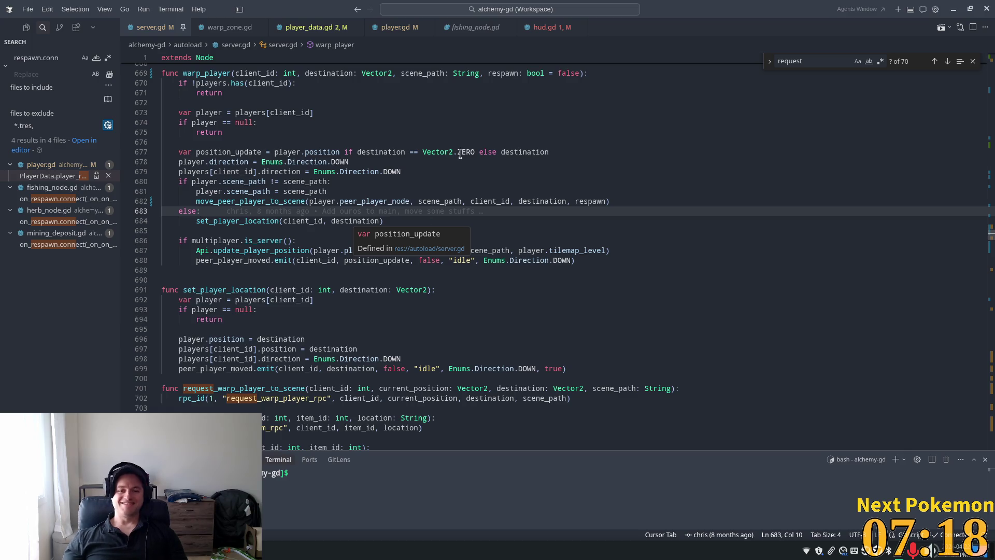
click(312, 268)
click(251, 250)
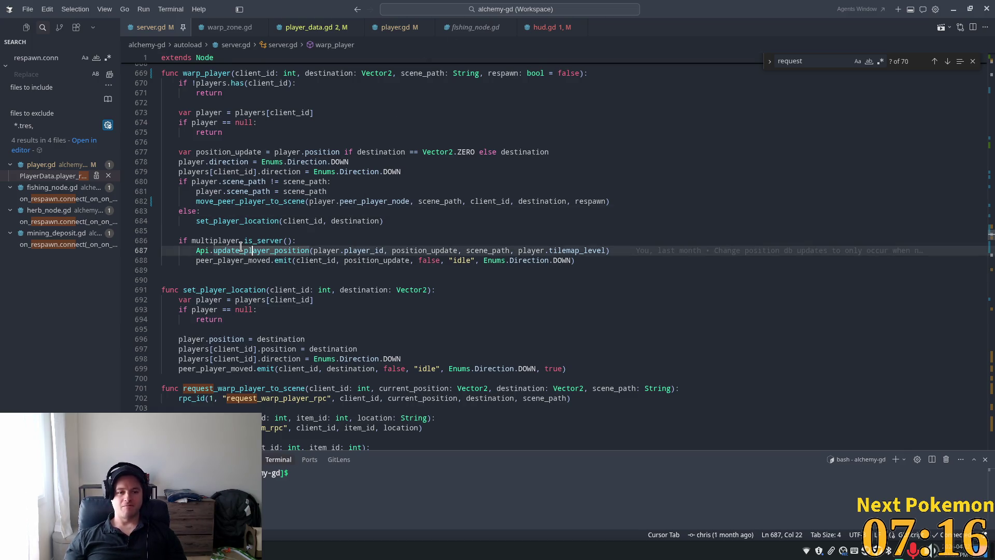
double_click(253, 251)
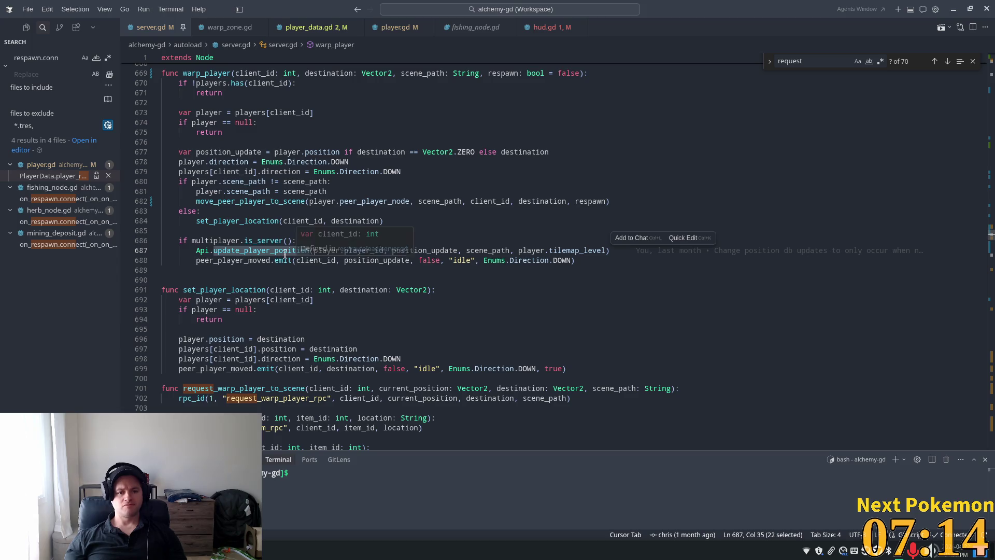
double_click(248, 201)
scroll(273, 263, up, 2)
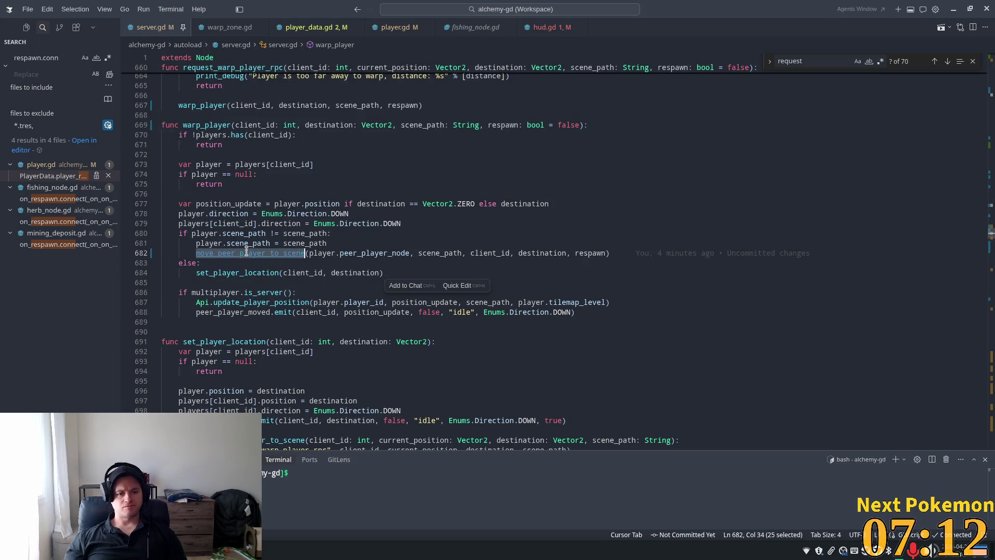
scroll(335, 269, up, 2)
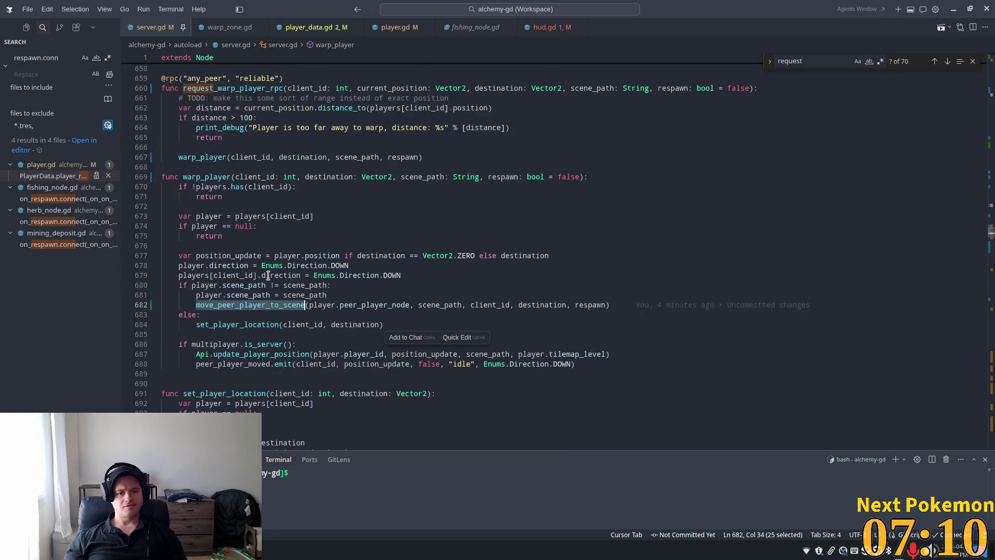
ctrl+click(268, 305)
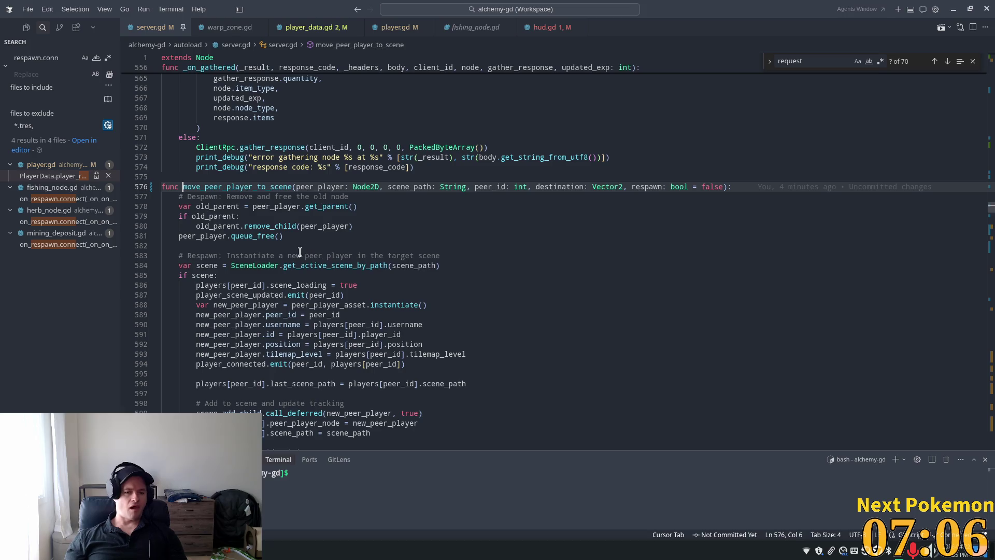
Review move_peer_player_to_scene's respawn parameter, minion position line 608 and add_child call on line 614.
double_click(649, 188)
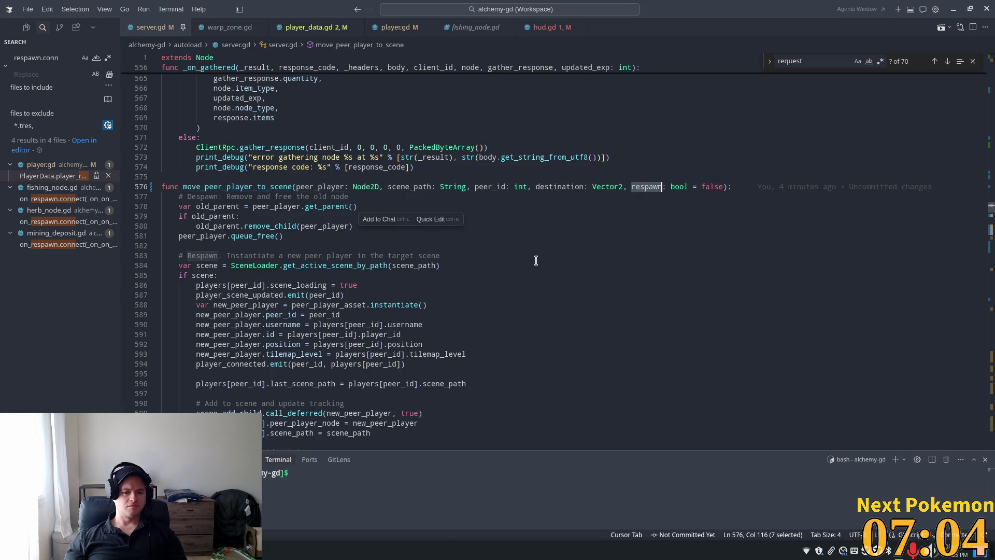
scroll(531, 262, down, 4)
scroll(518, 279, down, 3)
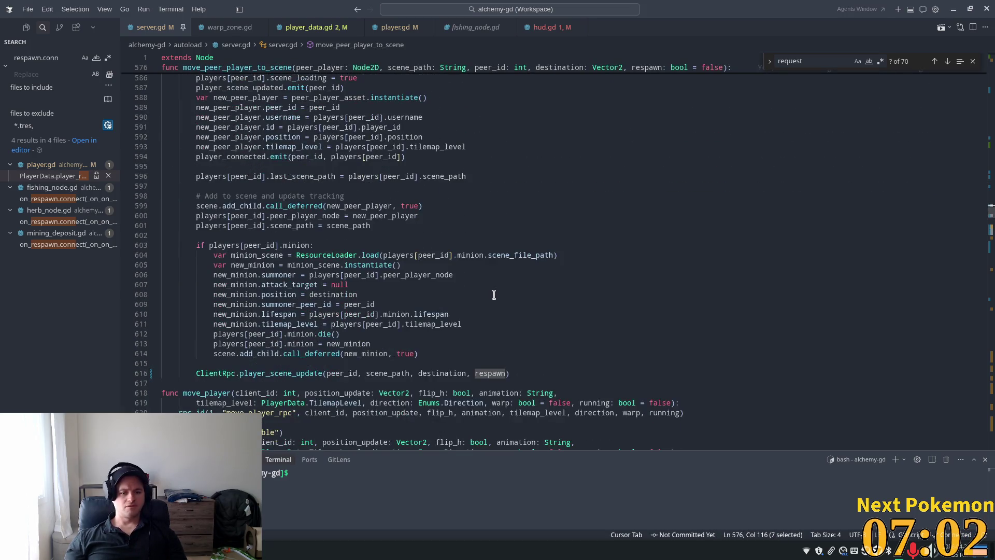
click(283, 294)
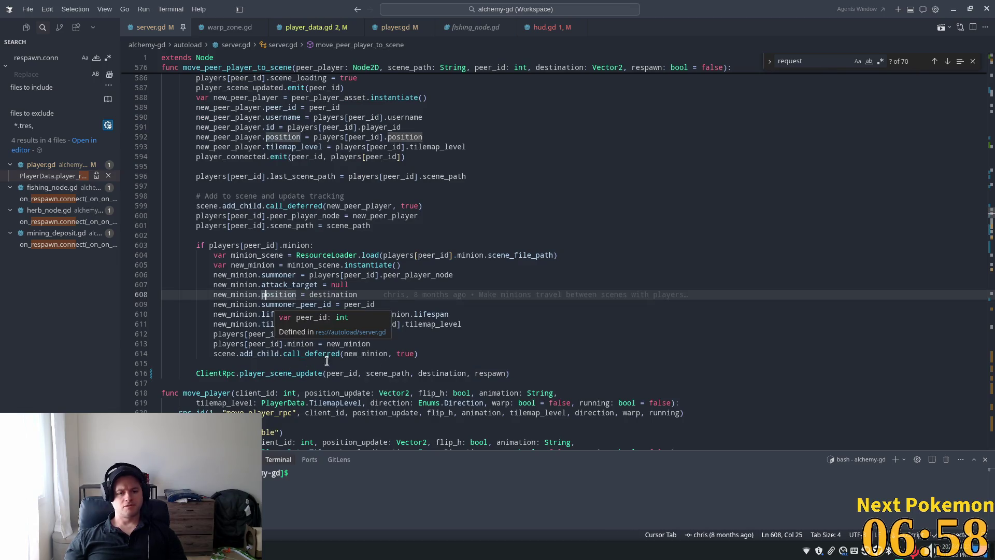
double_click(273, 353)
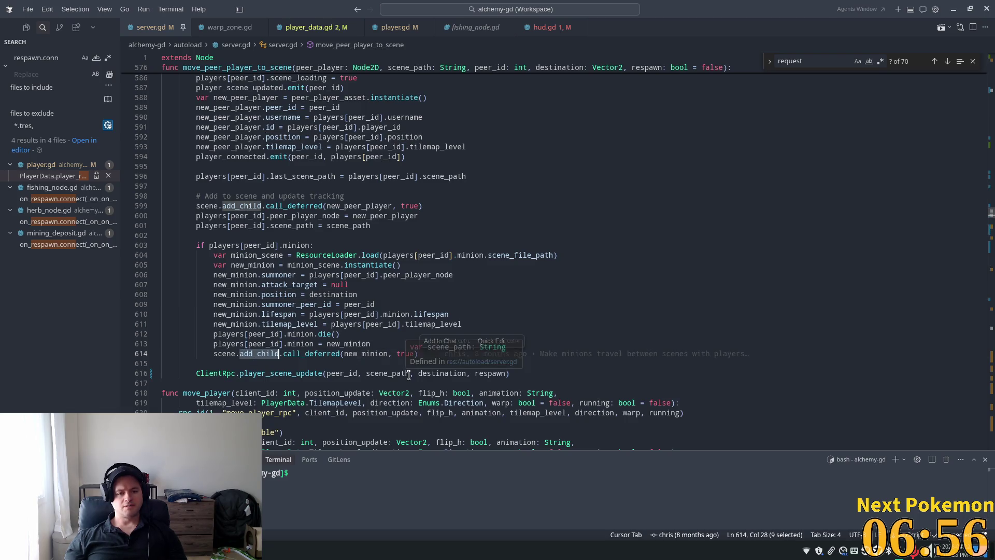
scroll(334, 299, up, 2)
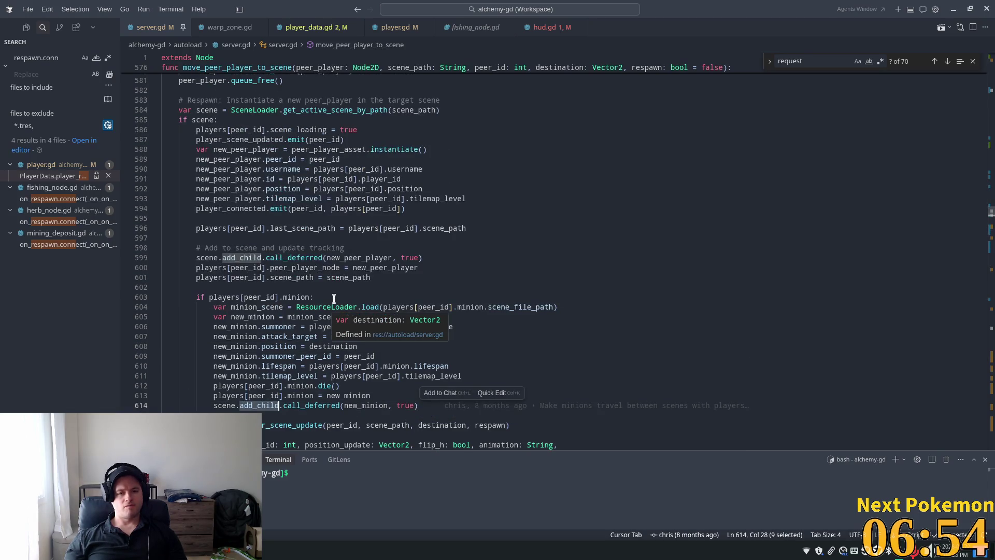
scroll(262, 299, down, 2)
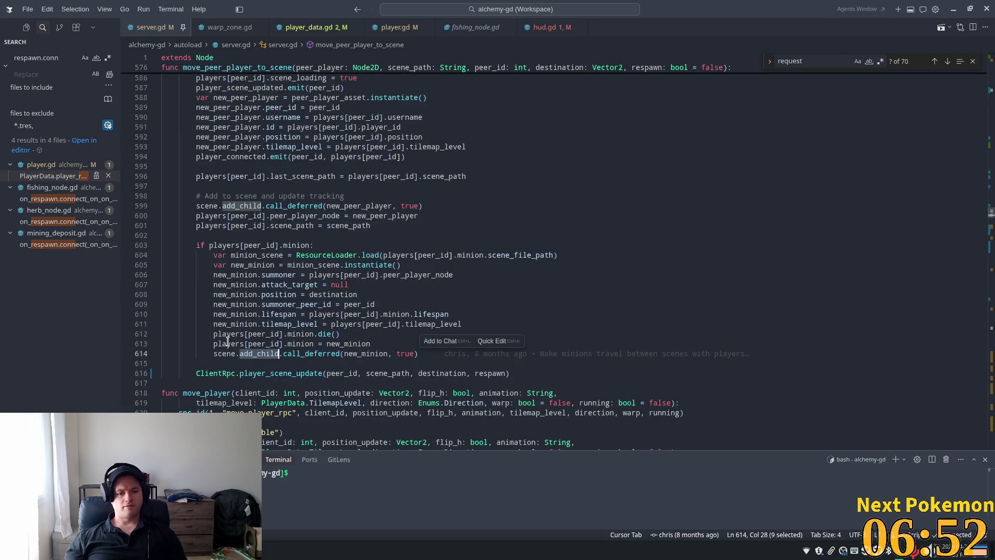
Jump from the ClientRpc.player_scene_update call on line 616 to its definition in client_rpc.gd.
click(291, 374)
scroll(279, 368, up, 4)
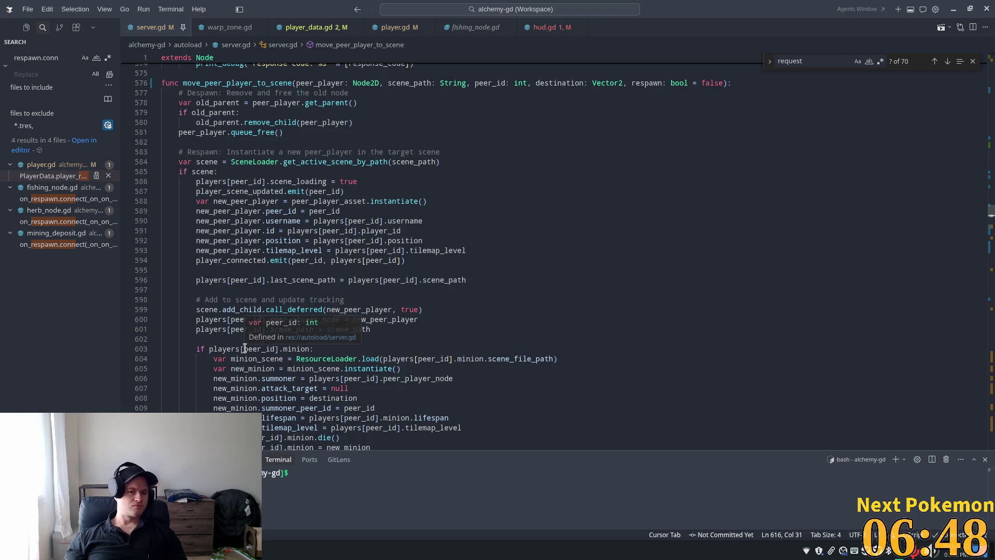
scroll(269, 373, down, 5)
ctrl+click(269, 374)
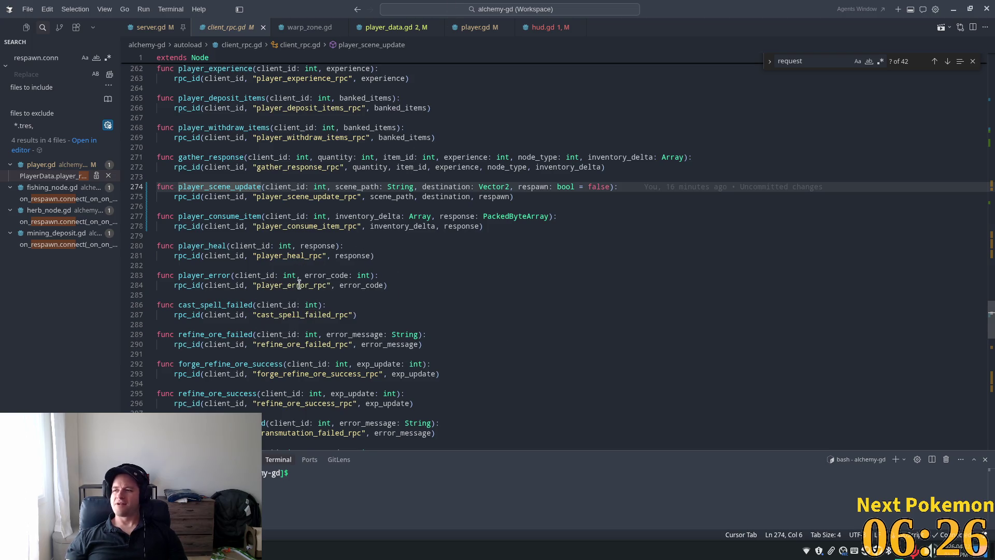
Jump from the 'player_scene_update_rpc' string on line 275 to its definition on line 79.
key(alt+Tab)
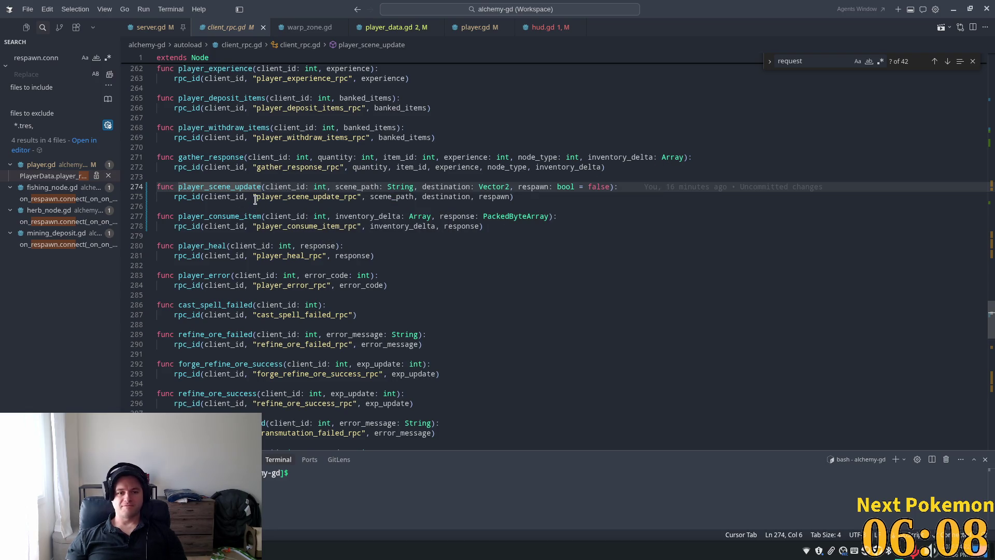
scroll(304, 238, up, 1)
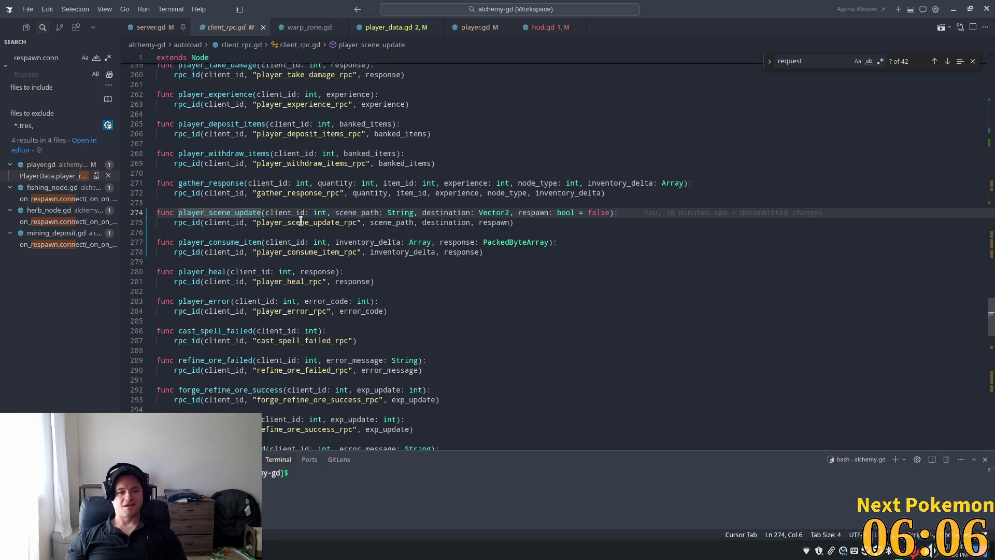
ctrl+click(295, 222)
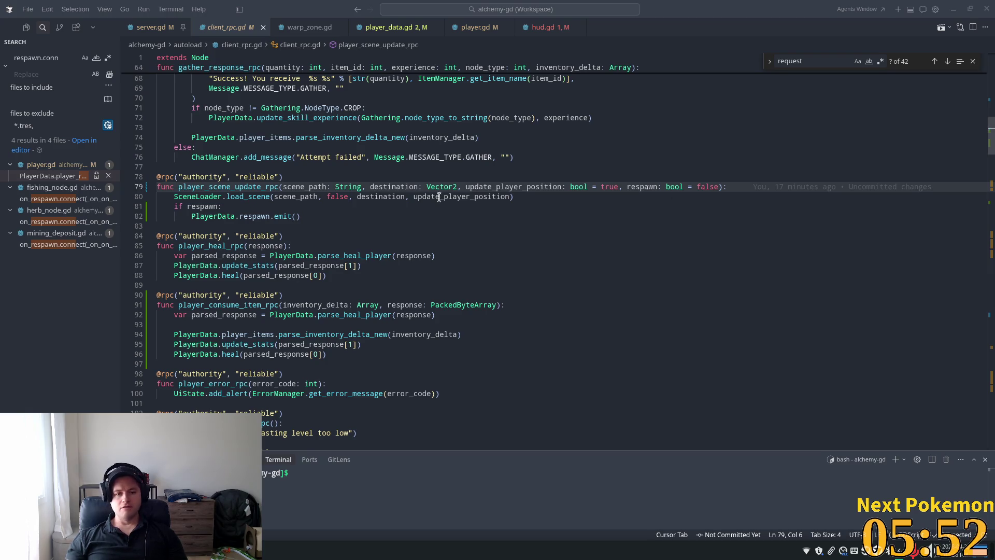
double_click(655, 187)
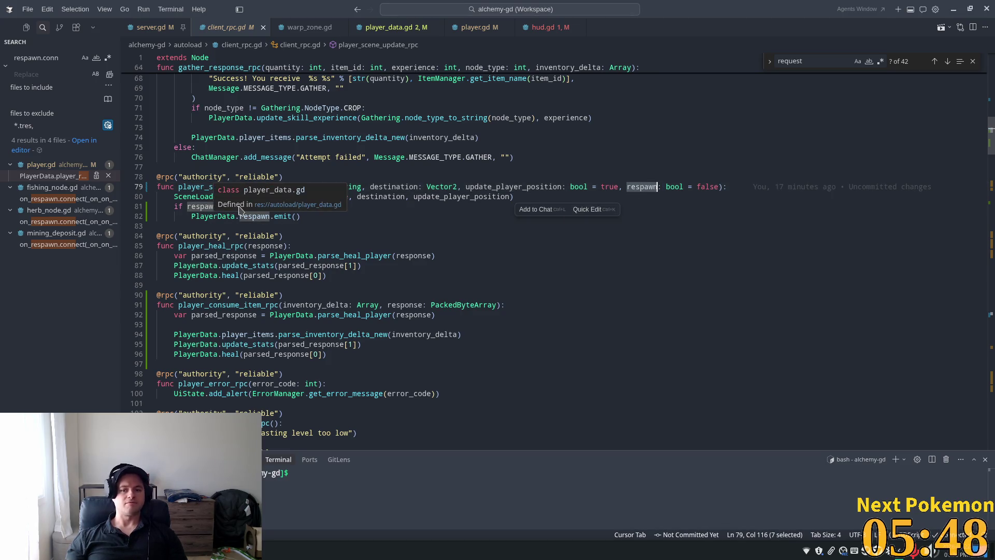
double_click(216, 216)
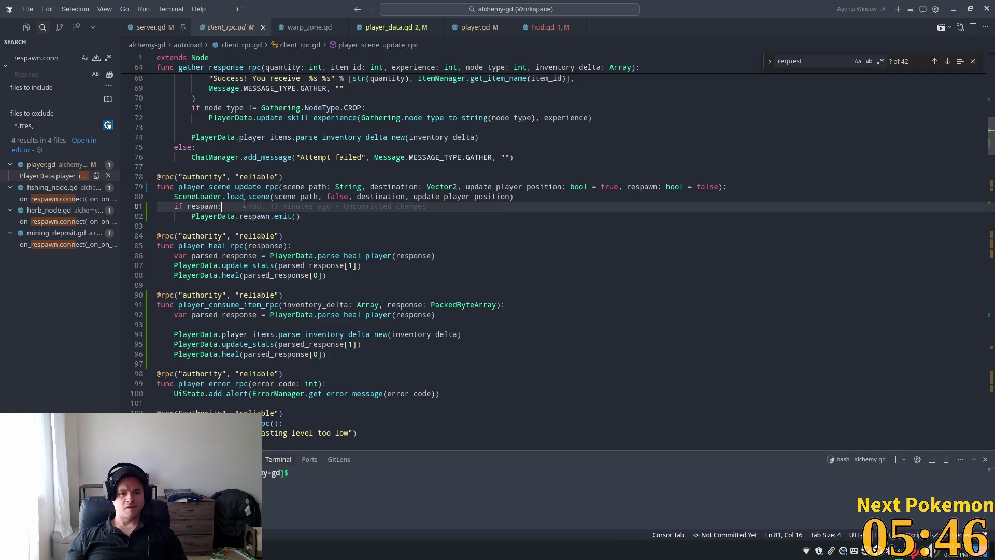
click(544, 196)
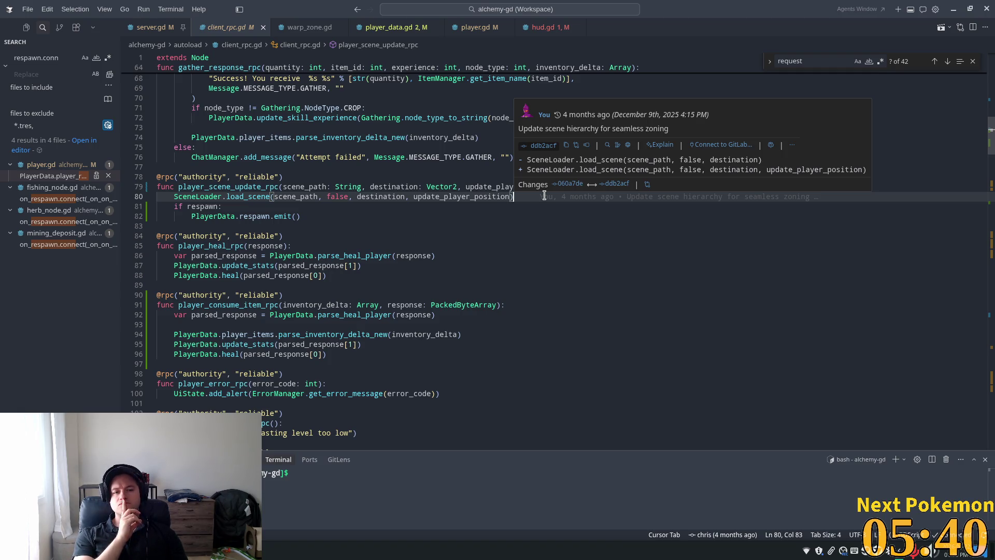
key(Return)
Add a print_debug of scene path, destination and flags after line 80, then run the game in Godot.
text(print ()
key(BackSpace)
key(BackSpace)
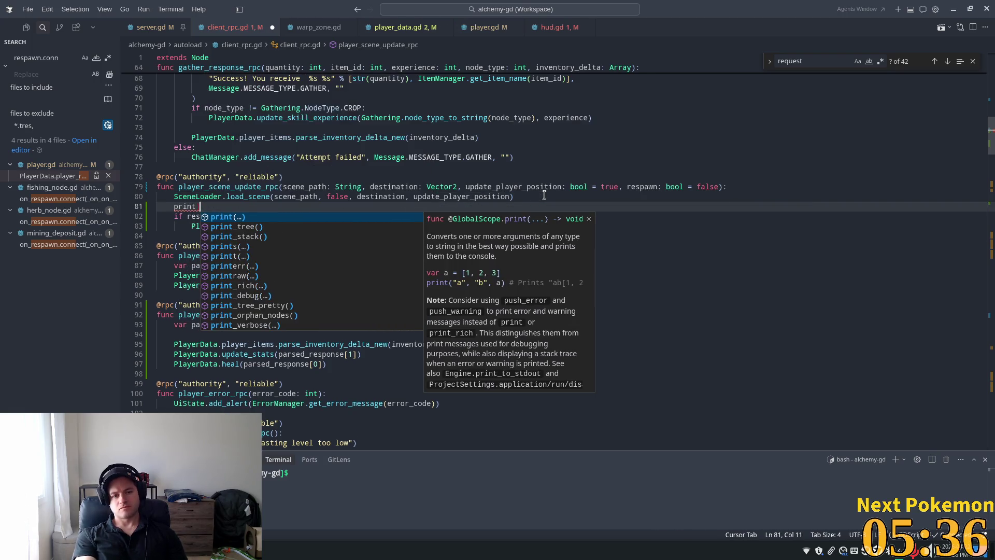
text(()
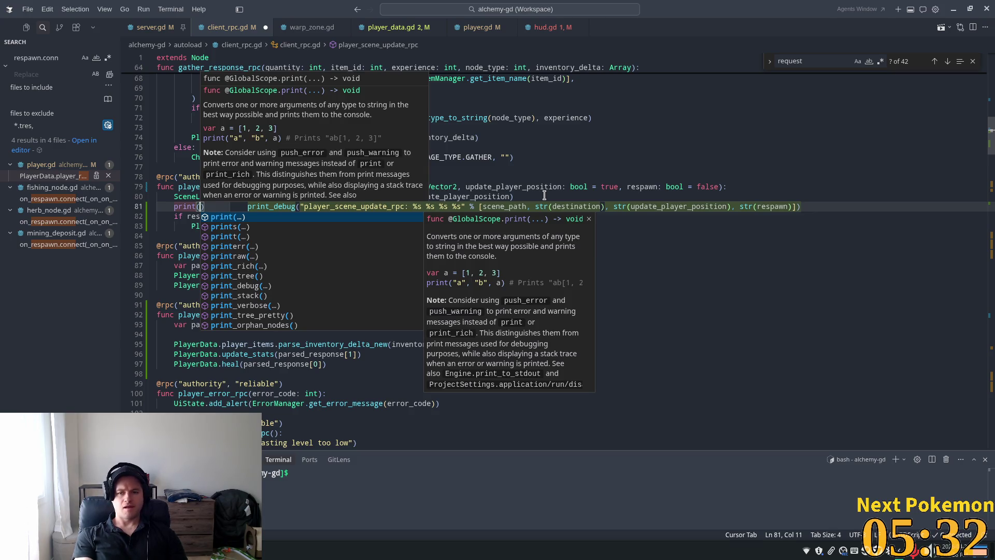
key(Tab)
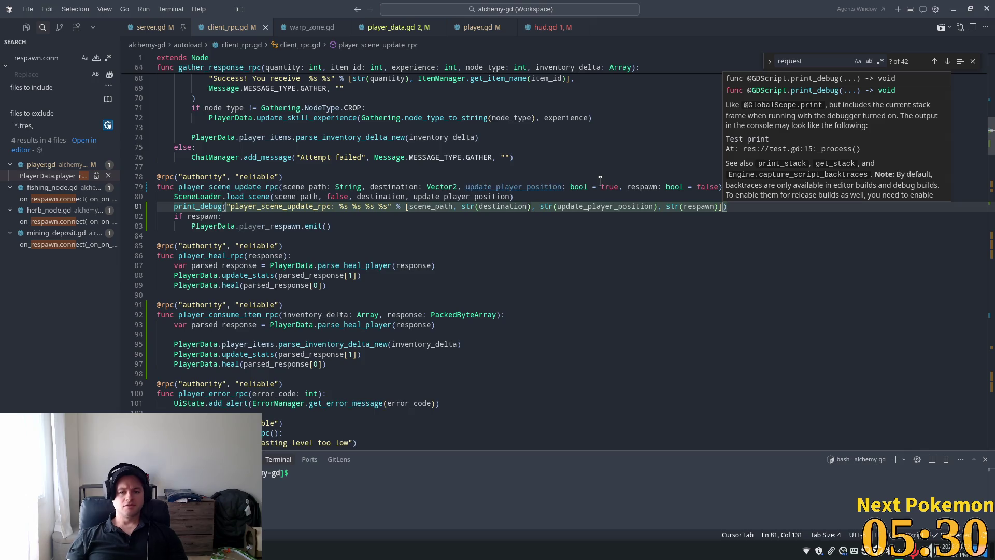
key(alt+Tab)
key(F5)
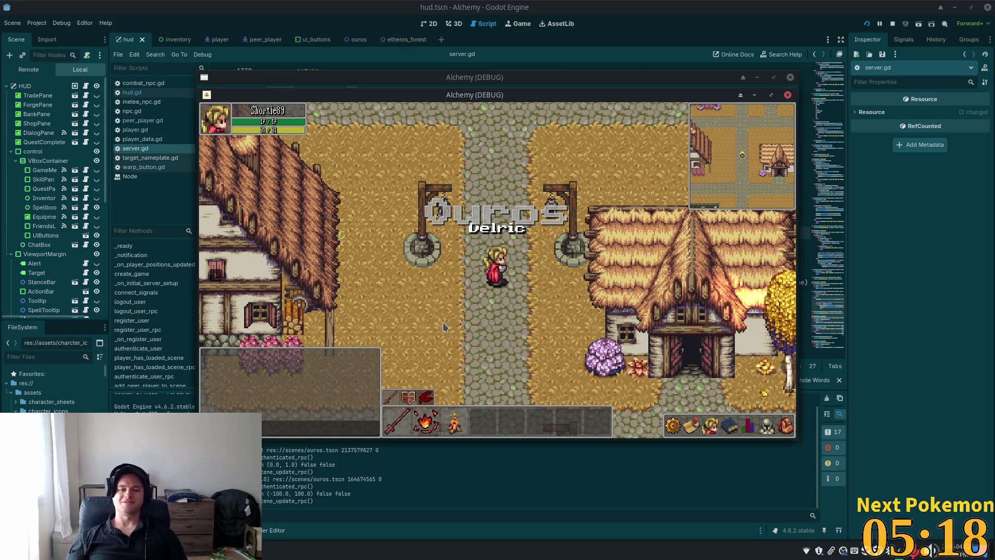
Walk the character from Ouros left across the stone bridge and warp to Indigo Bog.
key(Down)
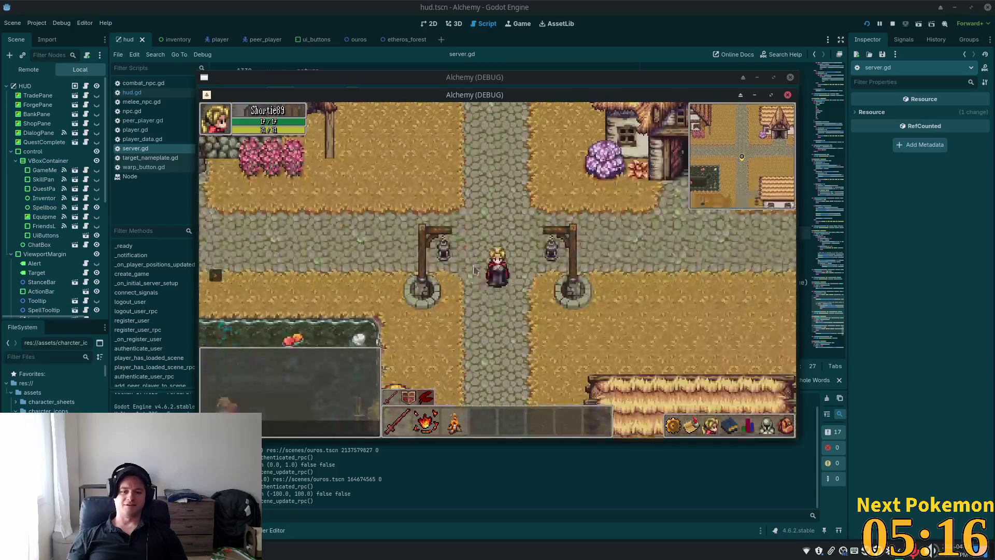
key(Left)
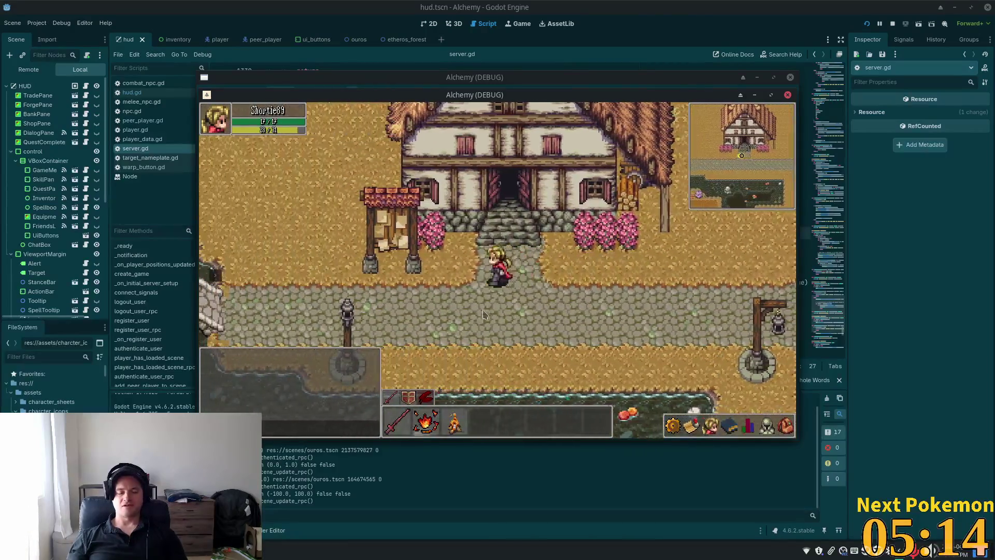
key(Down)
key(Left)
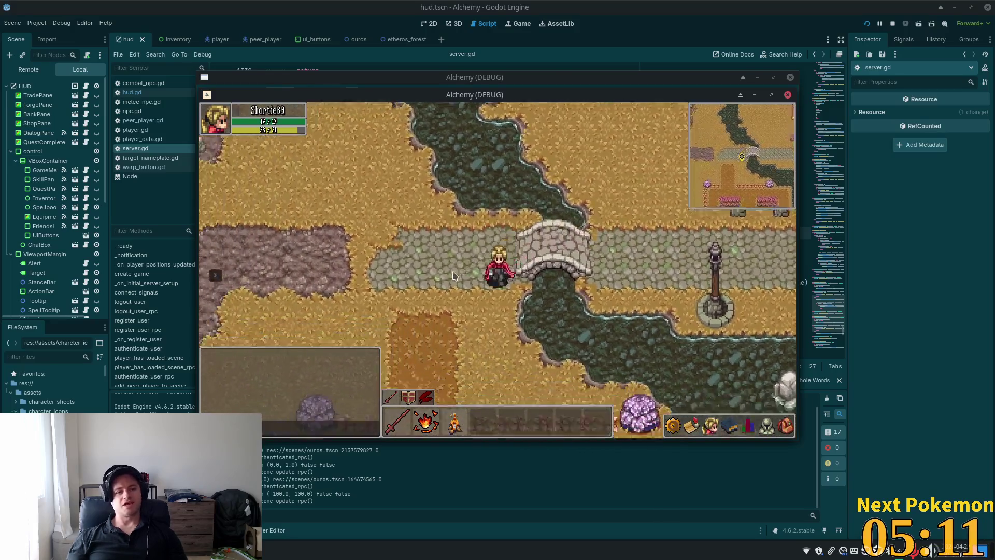
key(Left)
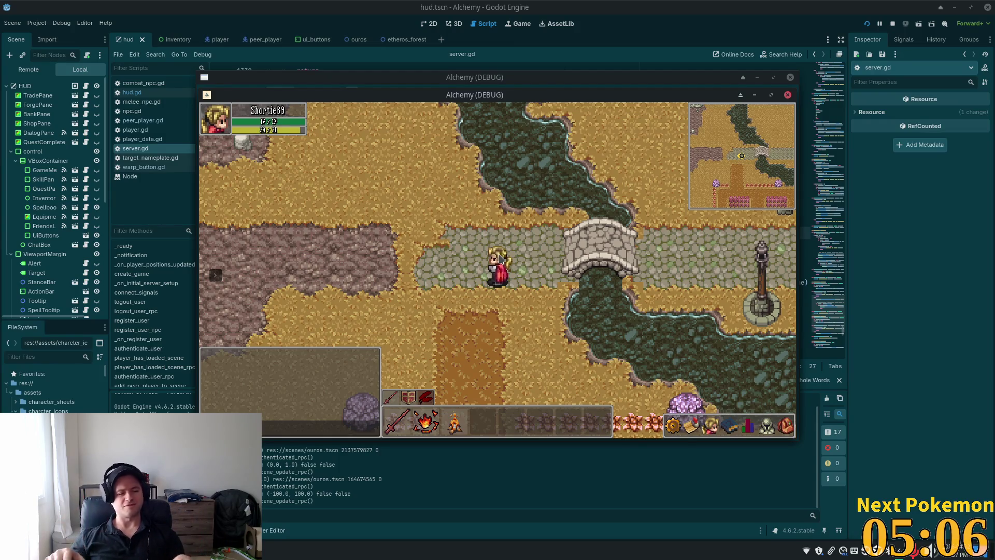
key(Up)
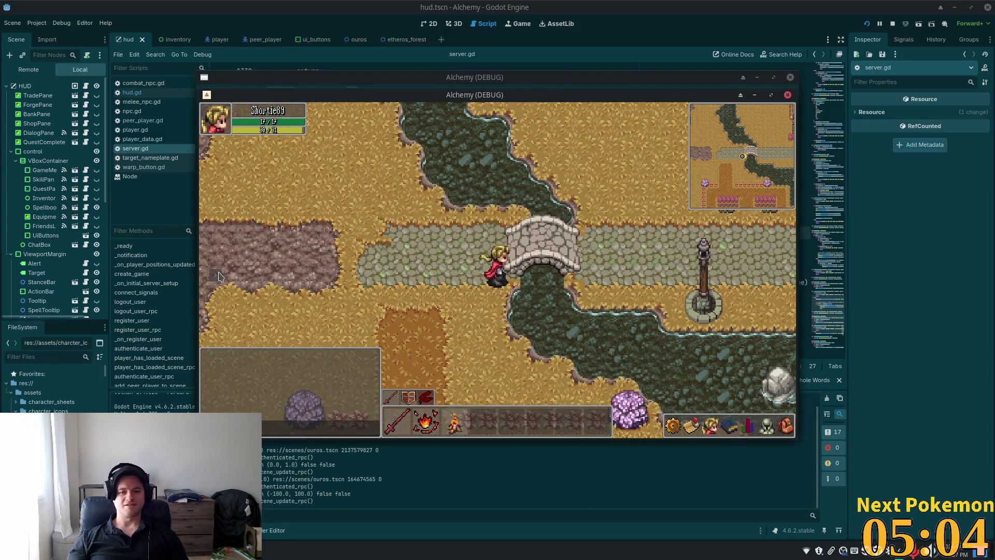
click(215, 274)
click(273, 286)
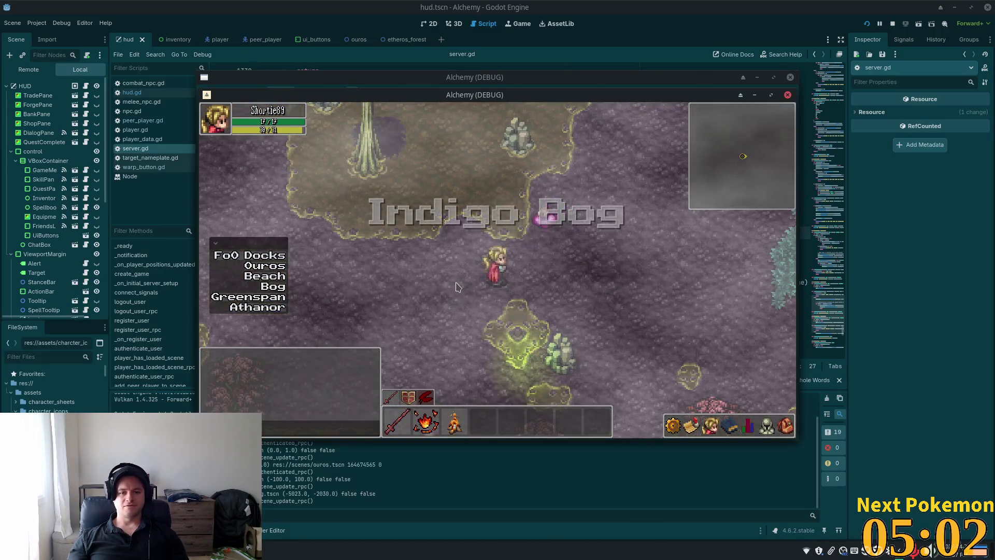
Let the Bog Slimes kill the character, respawn in Ouros, and mark the logged move in the output.
key(Up)
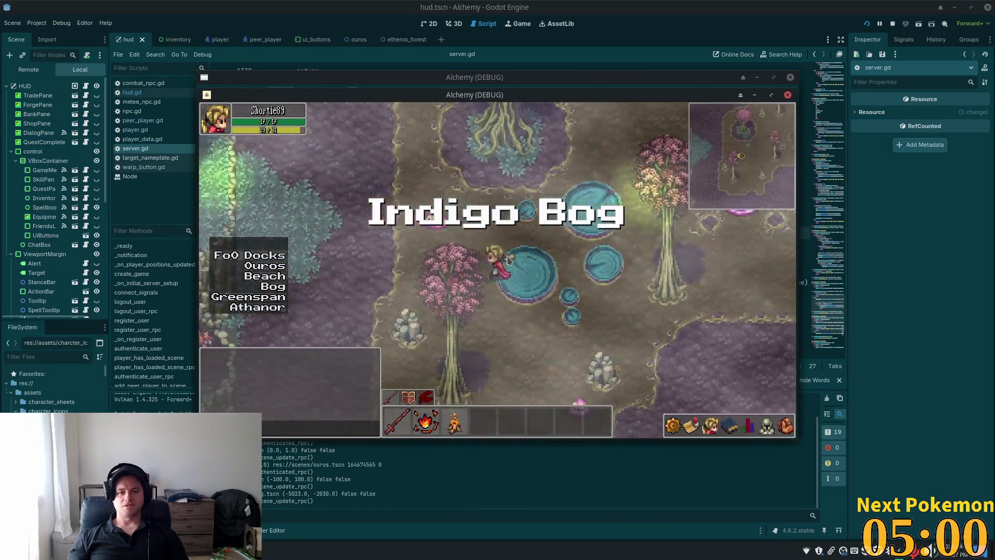
key(Up)
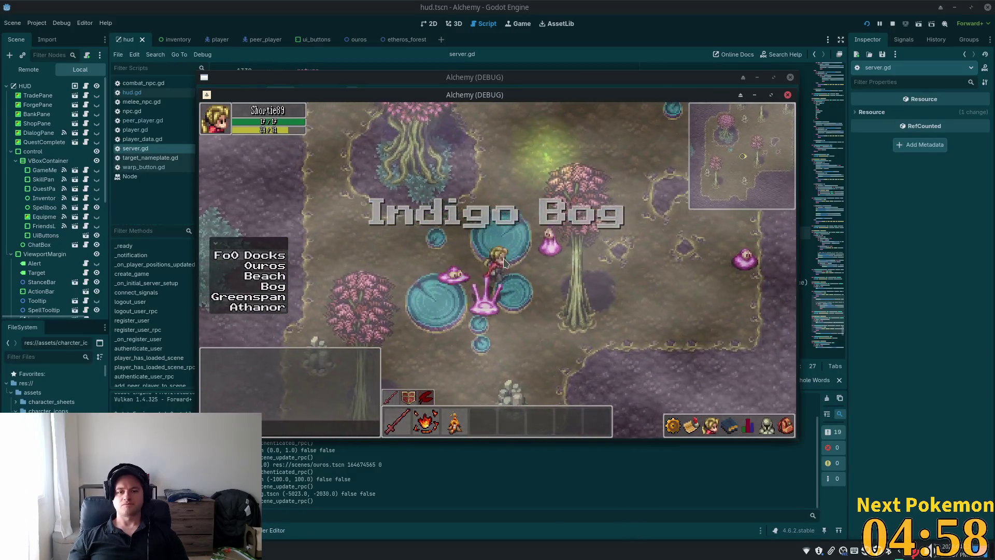
key(Down)
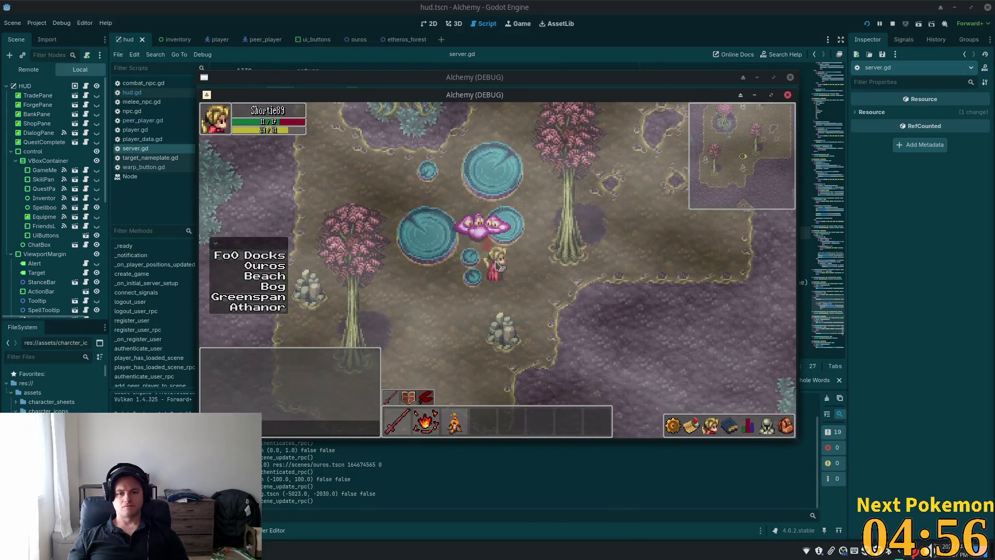
key(Down)
key(Right)
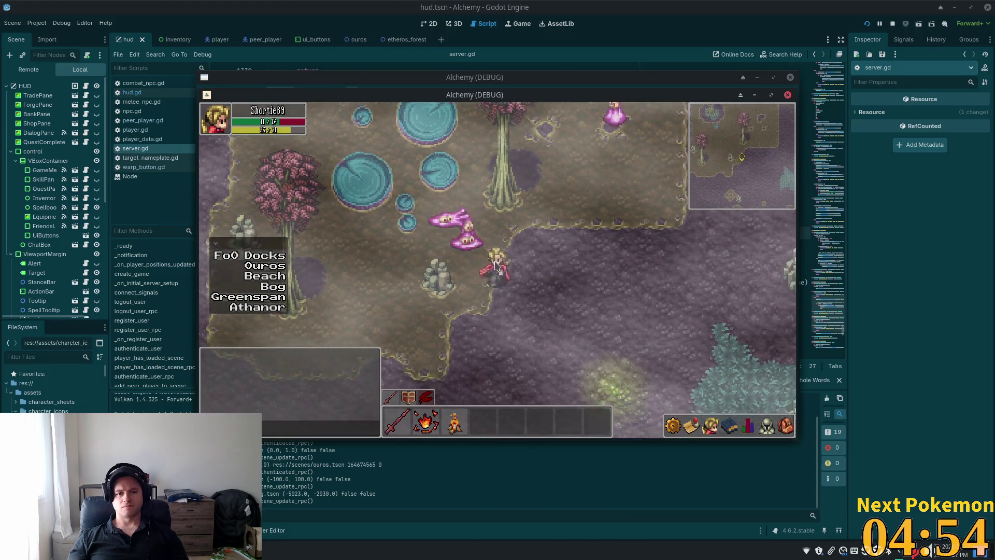
key(Down)
key(Right)
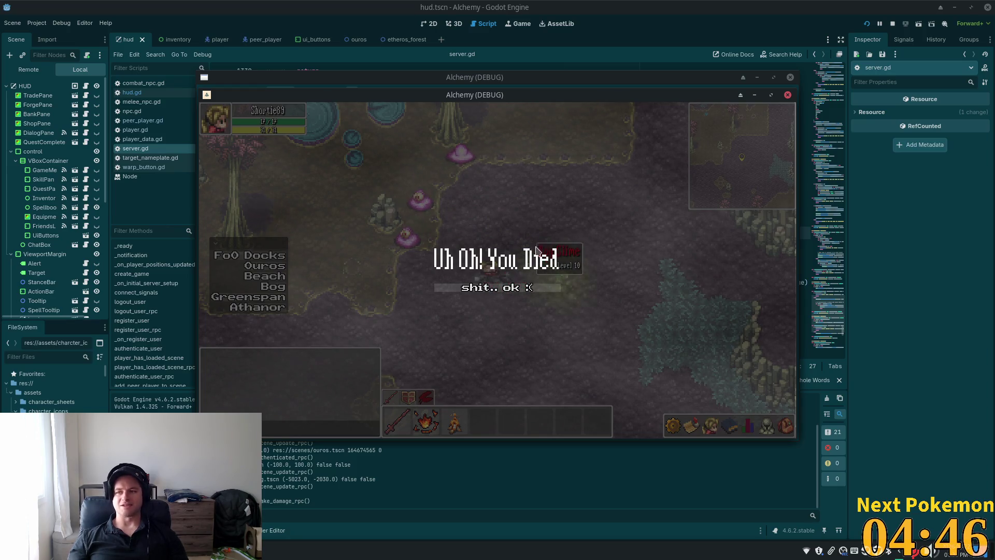
click(483, 289)
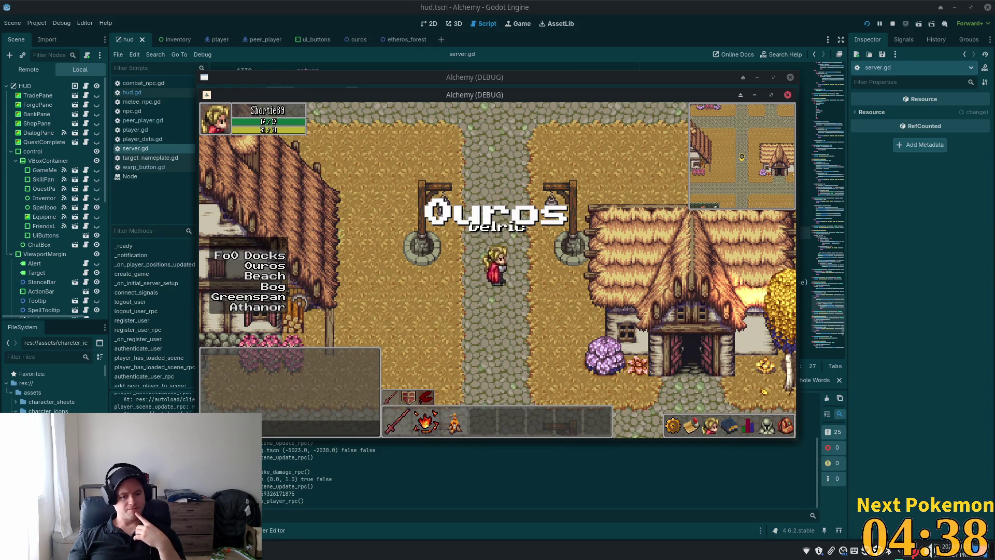
drag(262, 493, 276, 495)
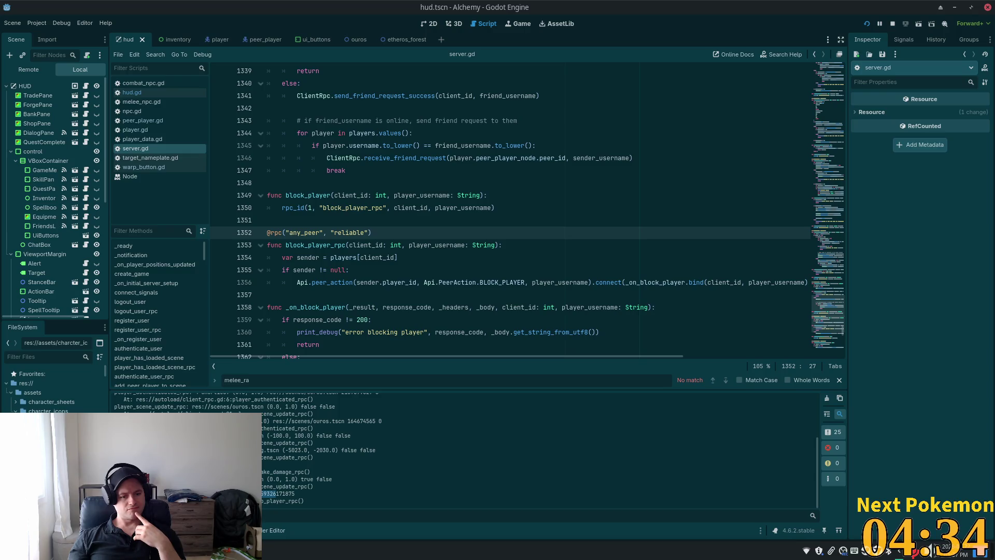
Highlight the output line showing respawn true, then return to the respawn value in client_rpc.gd's debug print.
drag(261, 479, 325, 480)
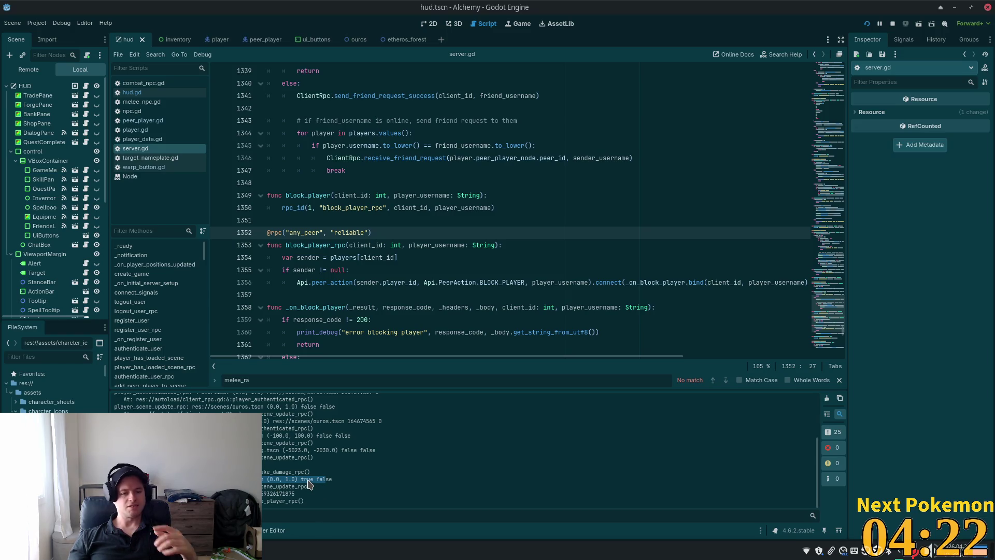
key(alt+Tab)
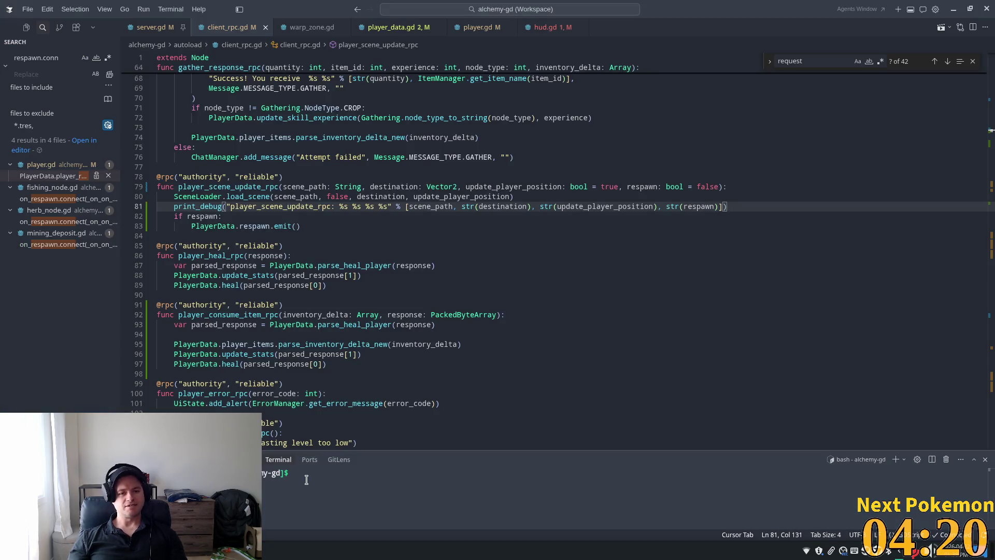
click(683, 206)
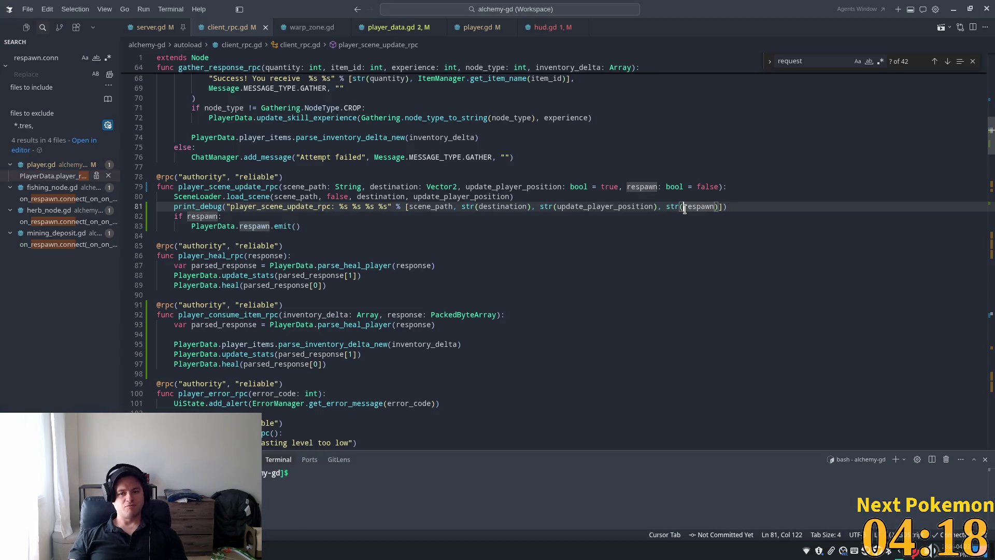